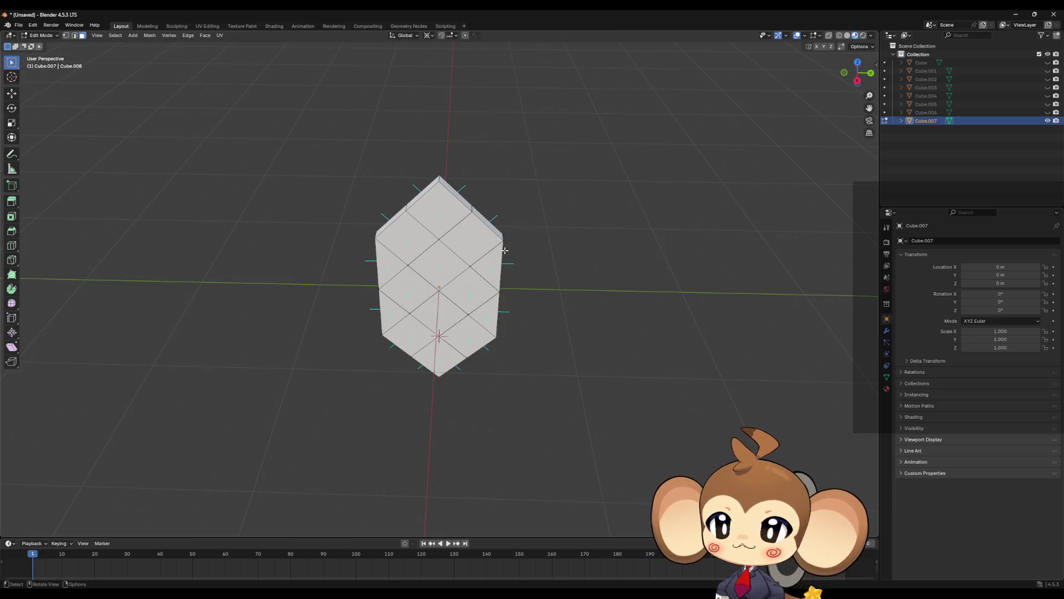
# Step: Inspect the hexagonal crystal Cube.007, deselect it, and switch back to Object Mode
pyautogui.moveTo(569, 307); pyautogui.dragTo(577, 277)
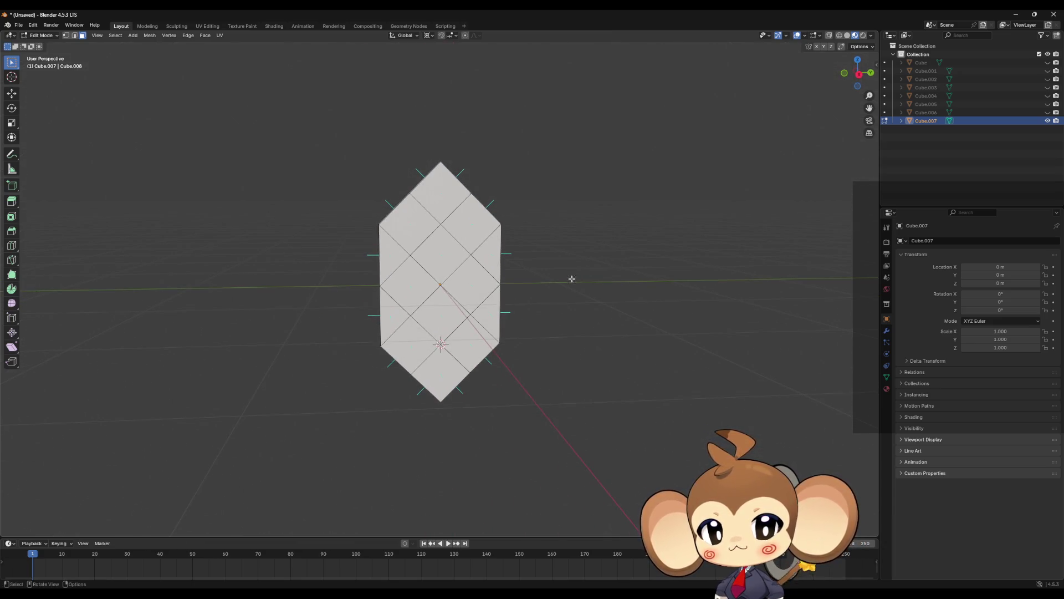
pyautogui.scroll(3, 524, 328)
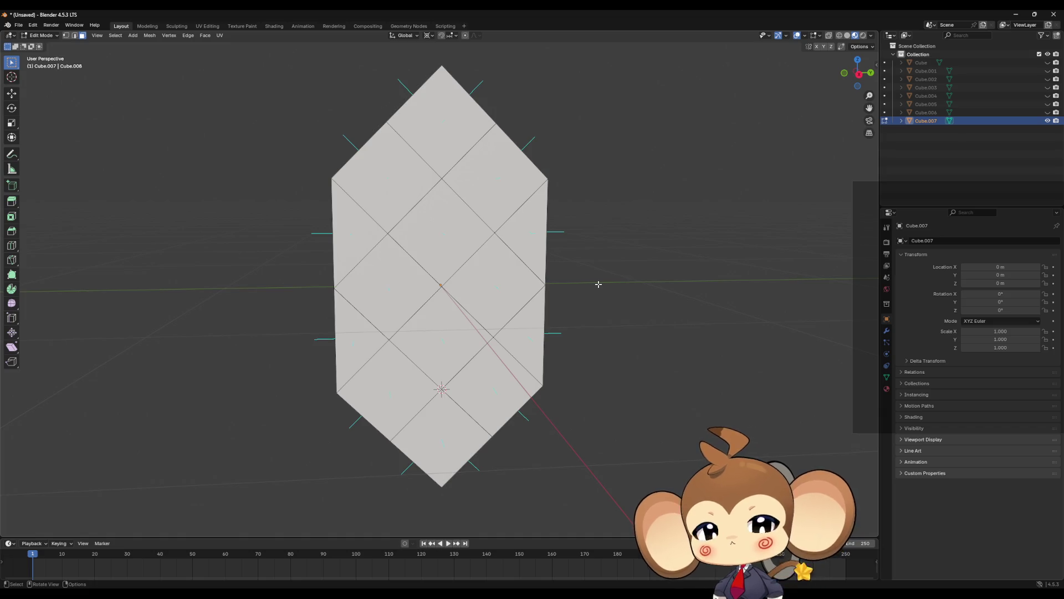
pyautogui.moveTo(610, 319)
pyautogui.mouseDown()
pyautogui.moveTo(618, 332)
pyautogui.moveTo(611, 316)
pyautogui.mouseUp()
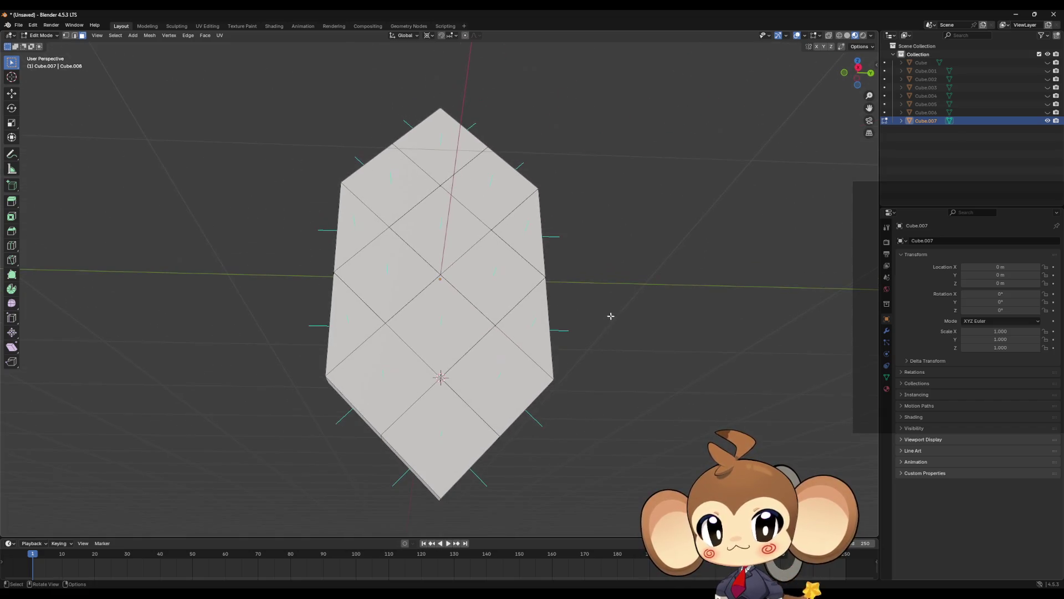
pyautogui.moveTo(156, 80)
pyautogui.mouseDown()
pyautogui.moveTo(271, 207)
pyautogui.moveTo(221, 145)
pyautogui.moveTo(240, 127)
pyautogui.mouseUp()
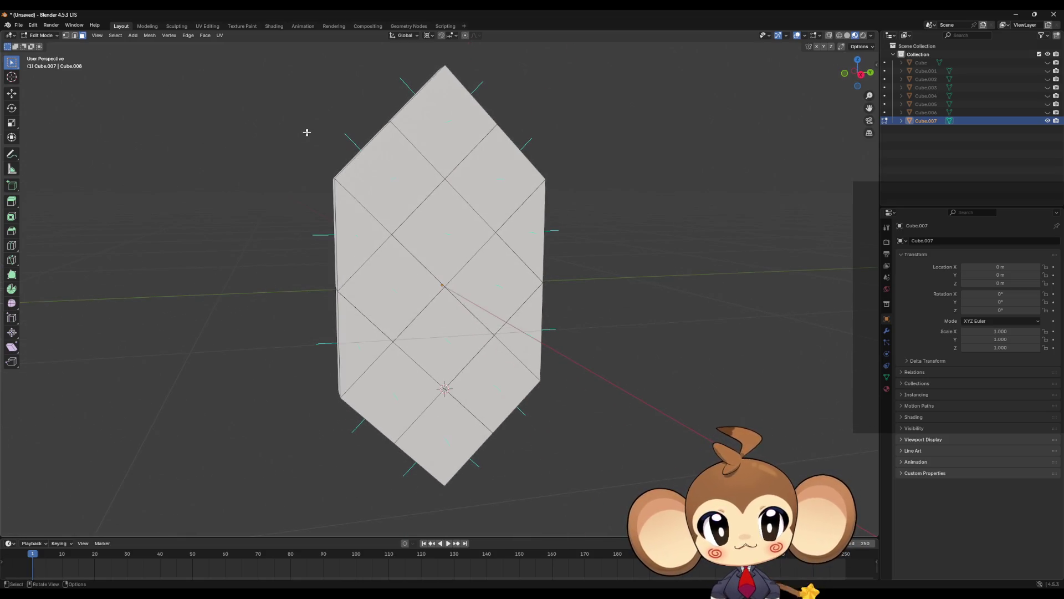
pyautogui.click(924, 137)
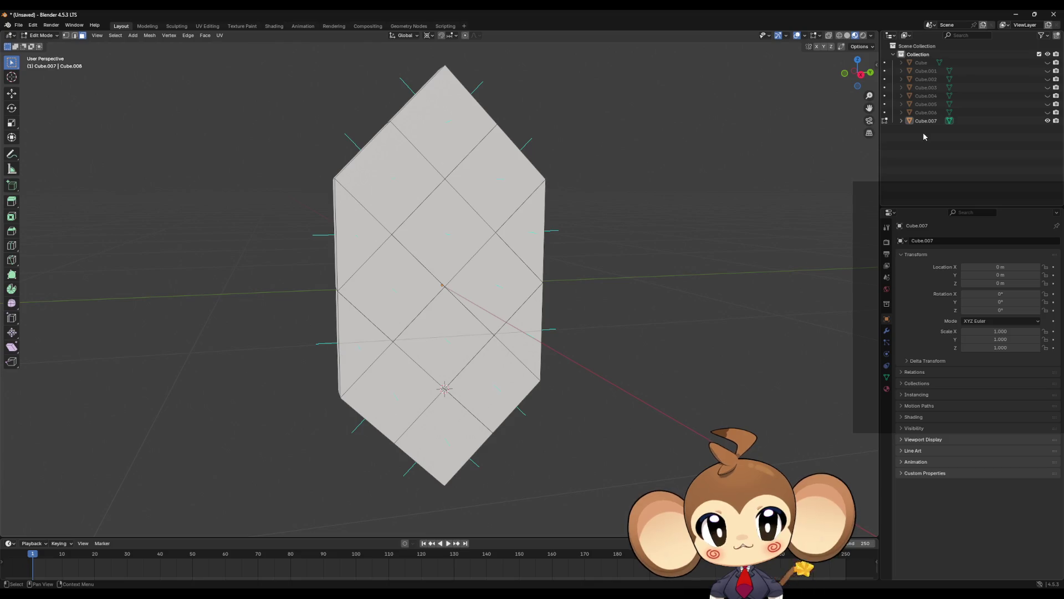
pyautogui.press('Tab')
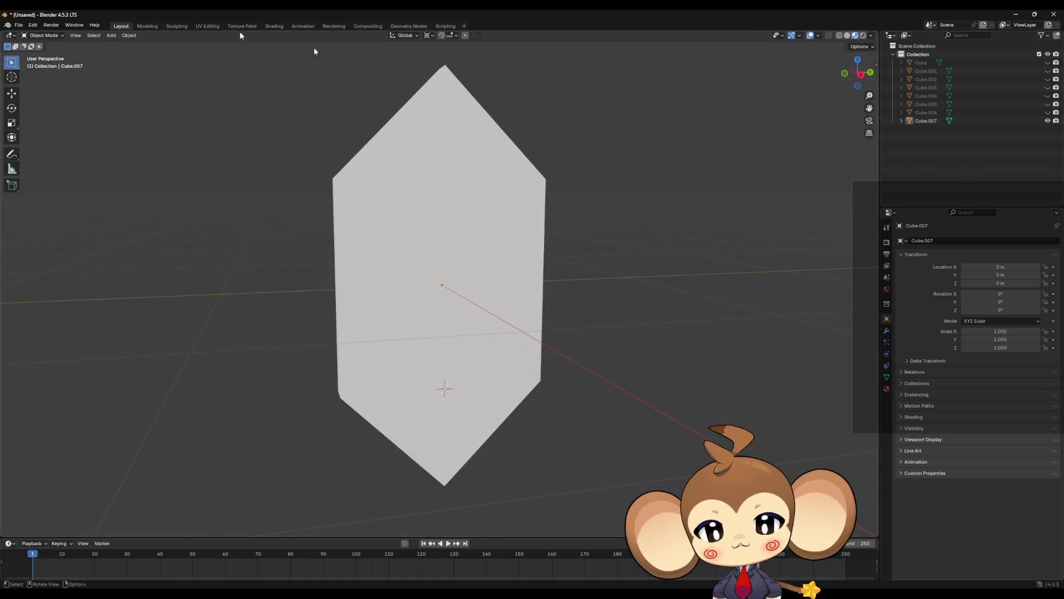
# Step: Add a trial armature and delete its bone in Edit Mode
pyautogui.click(115, 36)
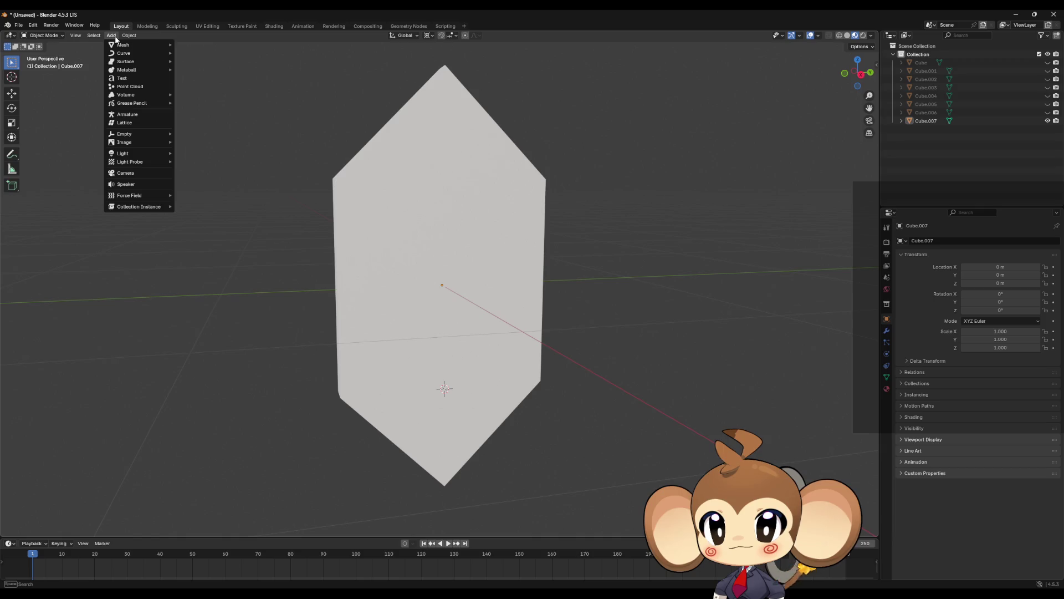
pyautogui.moveTo(141, 62)
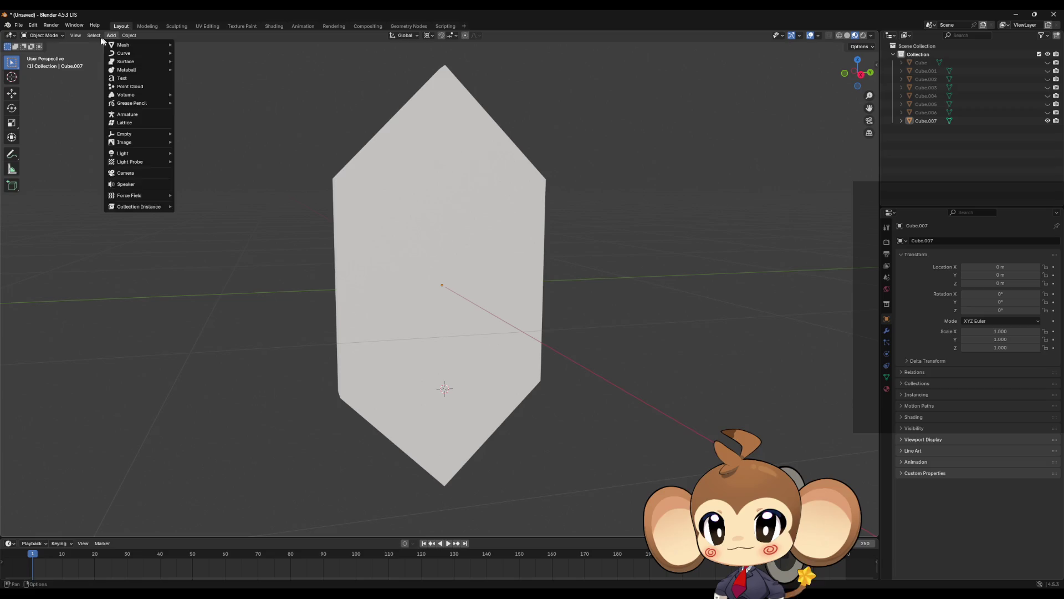
pyautogui.moveTo(98, 41)
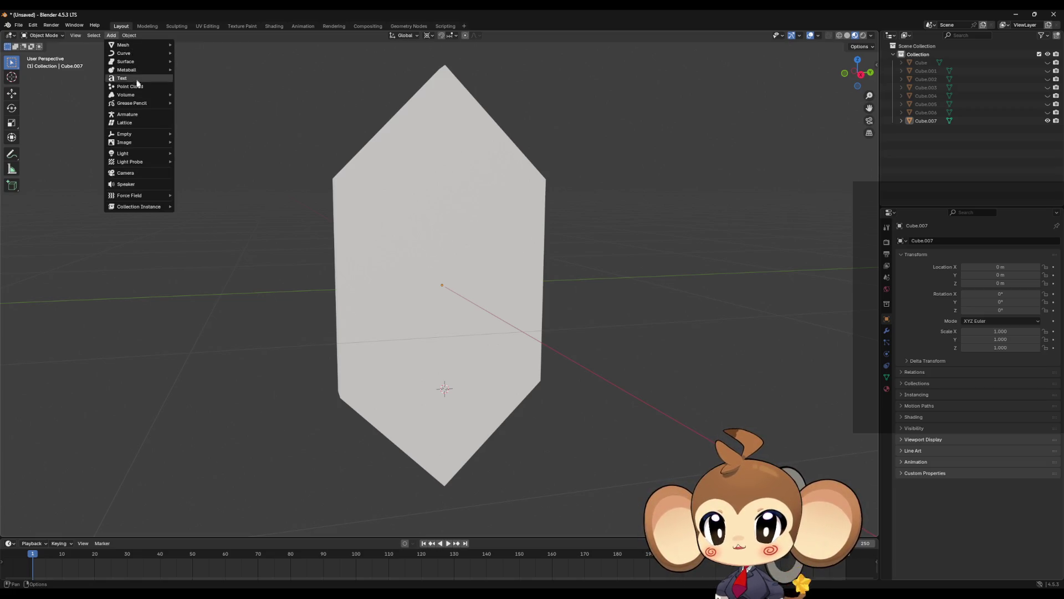
pyautogui.click(135, 117)
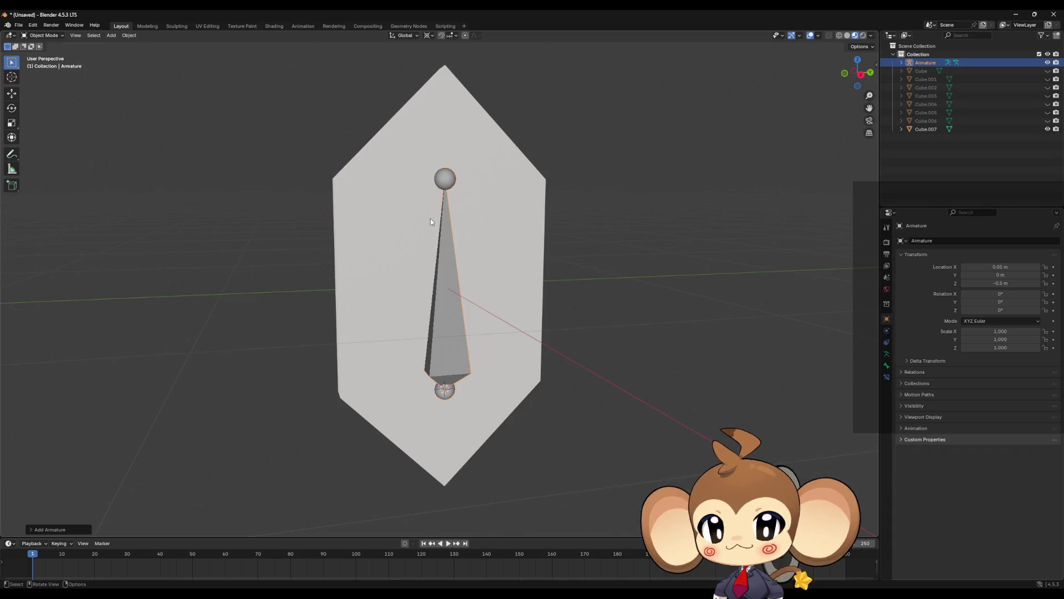
pyautogui.press('Tab')
pyautogui.moveTo(475, 209)
pyautogui.mouseDown()
pyautogui.moveTo(570, 205)
pyautogui.moveTo(556, 197)
pyautogui.moveTo(556, 249)
pyautogui.moveTo(500, 255)
pyautogui.moveTo(578, 277)
pyautogui.mouseUp()
pyautogui.press('x')
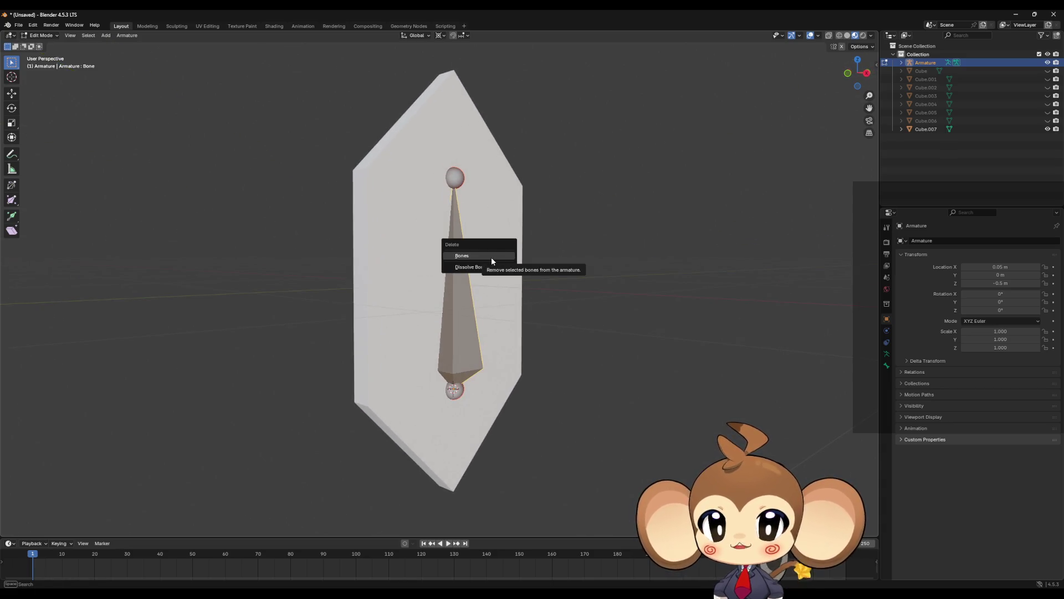
pyautogui.click(491, 257)
# Step: Snap the 3D cursor to the world origin, delete the armature, and select Cube.007
pyautogui.hotkey('shift', 's')
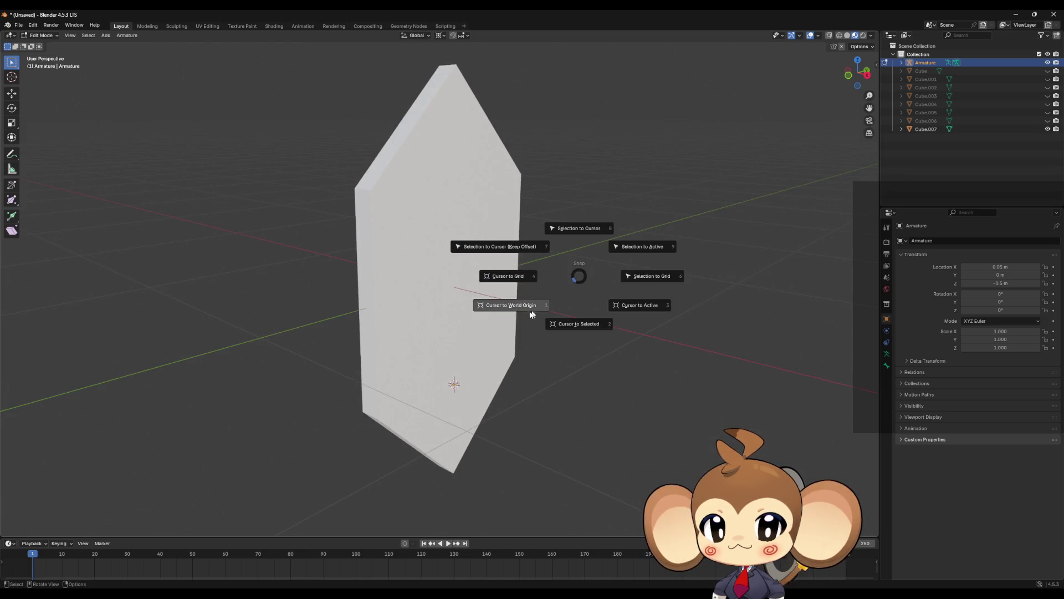
pyautogui.click(518, 308)
pyautogui.moveTo(573, 316)
pyautogui.mouseDown()
pyautogui.moveTo(582, 292)
pyautogui.moveTo(542, 310)
pyautogui.mouseUp()
pyautogui.press('Tab')
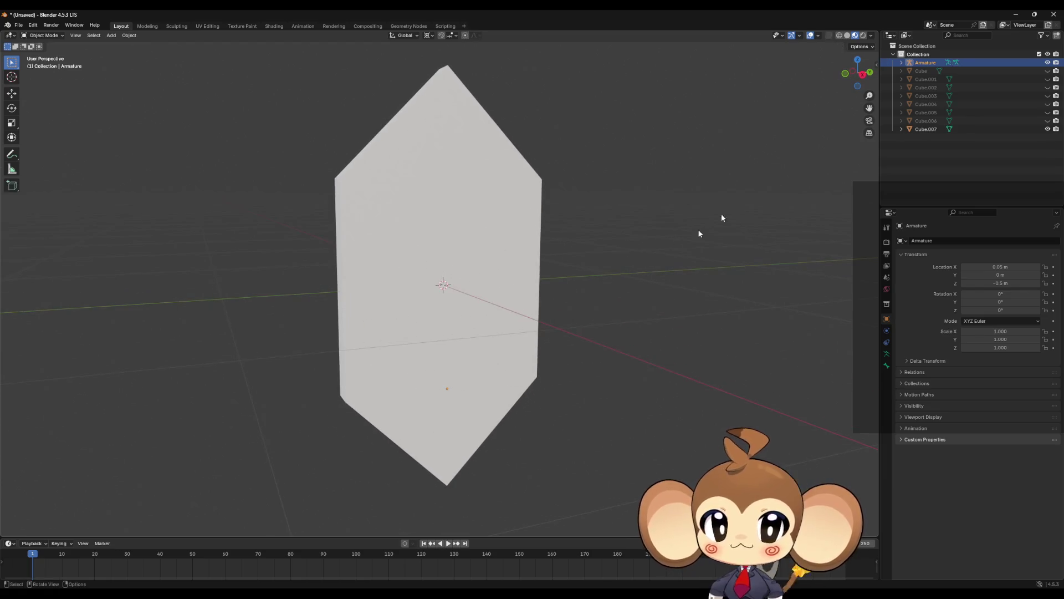
pyautogui.press('Delete')
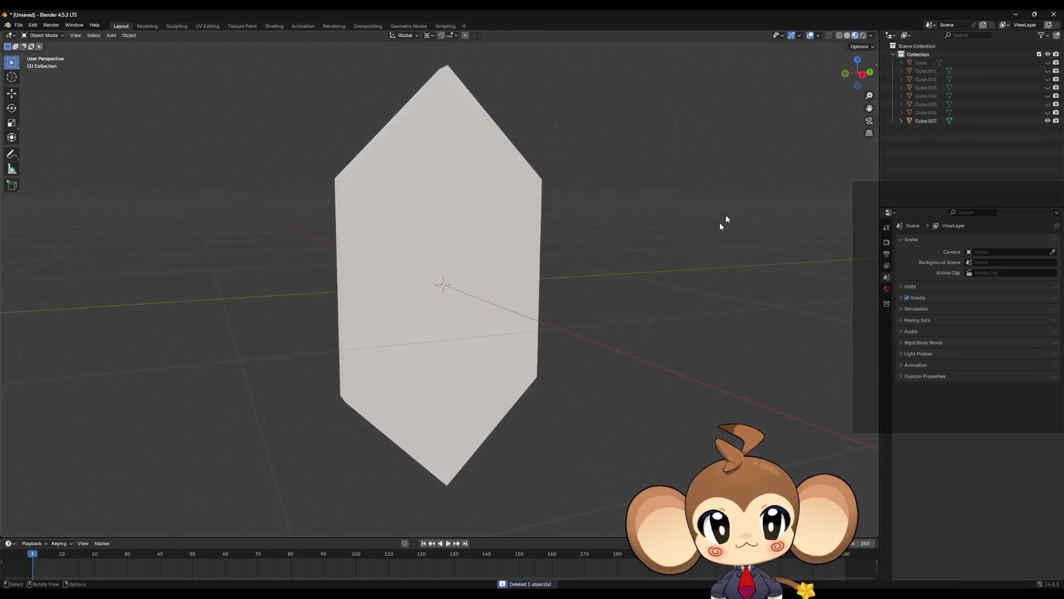
pyautogui.click(933, 120)
# Step: Apply rotation and scale to the crystal Cube.007
pyautogui.scroll(-3, 590, 221)
pyautogui.moveTo(590, 221); pyautogui.dragTo(593, 245)
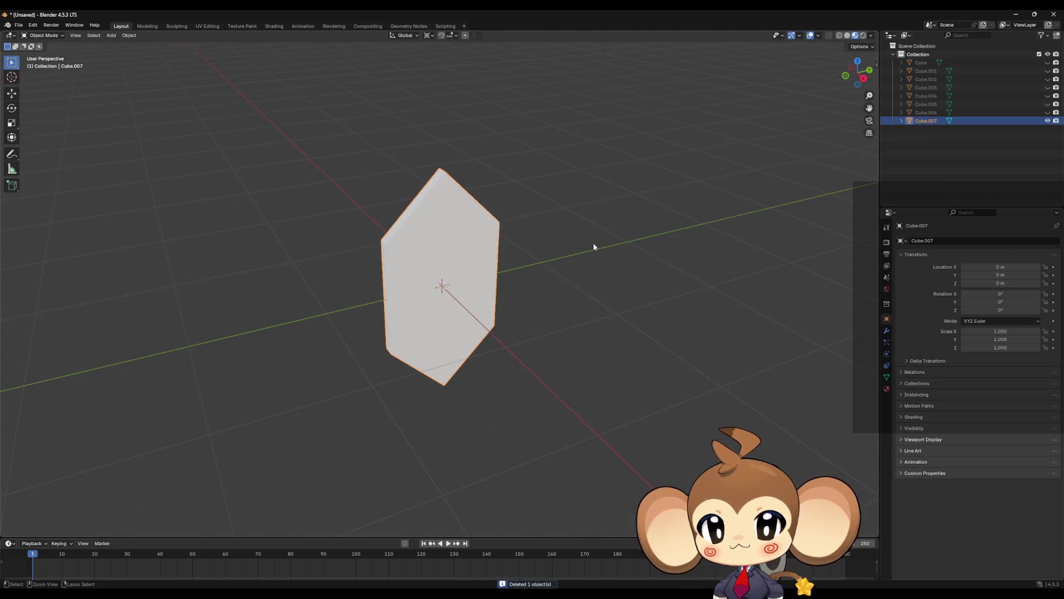
pyautogui.hotkey('ctrl', 'a')
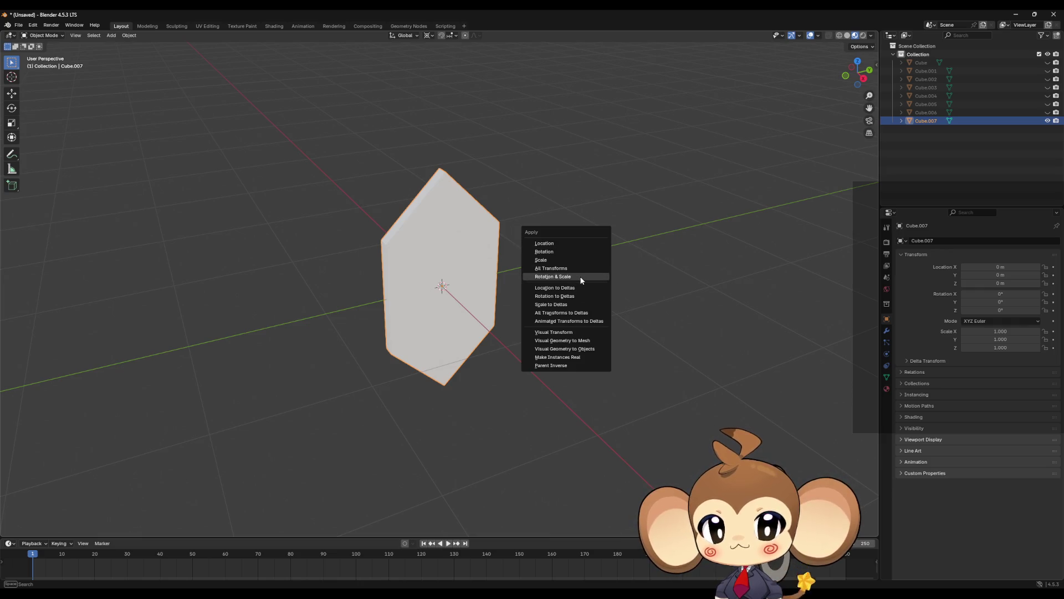
pyautogui.click(580, 280)
# Step: Show the sidebar and compare Cube.007's 0.1 × 1 × 2 m dimensions with Cube.004
pyautogui.moveTo(582, 281); pyautogui.dragTo(568, 259)
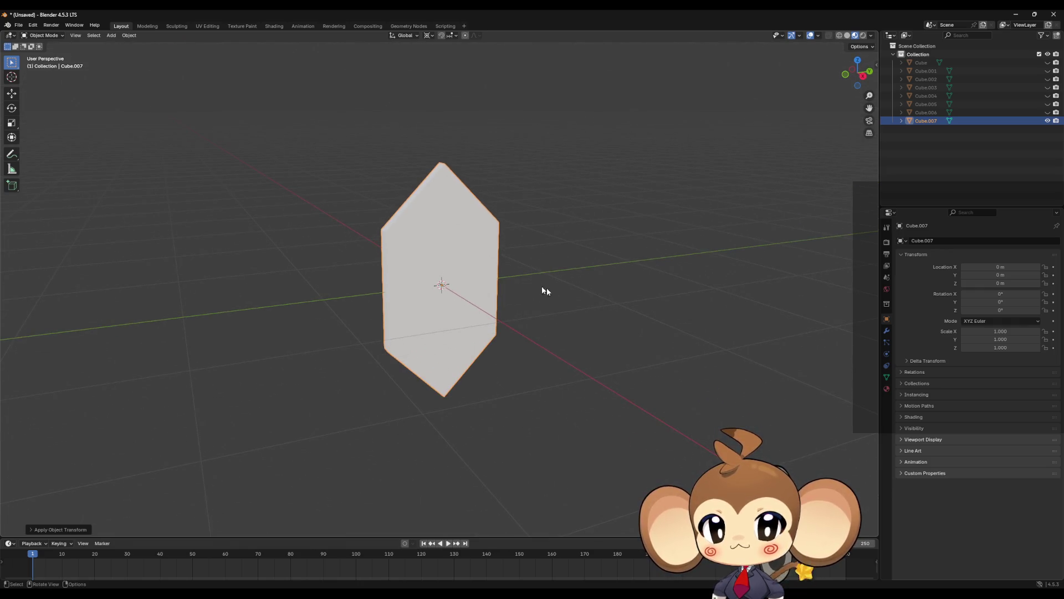
pyautogui.press('n')
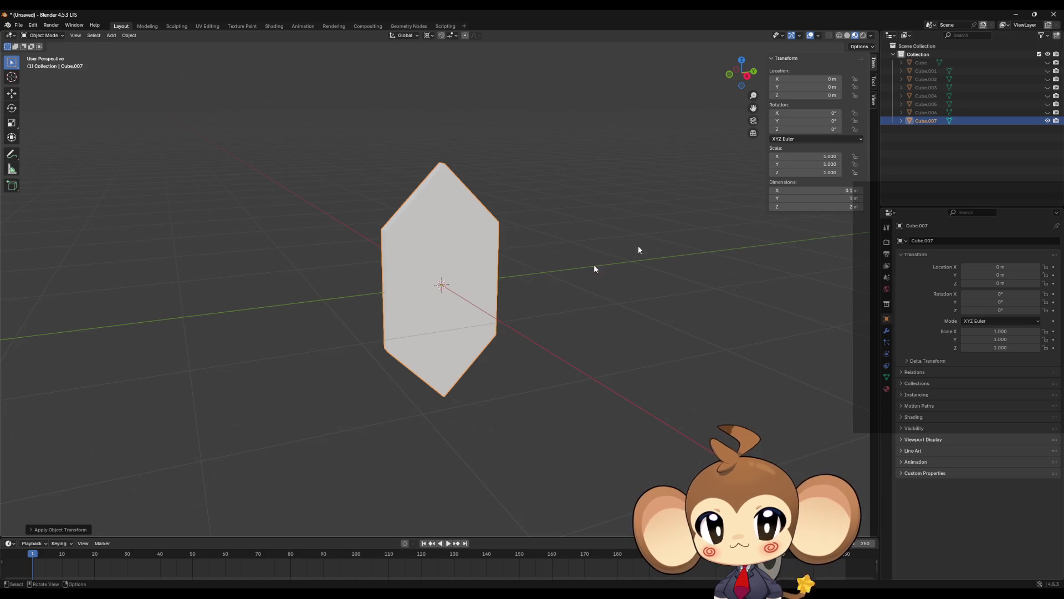
pyautogui.press('Up')
pyautogui.press('Up')
pyautogui.press('Up')
pyautogui.press('Down')
pyautogui.press('Down')
pyautogui.press('Down')
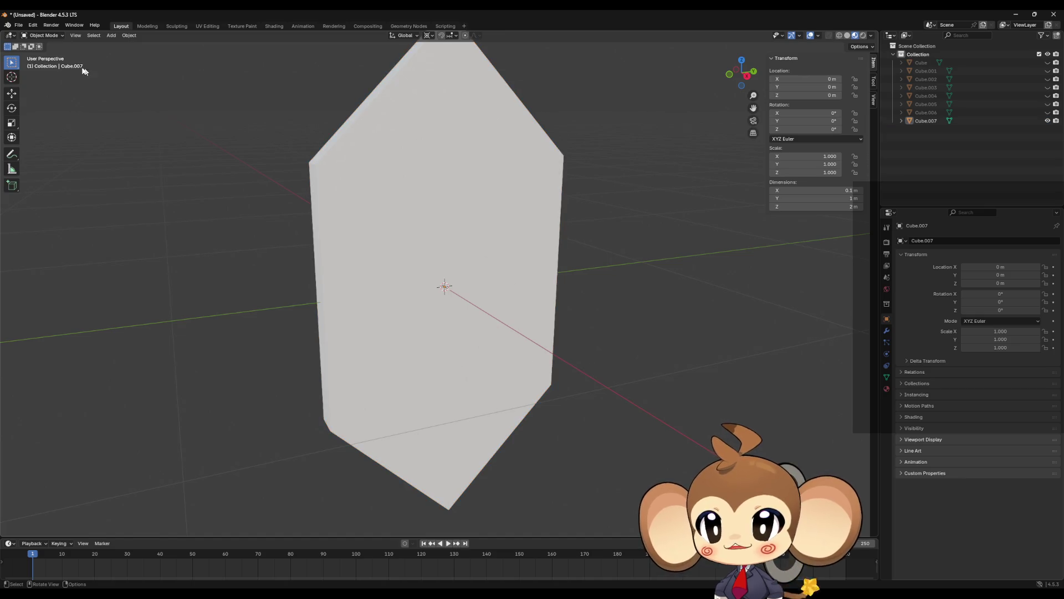
pyautogui.click(109, 36)
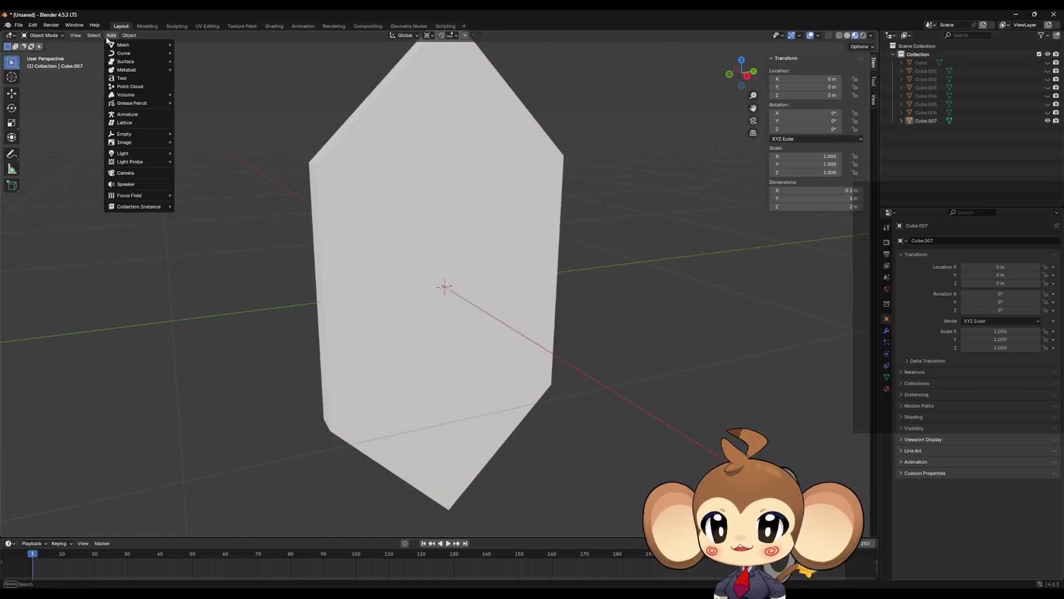
# Step: Add a new armature at the origin and select its bone head in Edit Mode
pyautogui.click(128, 115)
pyautogui.scroll(-5, 533, 261)
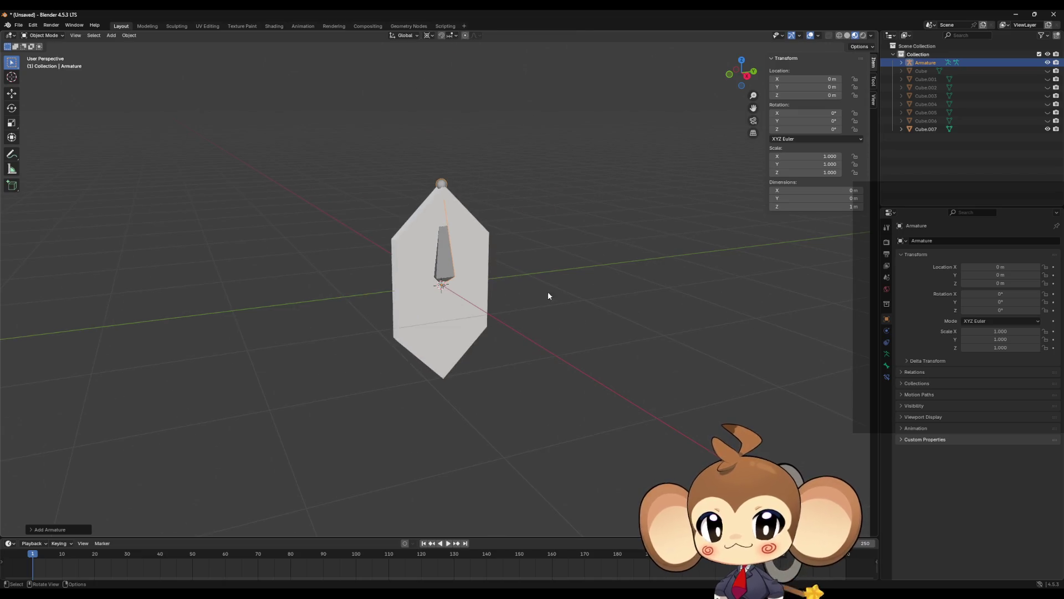
pyautogui.press('Tab')
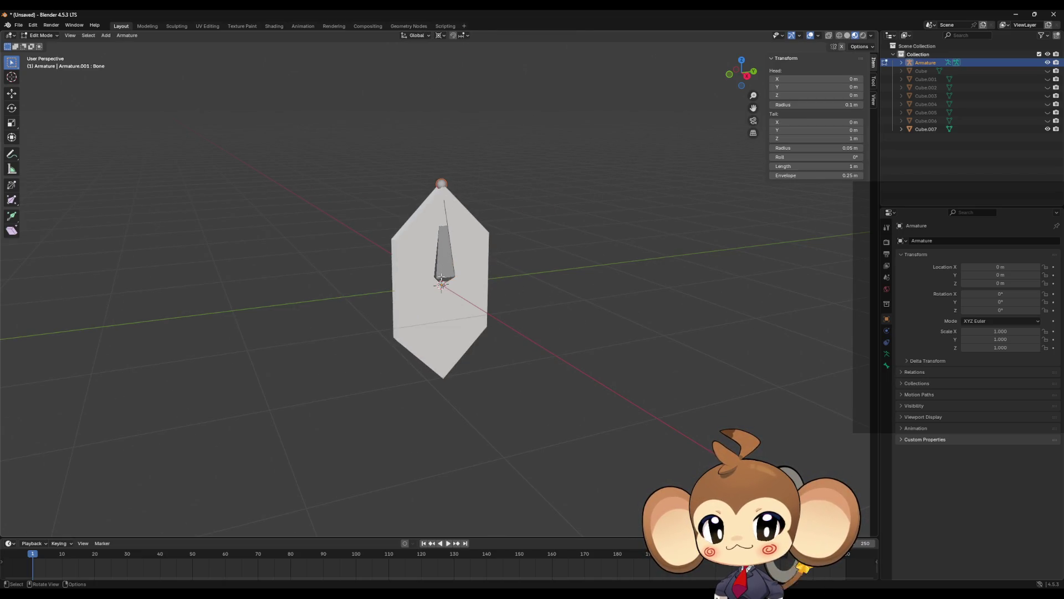
pyautogui.click(472, 286)
pyautogui.scroll(4, 472, 286)
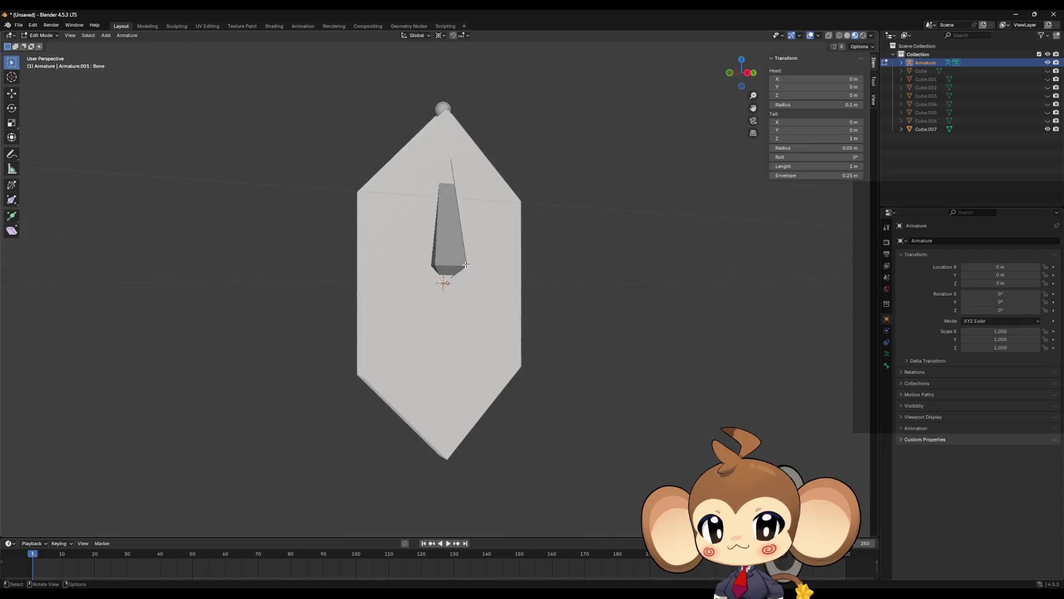
pyautogui.click(444, 105)
pyautogui.click(446, 285)
pyautogui.moveTo(480, 271)
pyautogui.mouseDown()
pyautogui.moveTo(644, 264)
pyautogui.moveTo(520, 267)
pyautogui.mouseUp()
# Step: Move the bone head to Z -0.5, bring the tail to the origin, and hide Cube.007
pyautogui.write('gz-0.5')
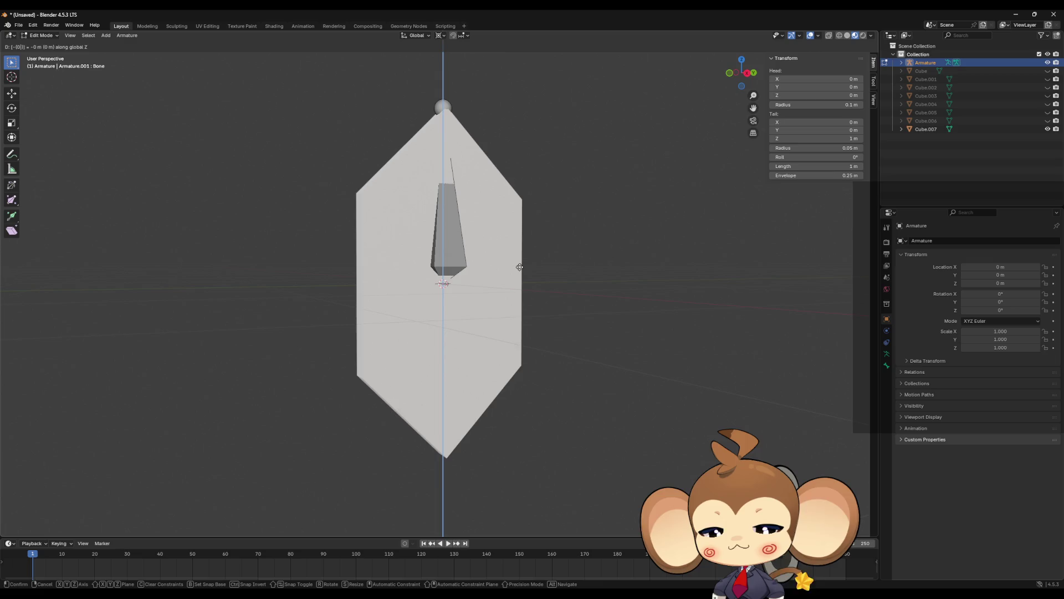
pyautogui.press('Return')
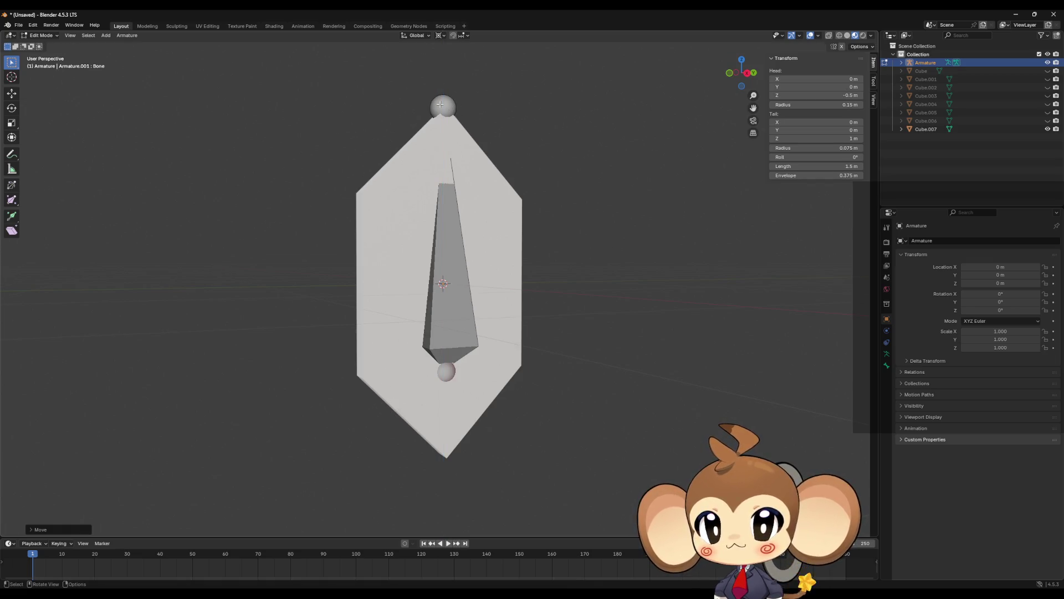
pyautogui.click(441, 105)
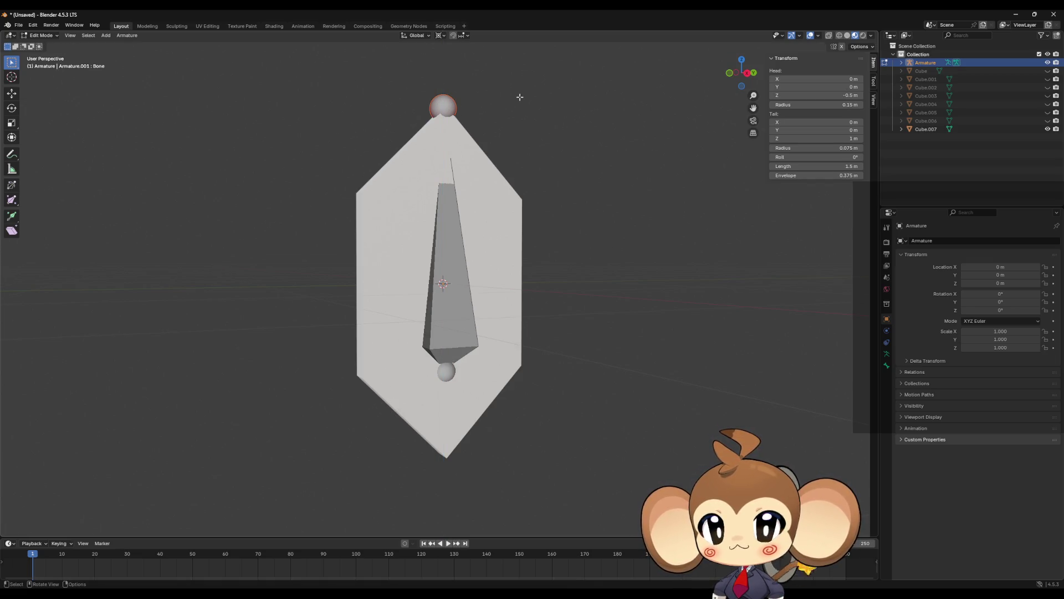
pyautogui.write('s')
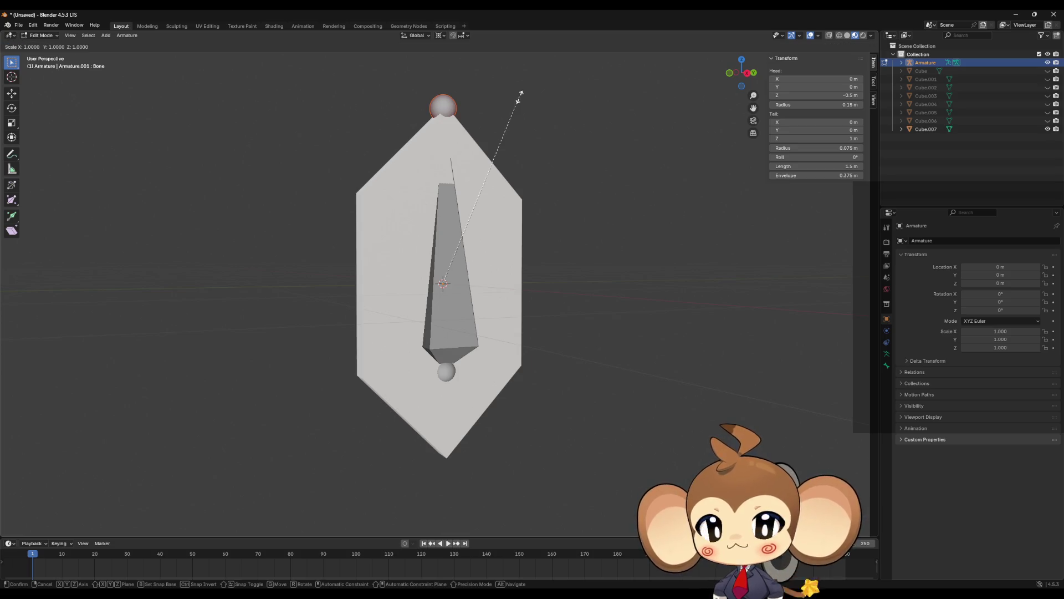
pyautogui.write('0')
pyautogui.press('Return')
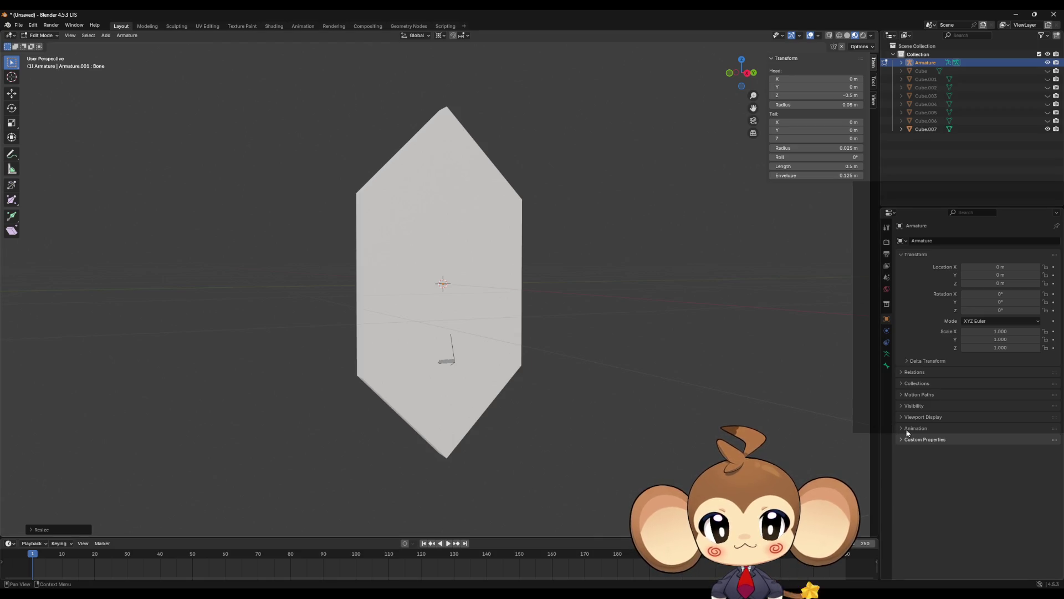
pyautogui.click(1047, 129)
# Step: Extrude a new bone from the first bone's tip and raise its tip along Z
pyautogui.moveTo(482, 360)
pyautogui.mouseDown()
pyautogui.moveTo(504, 300)
pyautogui.moveTo(516, 296)
pyautogui.moveTo(516, 325)
pyautogui.mouseUp()
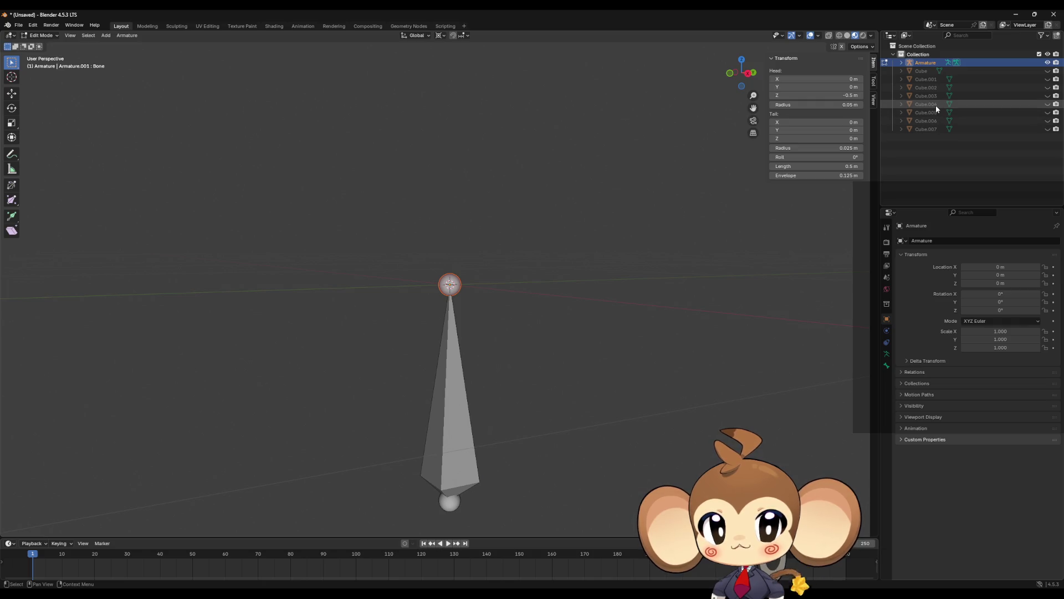
pyautogui.moveTo(585, 291); pyautogui.dragTo(582, 305)
pyautogui.press('e')
pyautogui.rightClick(582, 307)
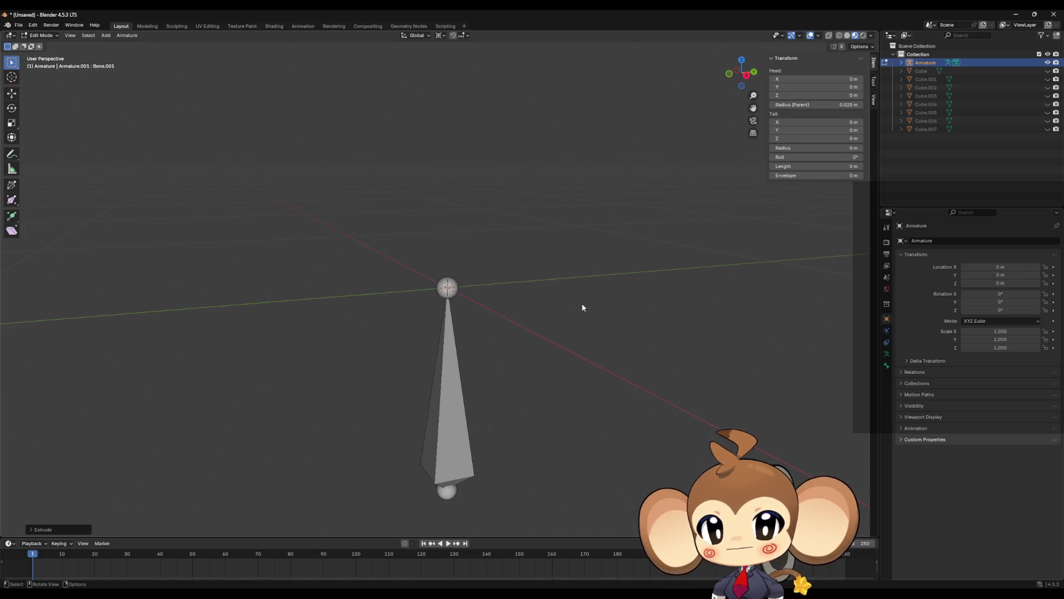
pyautogui.press('g')
pyautogui.press('z')
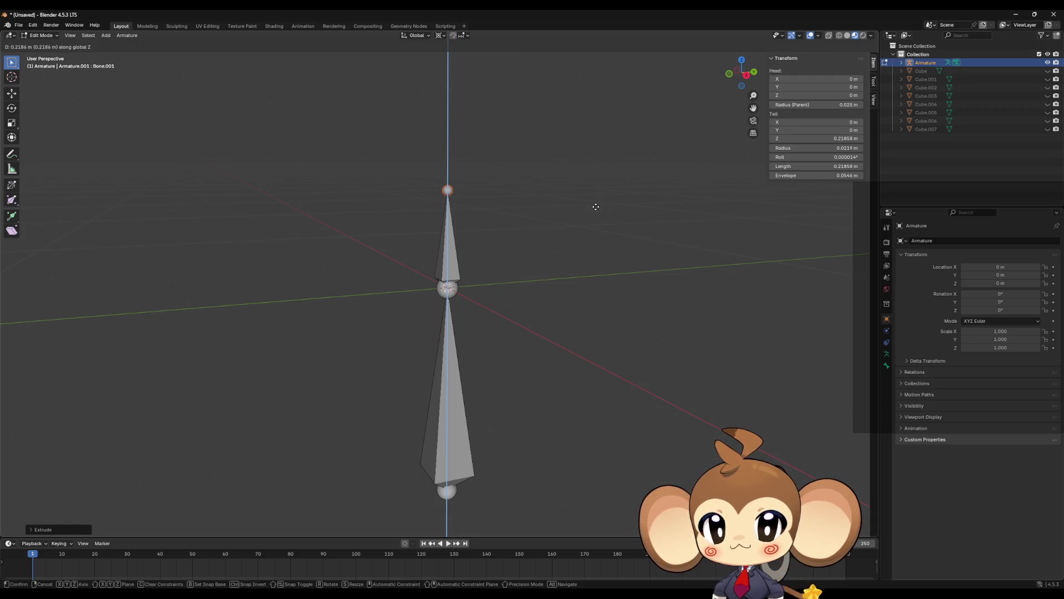
pyautogui.click(596, 207)
# Step: Collapse the new bone to zero length and raise its tip 0.5 m along Z
pyautogui.moveTo(484, 199)
pyautogui.mouseDown()
pyautogui.moveTo(471, 209)
pyautogui.moveTo(458, 200)
pyautogui.moveTo(459, 233)
pyautogui.mouseUp()
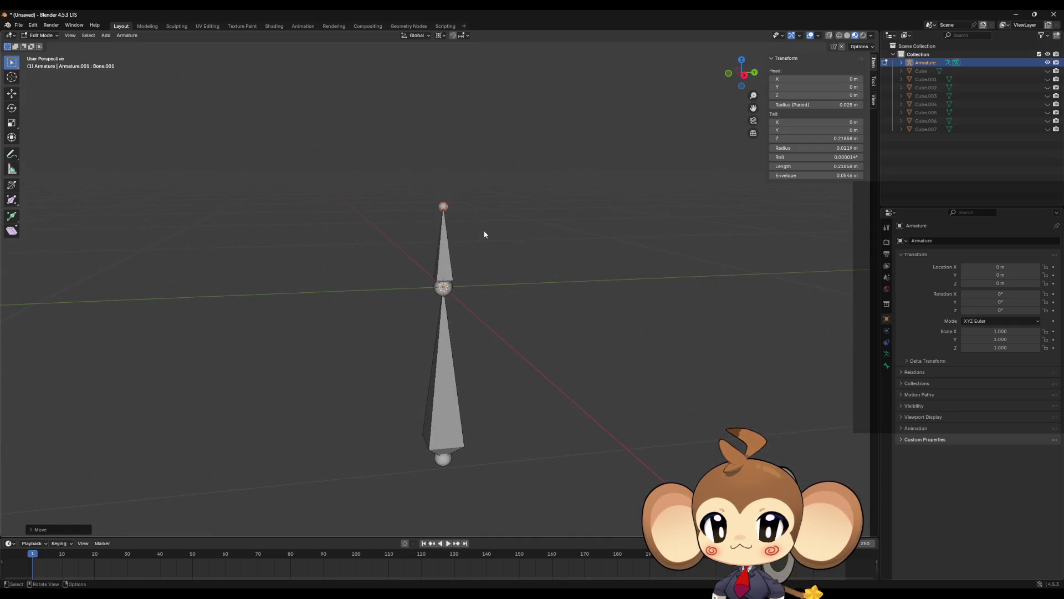
pyautogui.press('s')
pyautogui.press('0')
pyautogui.press('Return')
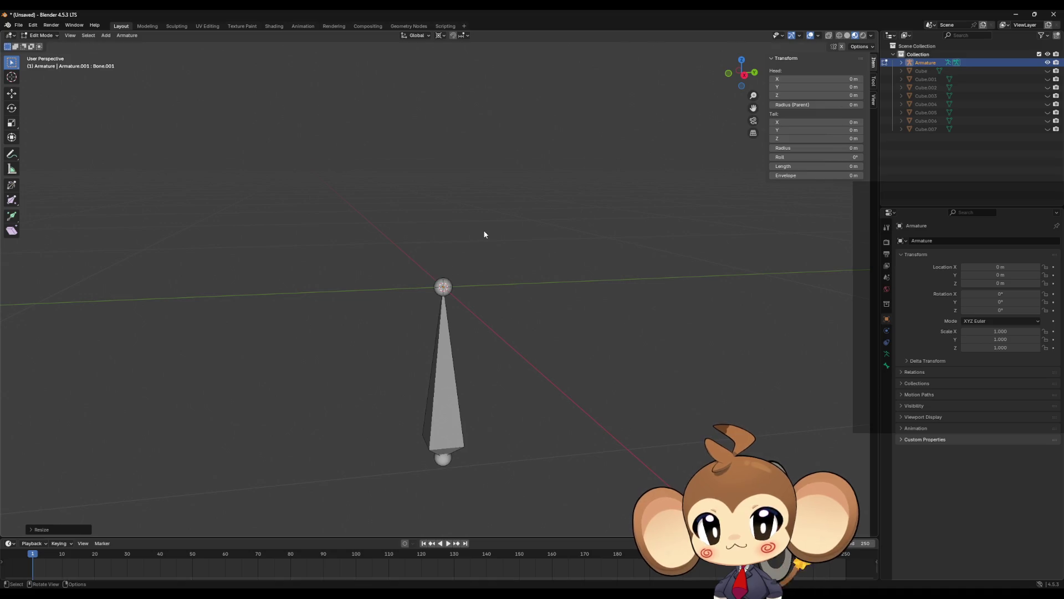
pyautogui.press('g')
pyautogui.press('z')
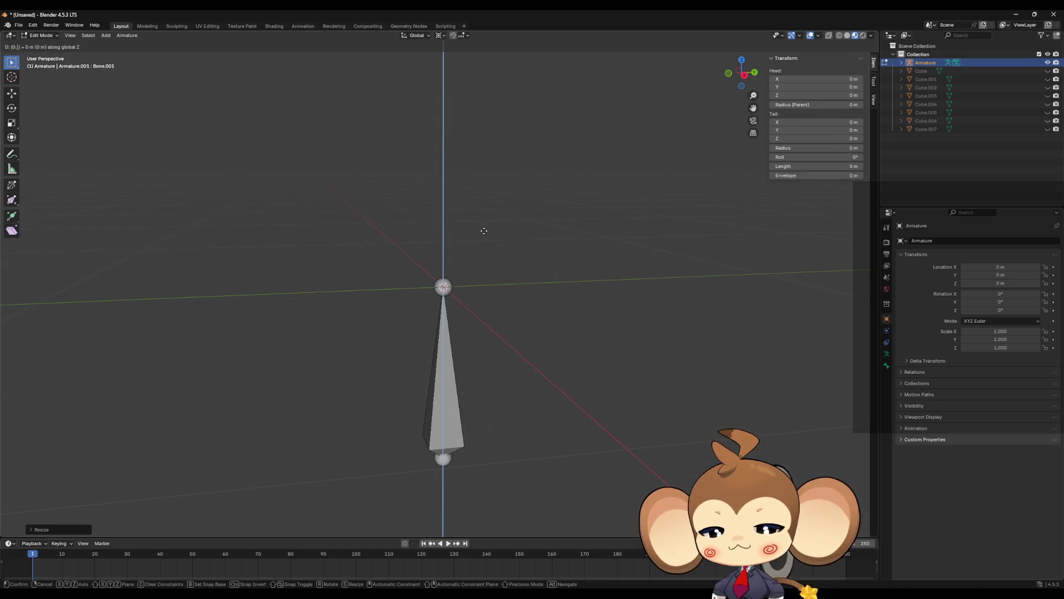
pyautogui.write('.5')
pyautogui.press('Return')
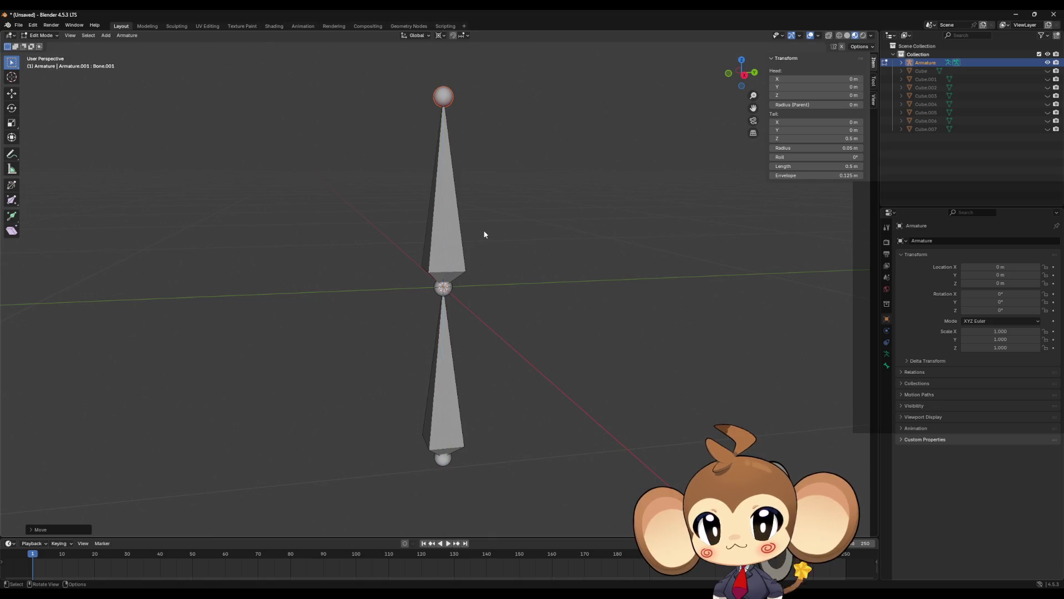
# Step: Snap the 3D cursor to the bone tip and undo a stray extrusion from the joint
pyautogui.moveTo(467, 241)
pyautogui.mouseDown()
pyautogui.moveTo(494, 257)
pyautogui.moveTo(472, 174)
pyautogui.mouseUp()
pyautogui.hotkey('shift', 's')
pyautogui.click(475, 217)
pyautogui.click(453, 285)
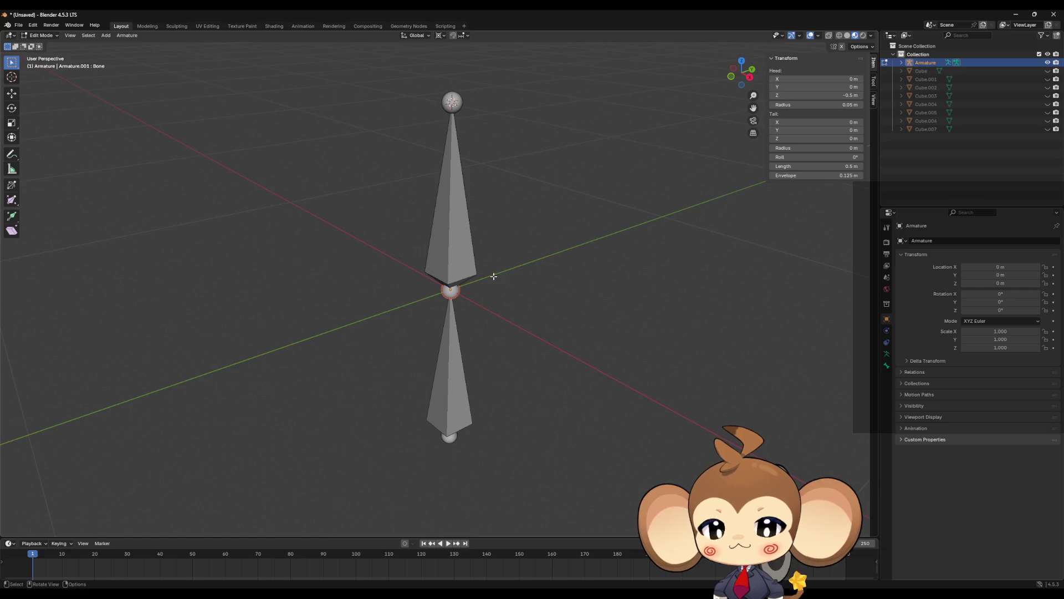
pyautogui.press('e')
pyautogui.rightClick(494, 276)
pyautogui.press('s')
pyautogui.rightClick(494, 274)
pyautogui.hotkey('ctrl', 'z')
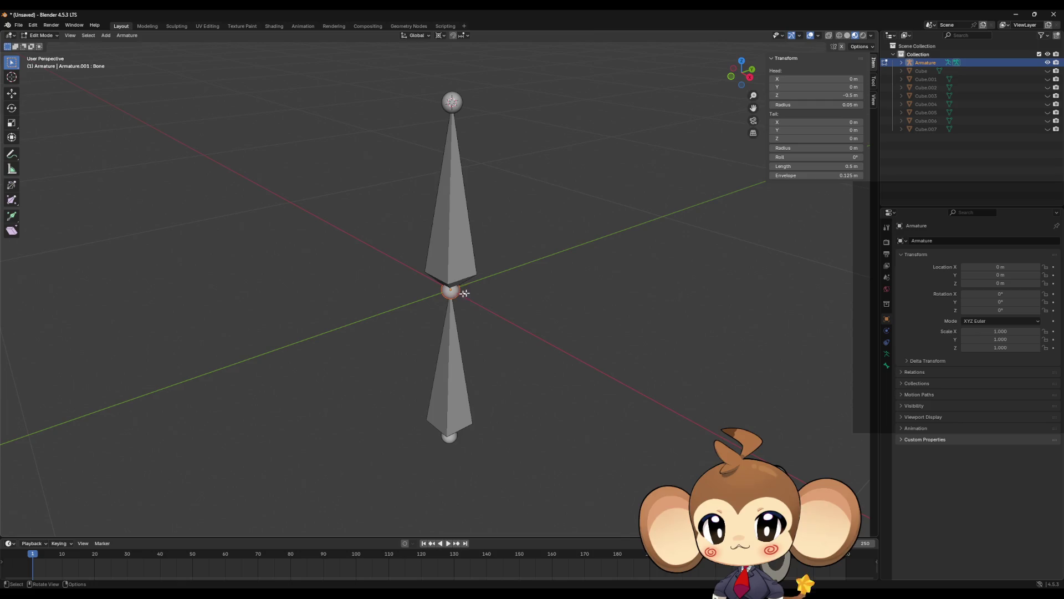
# Step: Extrude Bone.003, Bone.004 and Bone.005 from the joint between the bones
pyautogui.press('e')
pyautogui.rightClick(530, 279)
pyautogui.press('s')
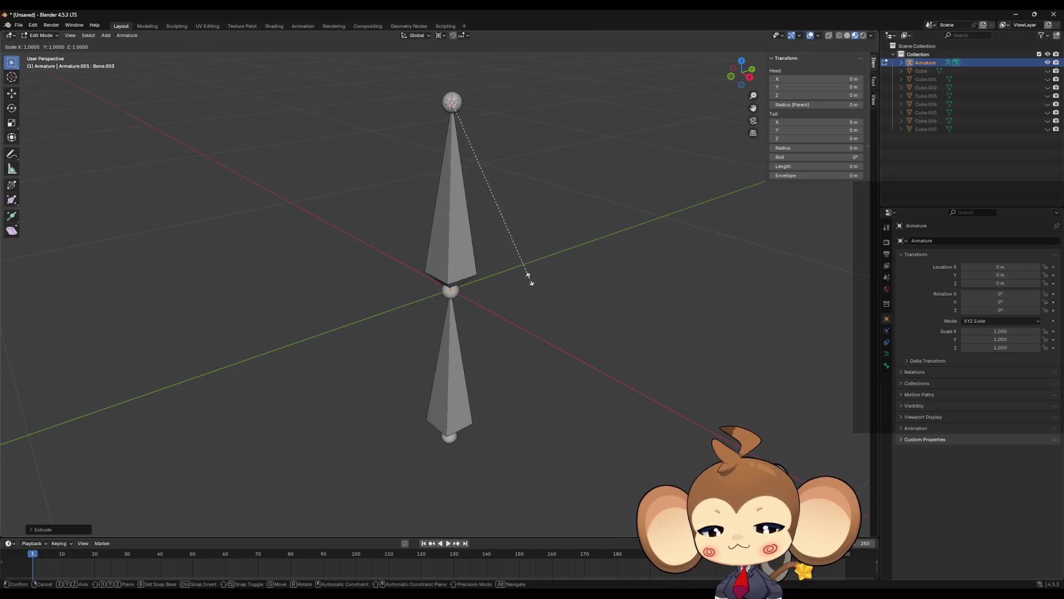
pyautogui.click(530, 278)
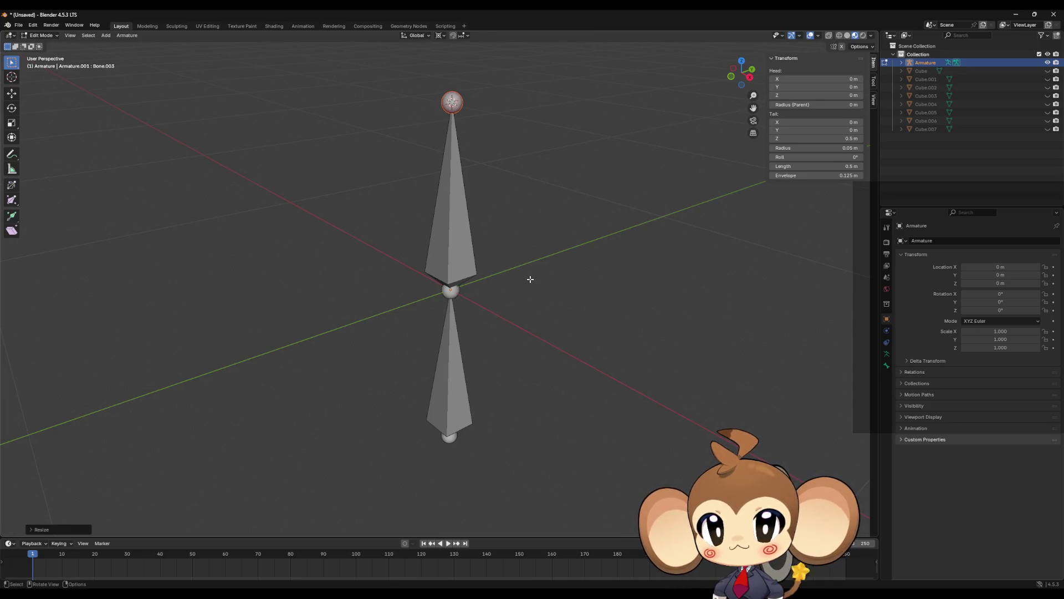
pyautogui.press('e')
pyautogui.rightClick(588, 283)
pyautogui.press('s')
pyautogui.click(588, 282)
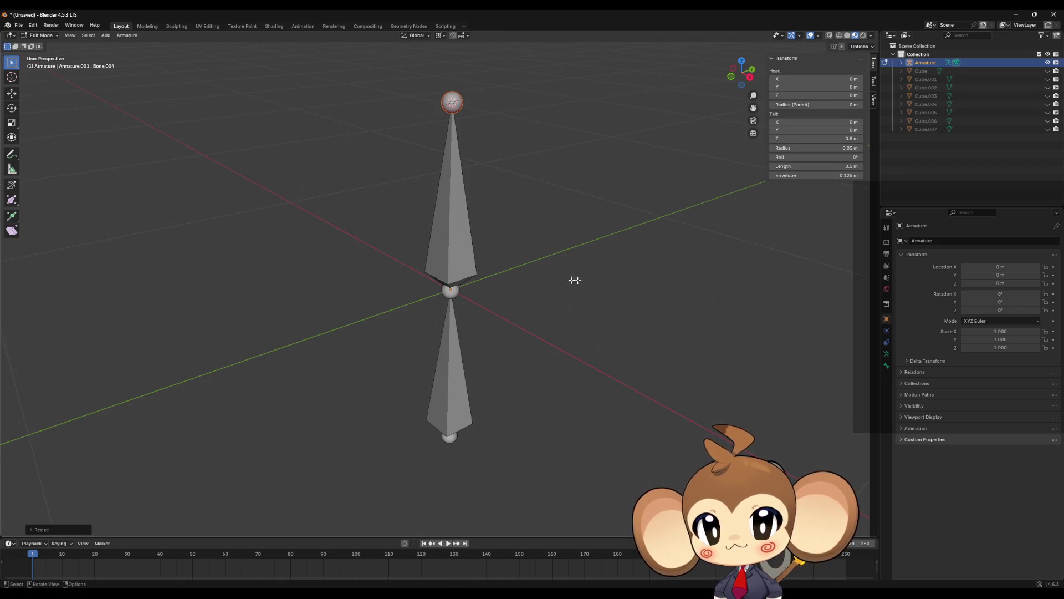
pyautogui.press('e')
pyautogui.rightClick(543, 286)
# Step: Finish sizing Bone.005 and expand the Armature in the Outliner to list its bones
pyautogui.press('s')
pyautogui.click(543, 287)
pyautogui.click(543, 287)
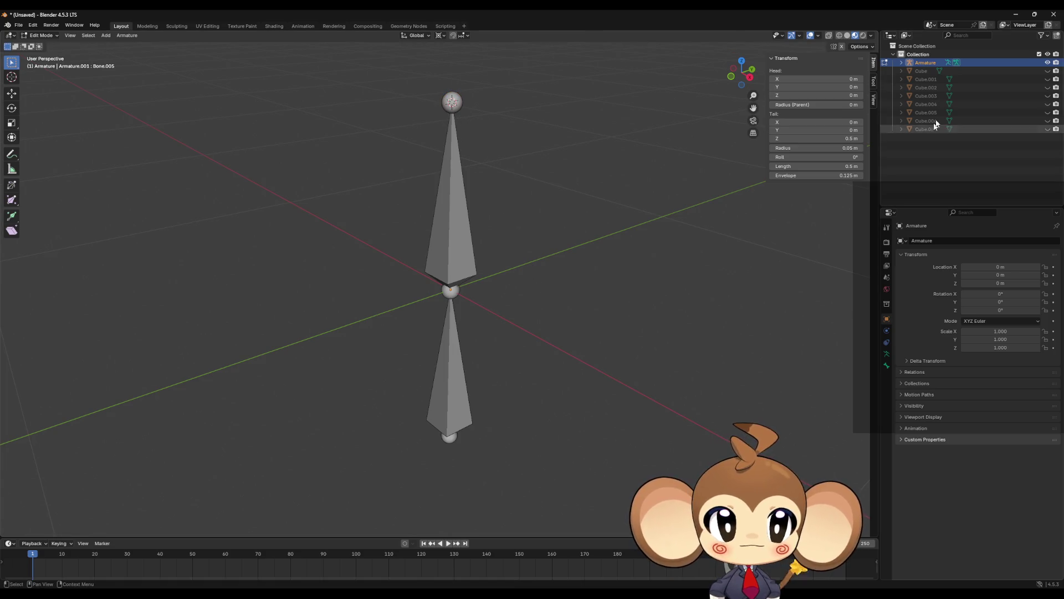
pyautogui.click(902, 63)
pyautogui.click(910, 79)
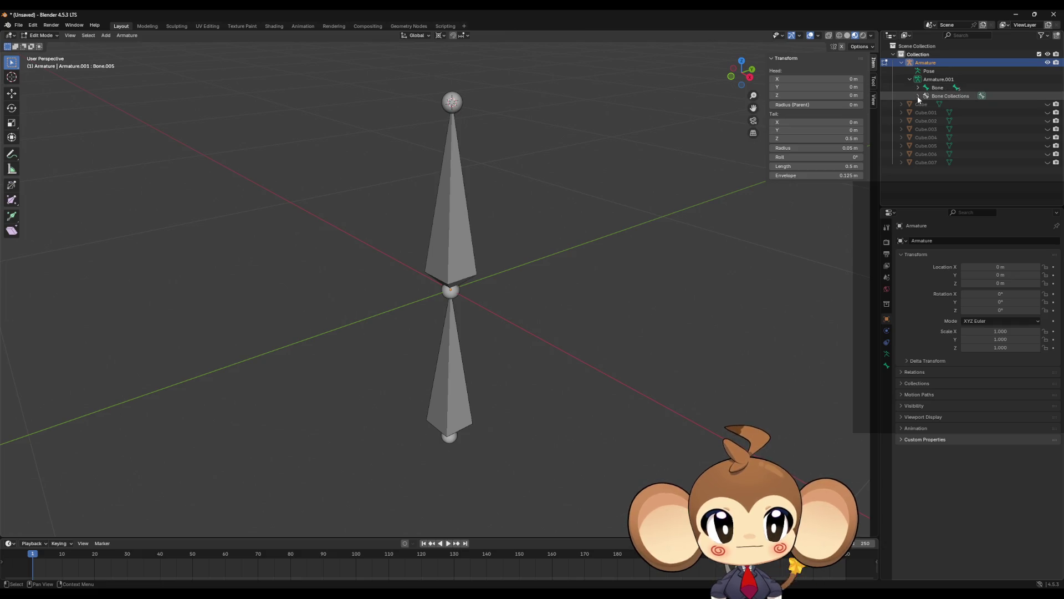
pyautogui.click(918, 95)
pyautogui.click(959, 104)
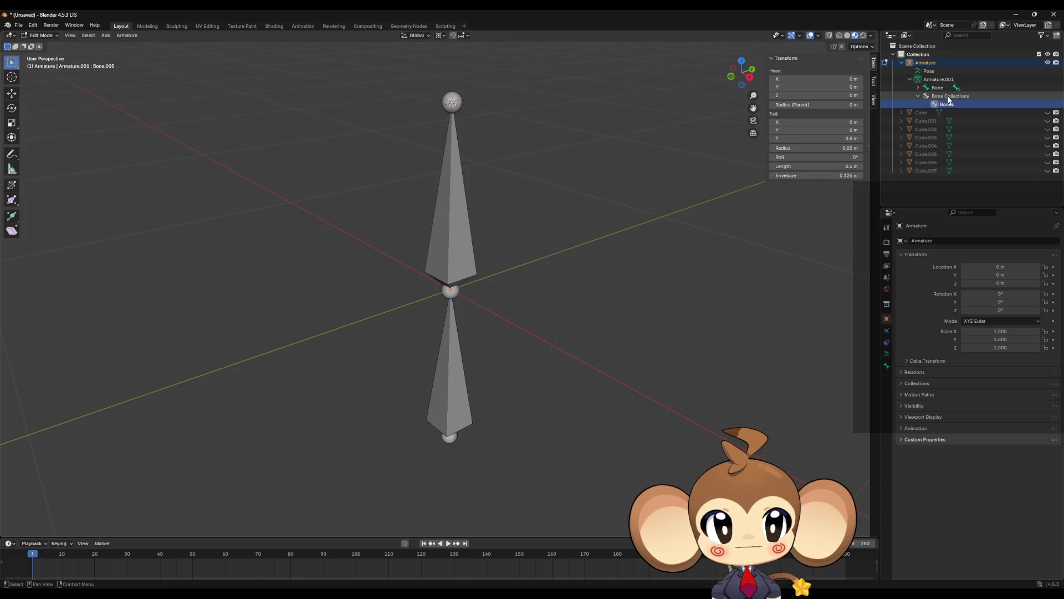
pyautogui.click(918, 88)
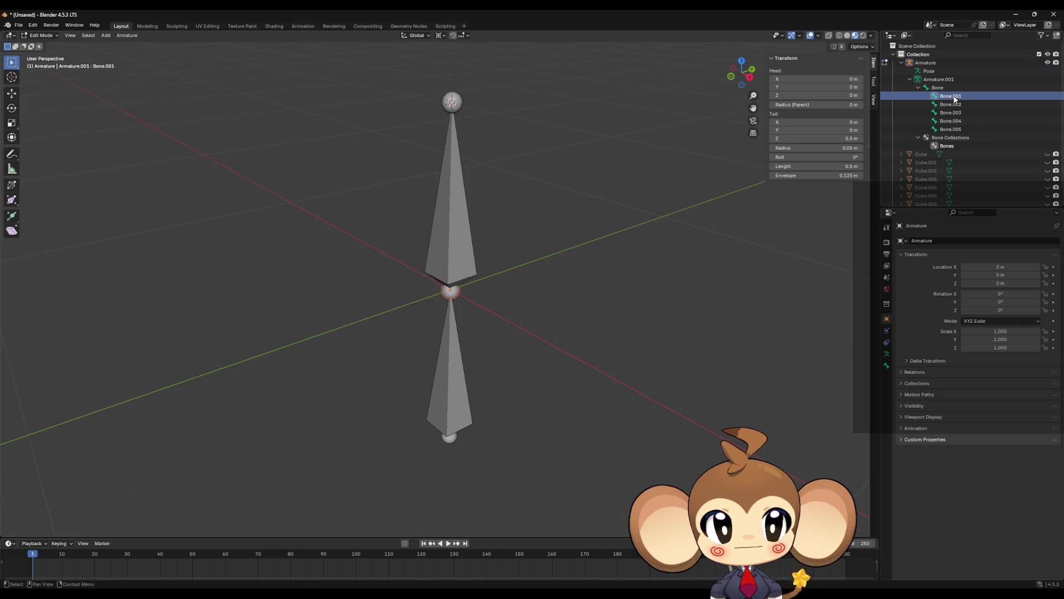
# Step: Rename the base bone 'Bone' to 'RootBone'
pyautogui.click(945, 87)
pyautogui.doubleClick(945, 87)
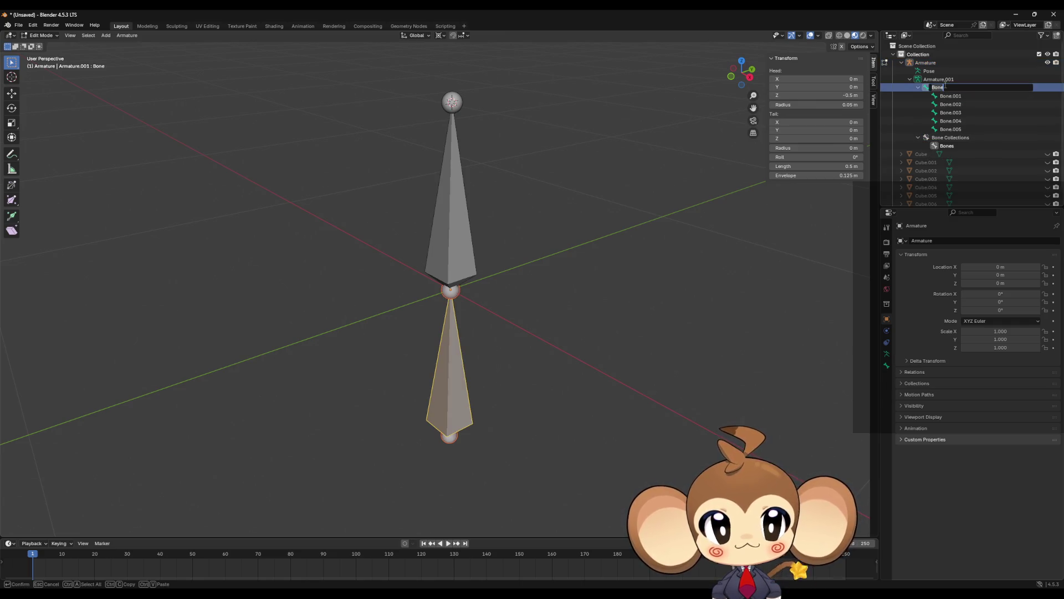
pyautogui.write('RootBone')
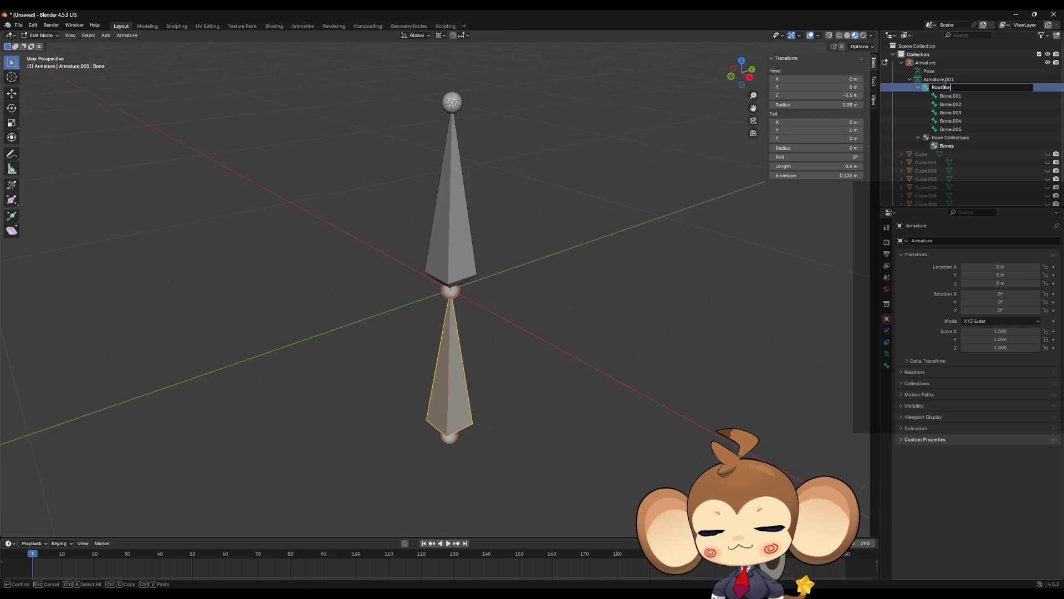
pyautogui.press('Return')
pyautogui.click(974, 96)
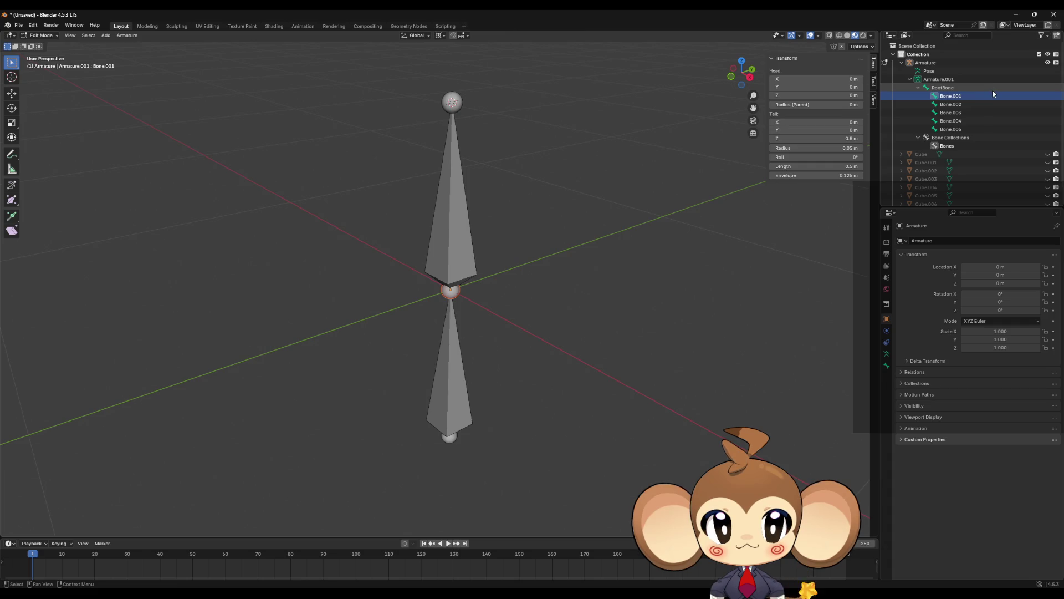
pyautogui.scroll(-4, 665, 306)
pyautogui.moveTo(666, 306)
pyautogui.mouseDown()
pyautogui.moveTo(632, 284)
pyautogui.moveTo(641, 292)
pyautogui.mouseUp()
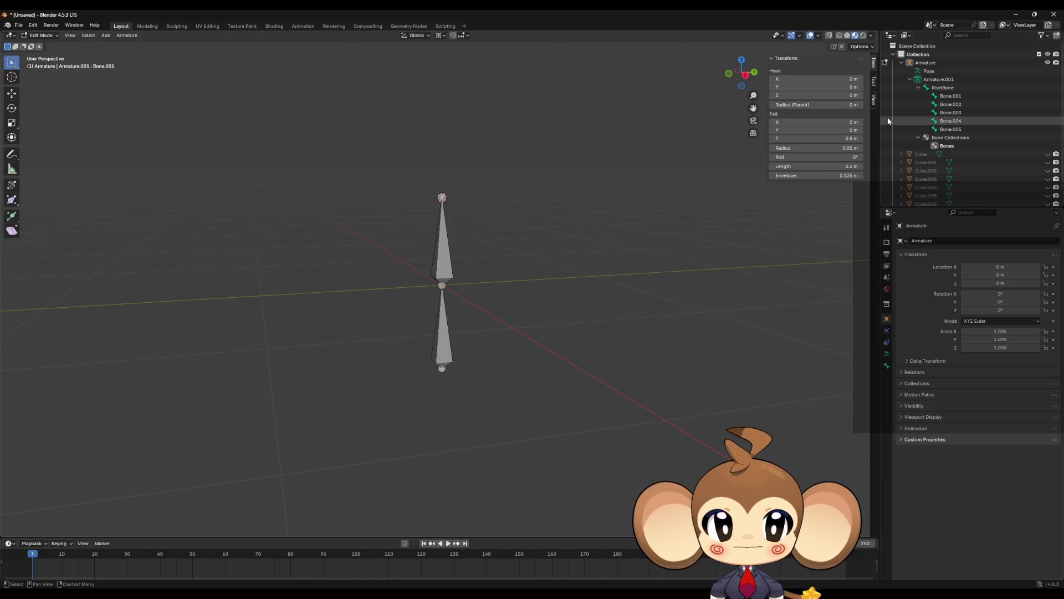
pyautogui.click(901, 63)
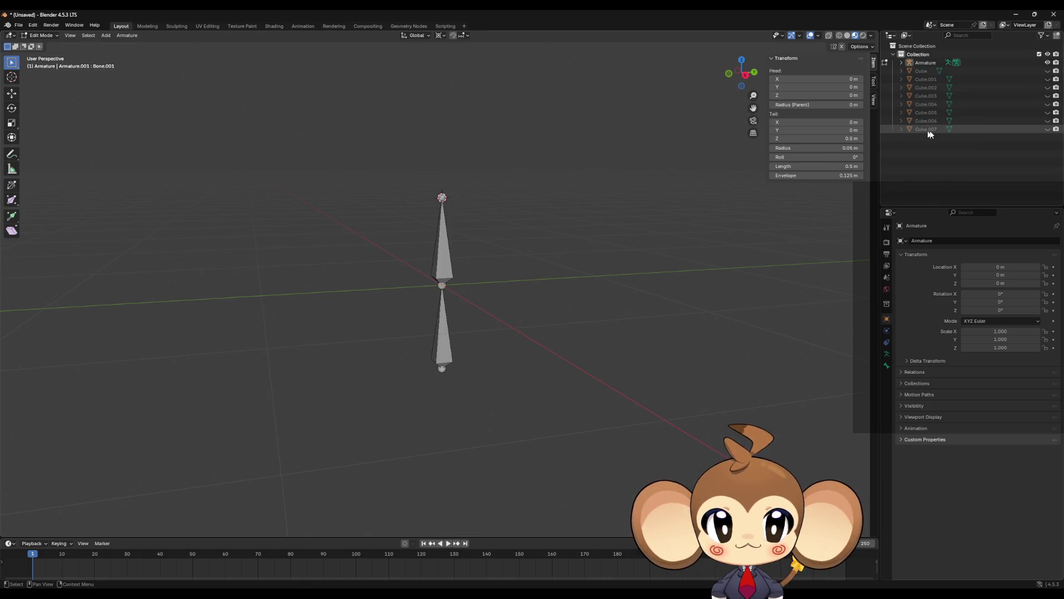
# Step: Unhide Cube.007 and select it with the Armature, dismissing the parent menus
pyautogui.click(1047, 129)
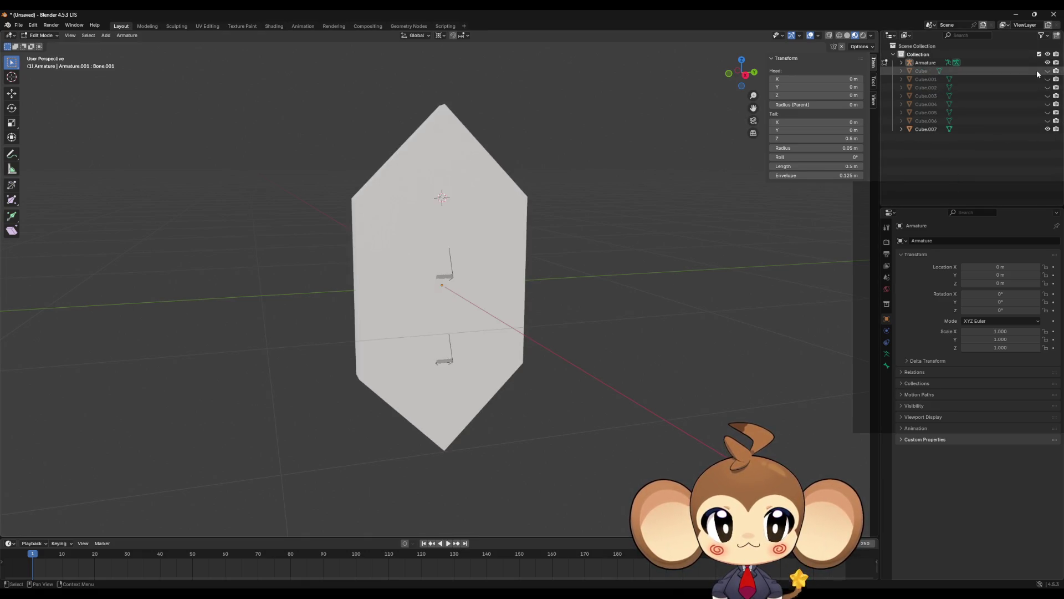
pyautogui.click(924, 62)
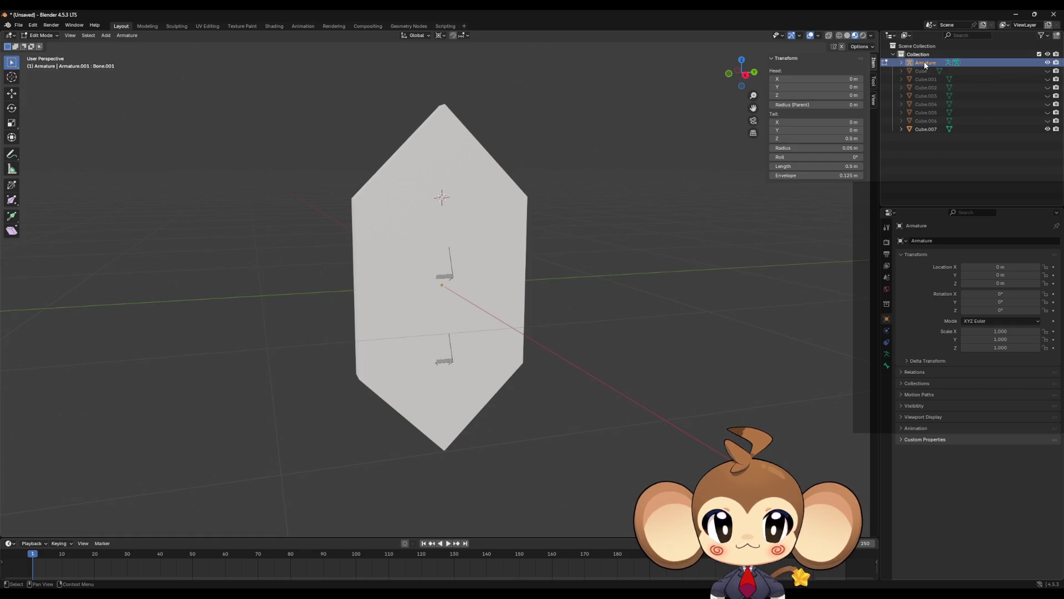
pyautogui.keyDown('ctrl'); pyautogui.click(926, 128); pyautogui.keyUp('ctrl')
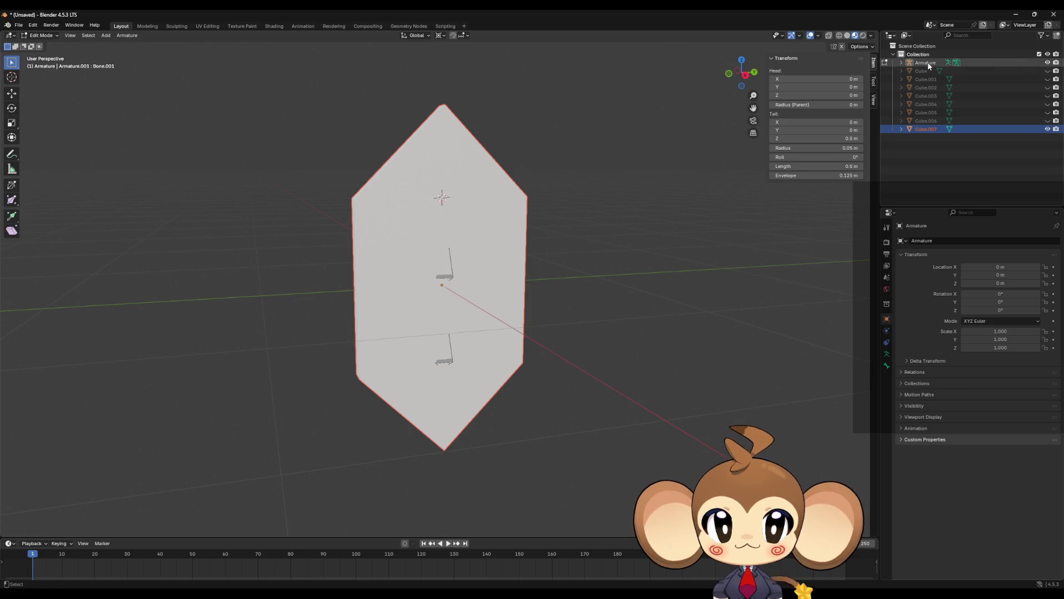
pyautogui.keyDown('ctrl'); pyautogui.click(924, 62); pyautogui.keyUp('ctrl')
pyautogui.hotkey('ctrl', 'p')
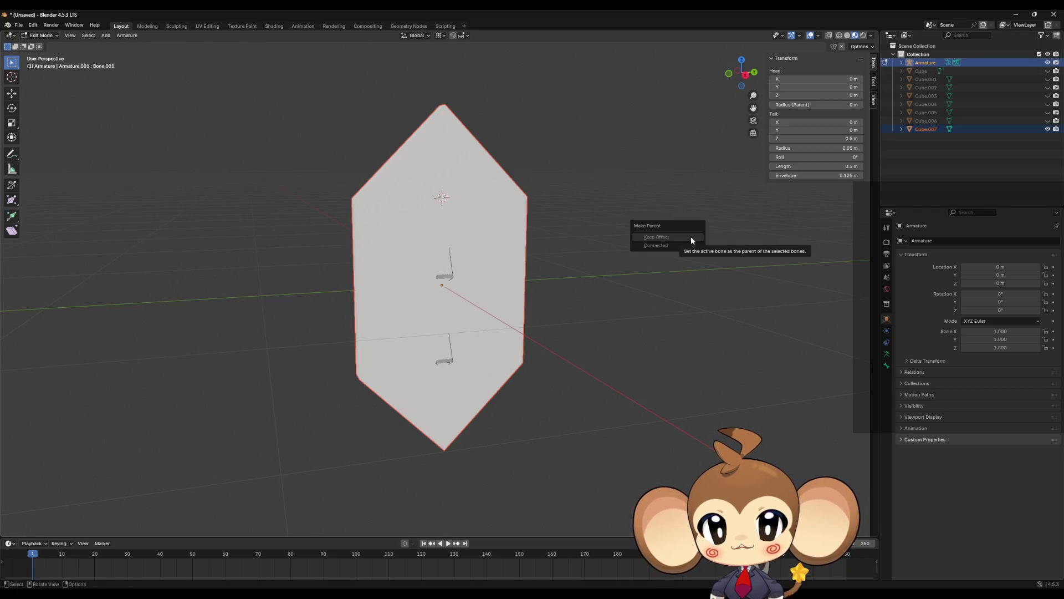
pyautogui.click(691, 237)
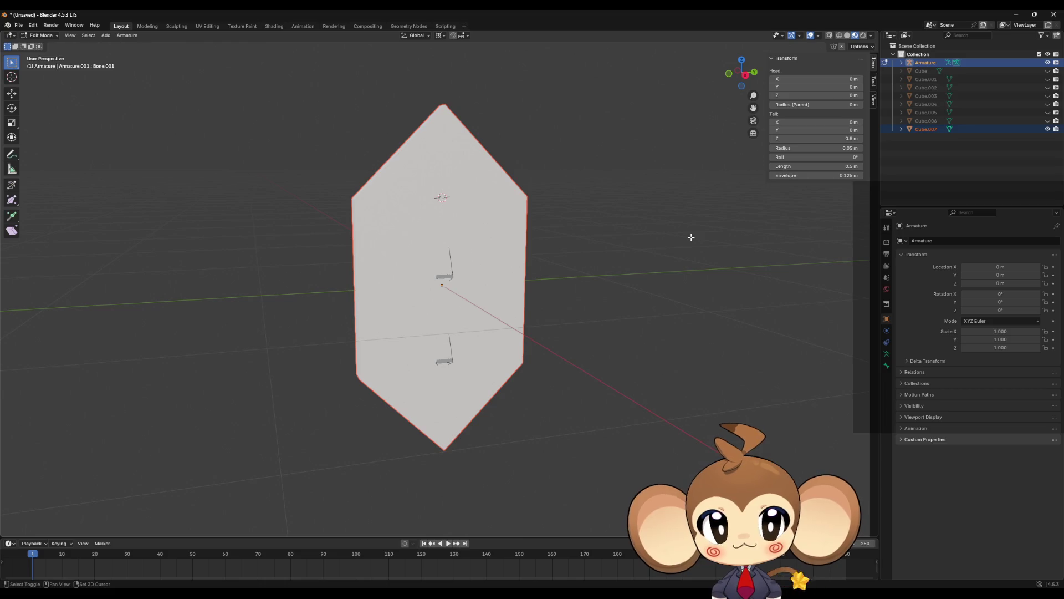
pyautogui.hotkey('alt', 'p')
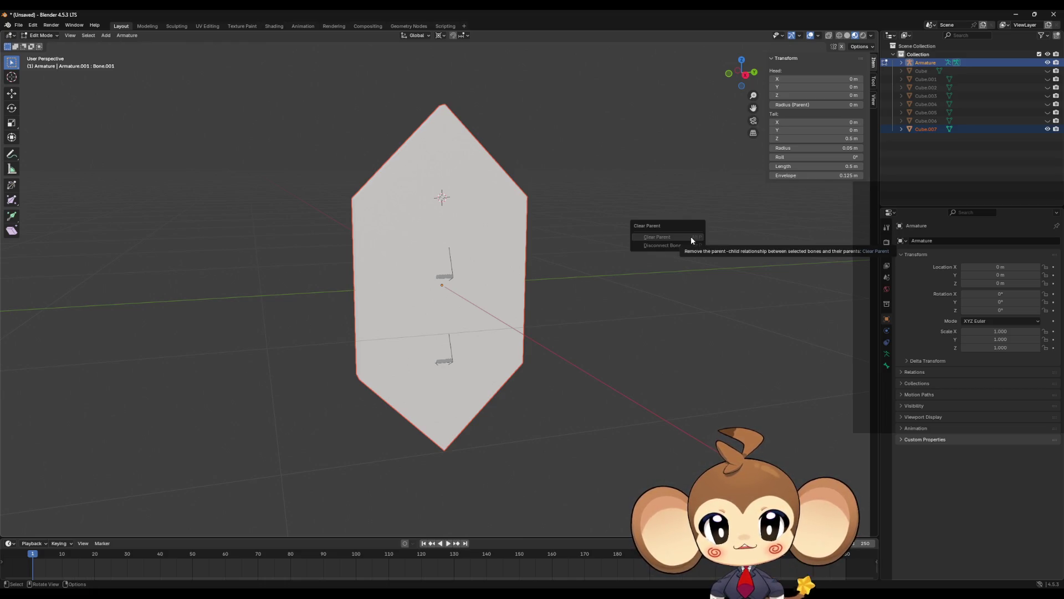
pyautogui.click(690, 237)
# Step: In Object Mode, parent Cube.007 to the Armature with Armature Deform and edit its mesh
pyautogui.press('Tab')
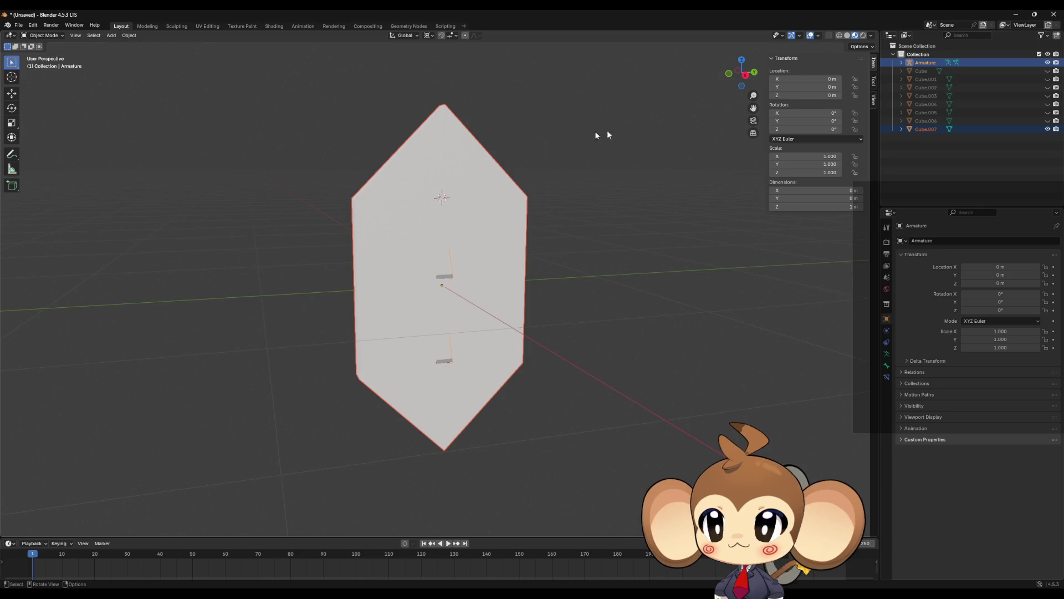
pyautogui.click(926, 130)
pyautogui.keyDown('ctrl'); pyautogui.click(929, 64); pyautogui.keyUp('ctrl')
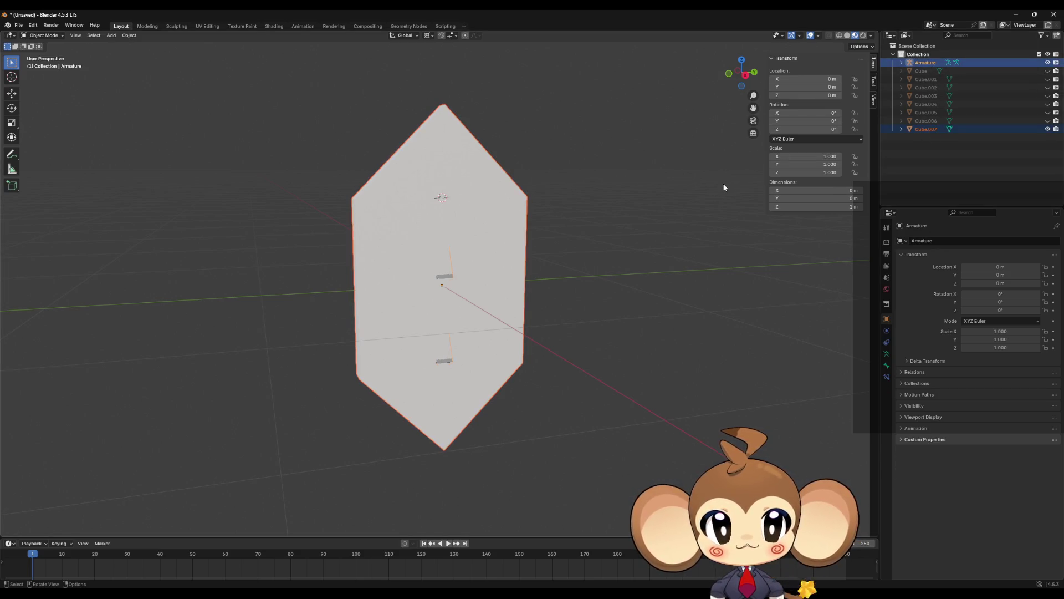
pyautogui.hotkey('ctrl', 'p')
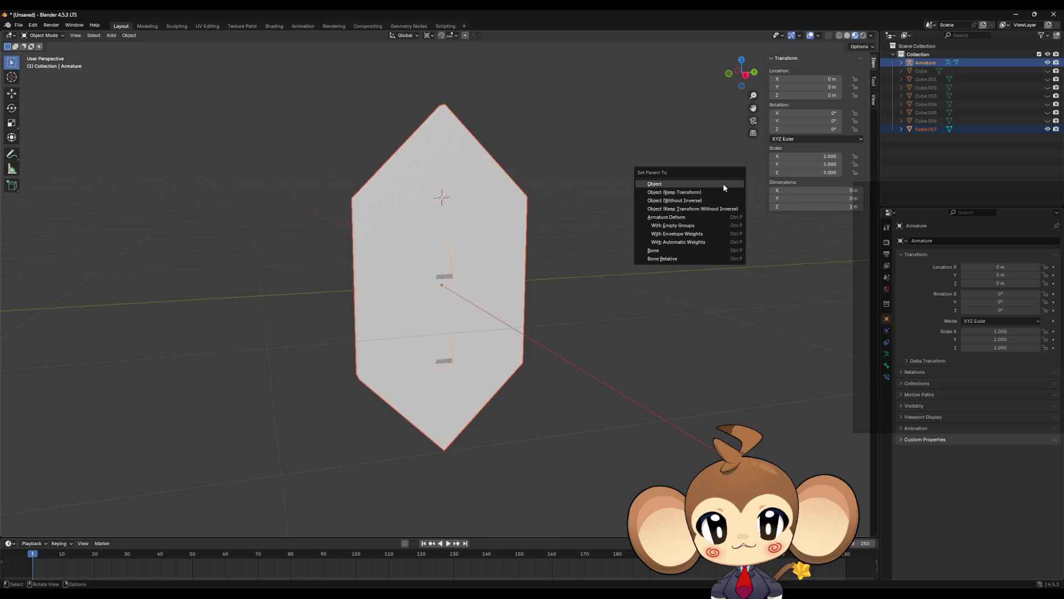
pyautogui.click(696, 225)
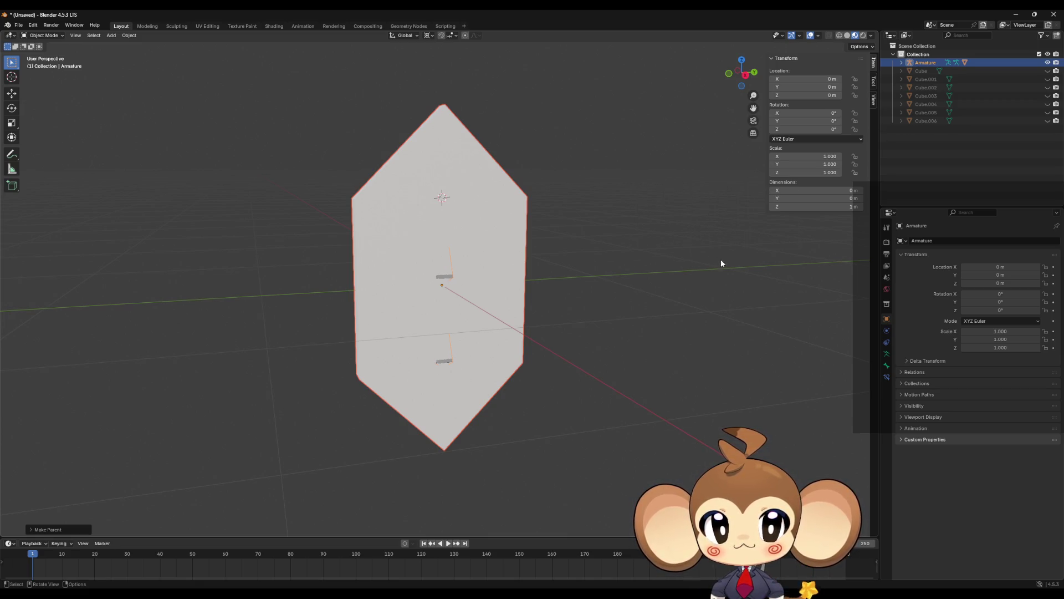
pyautogui.click(716, 301)
pyautogui.click(526, 265)
pyautogui.press('Tab')
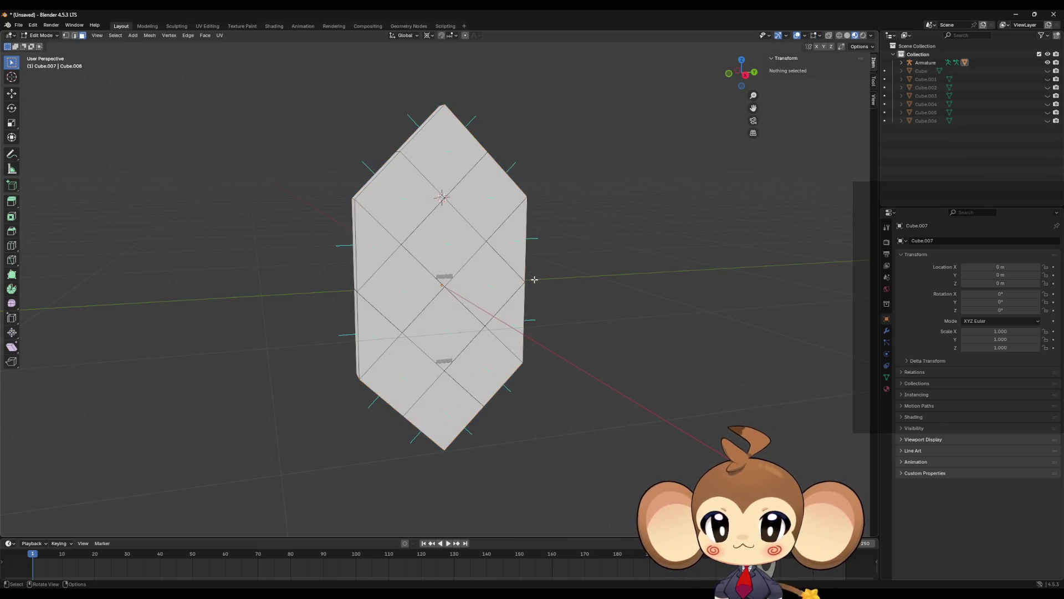
# Step: Select the left crystal piece's linked faces and assign them to the Bone.001 vertex group
pyautogui.scroll(2, 540, 272)
pyautogui.moveTo(539, 272); pyautogui.dragTo(532, 271)
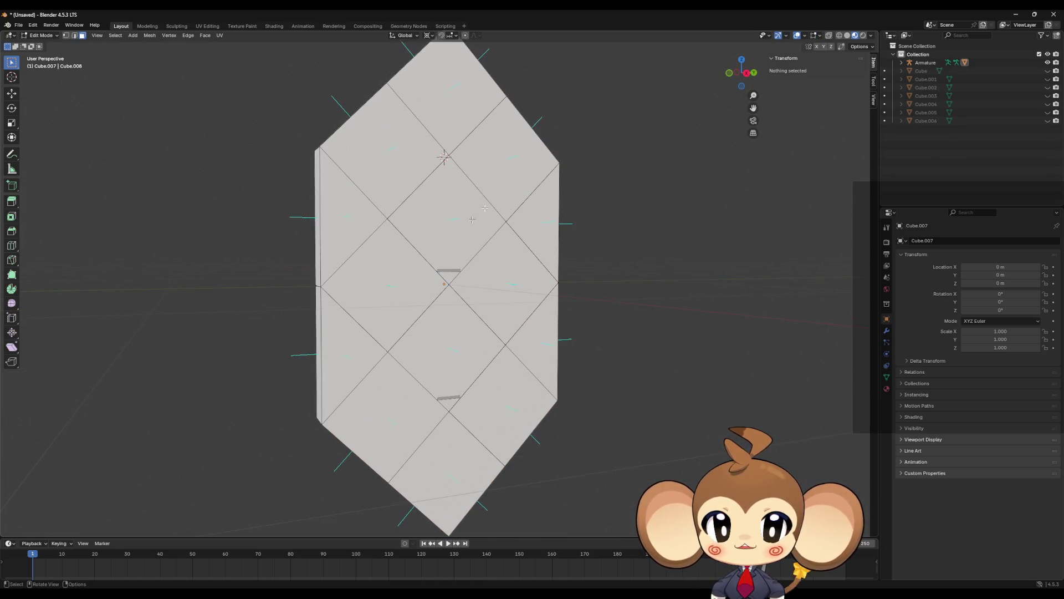
pyautogui.press('l')
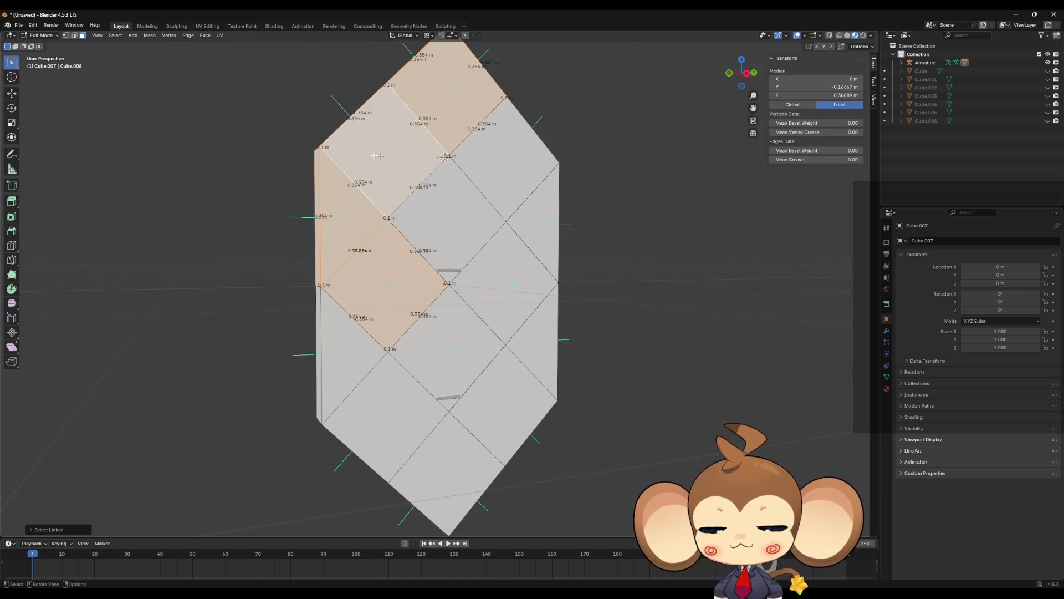
pyautogui.click(886, 377)
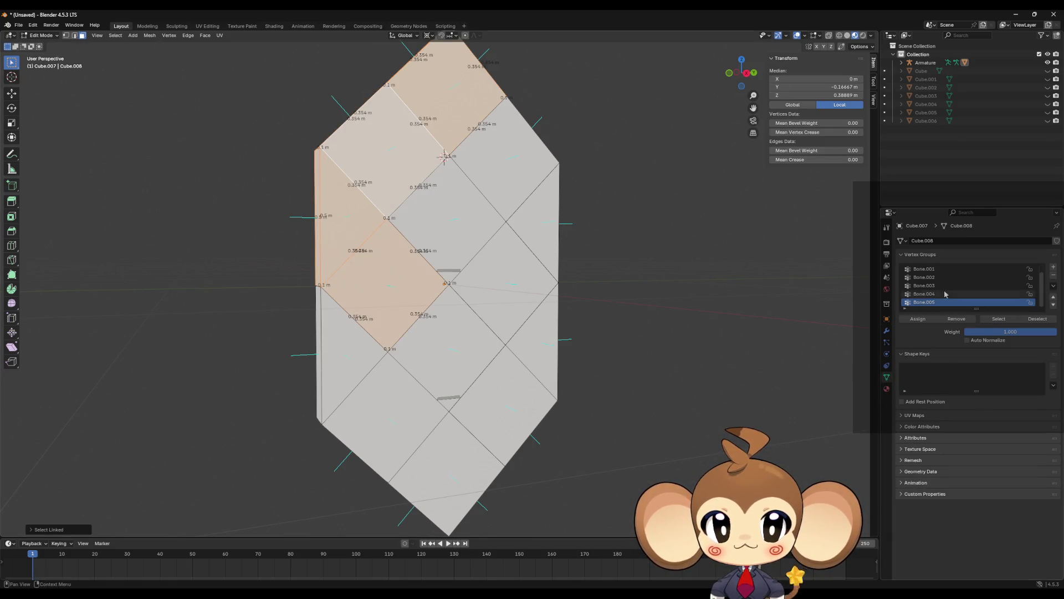
pyautogui.scroll(1, 936, 287)
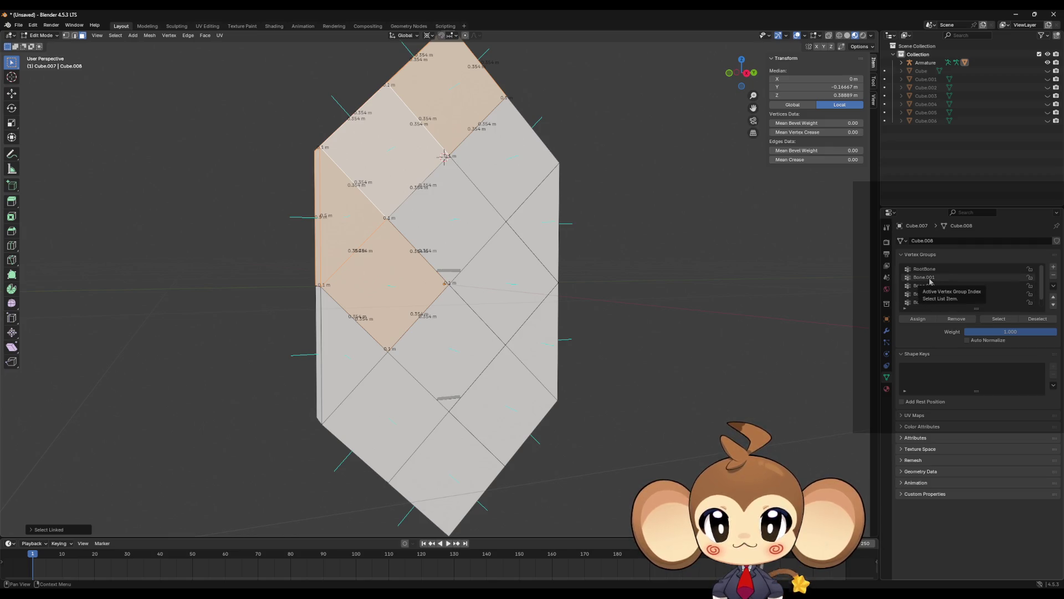
pyautogui.click(931, 278)
pyautogui.click(918, 319)
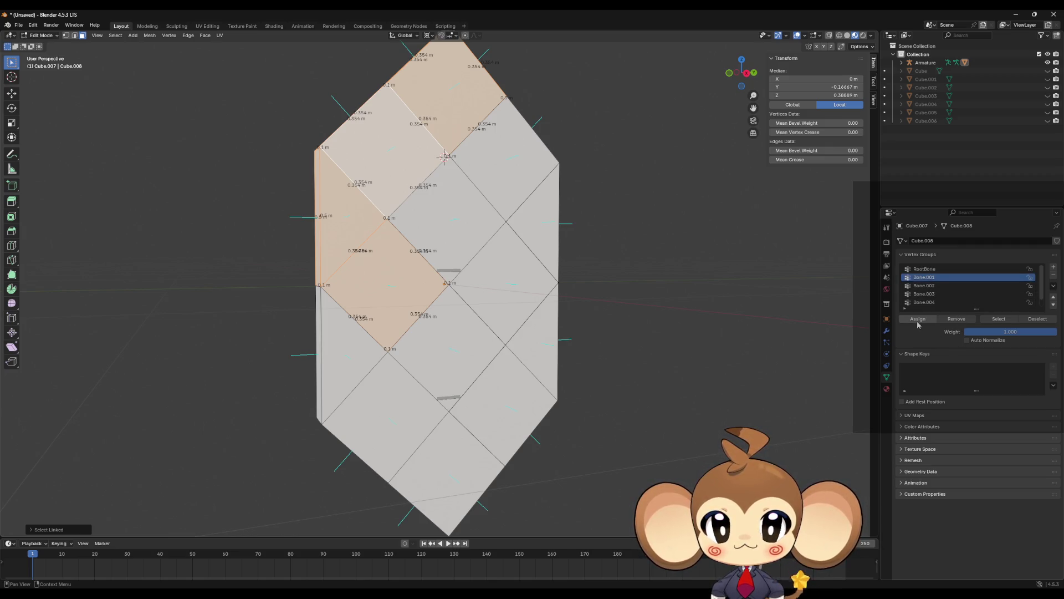
# Step: Assign the right-side faces and the right triangle to the Bone.002 vertex group
pyautogui.click(478, 227)
pyautogui.press('l')
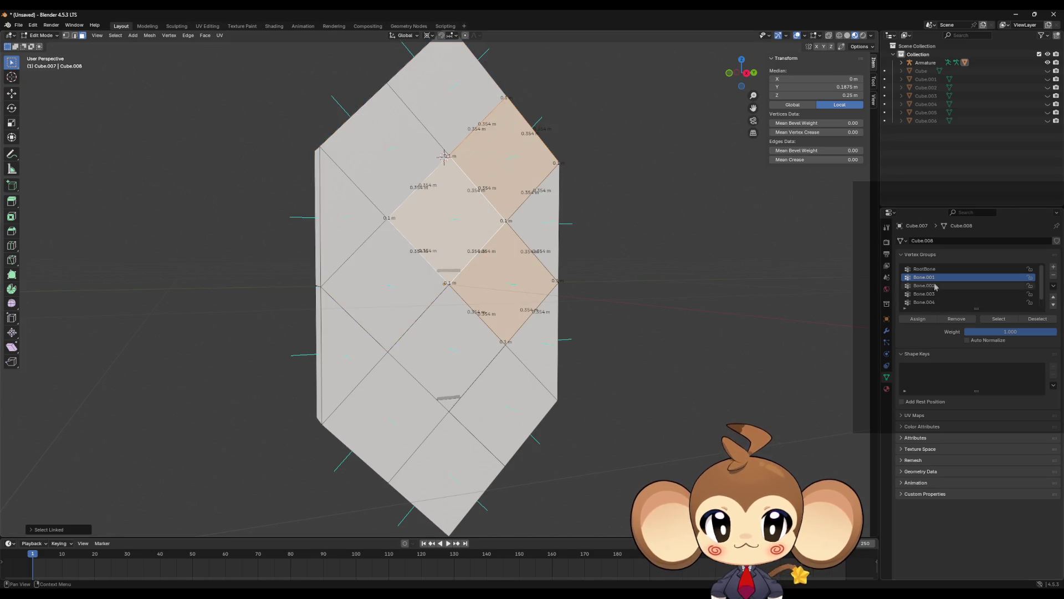
pyautogui.click(932, 285)
pyautogui.click(918, 319)
pyautogui.click(579, 238)
pyautogui.press('l')
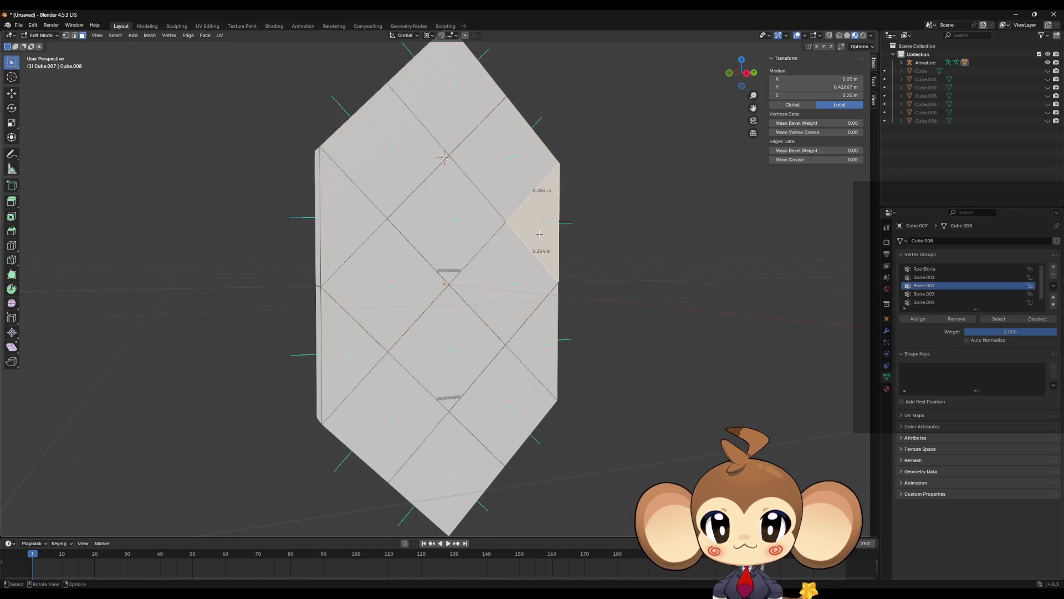
pyautogui.click(924, 294)
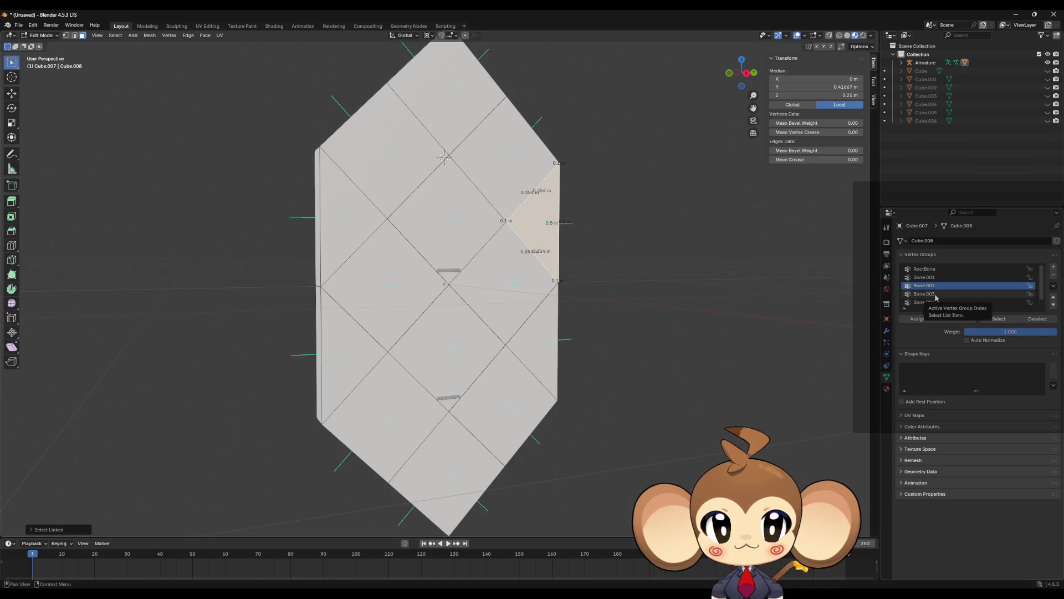
# Step: Assign the linked lower-right faces to the Bone.003 vertex group
pyautogui.click(918, 319)
pyautogui.click(537, 341)
pyautogui.press('l')
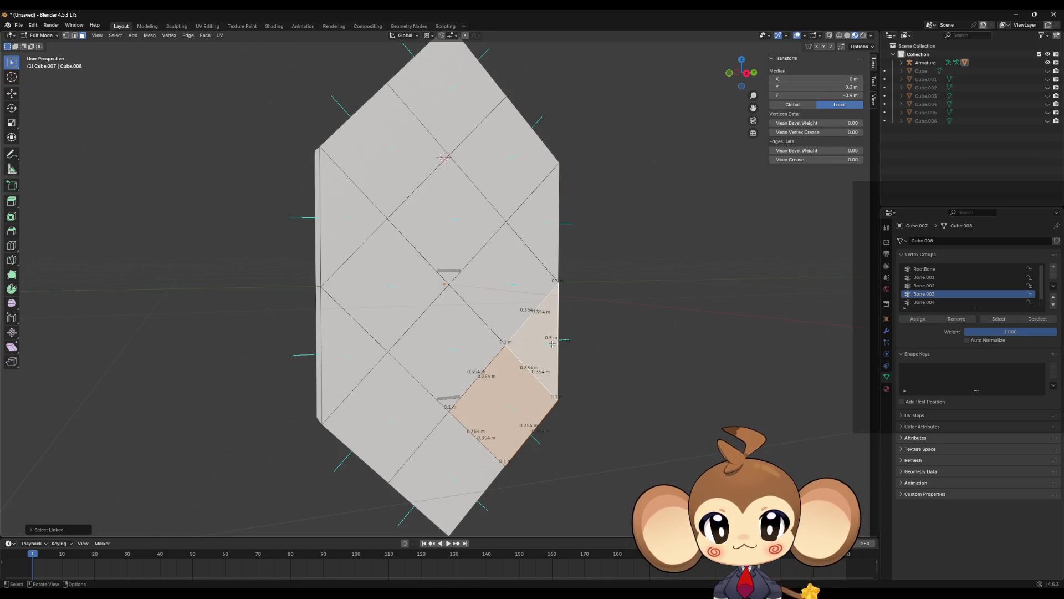
pyautogui.click(924, 302)
pyautogui.click(918, 319)
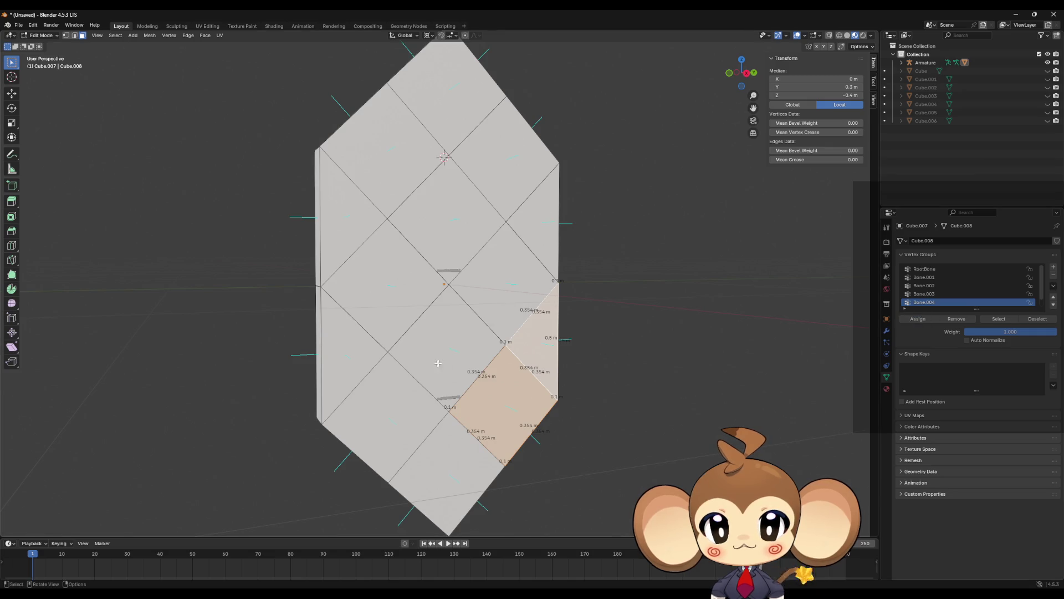
# Step: Assign the linked lower-left faces to the Bone.005 vertex group and deselect all
pyautogui.click(446, 344)
pyautogui.press('l')
pyautogui.scroll(-1, 953, 294)
pyautogui.click(924, 302)
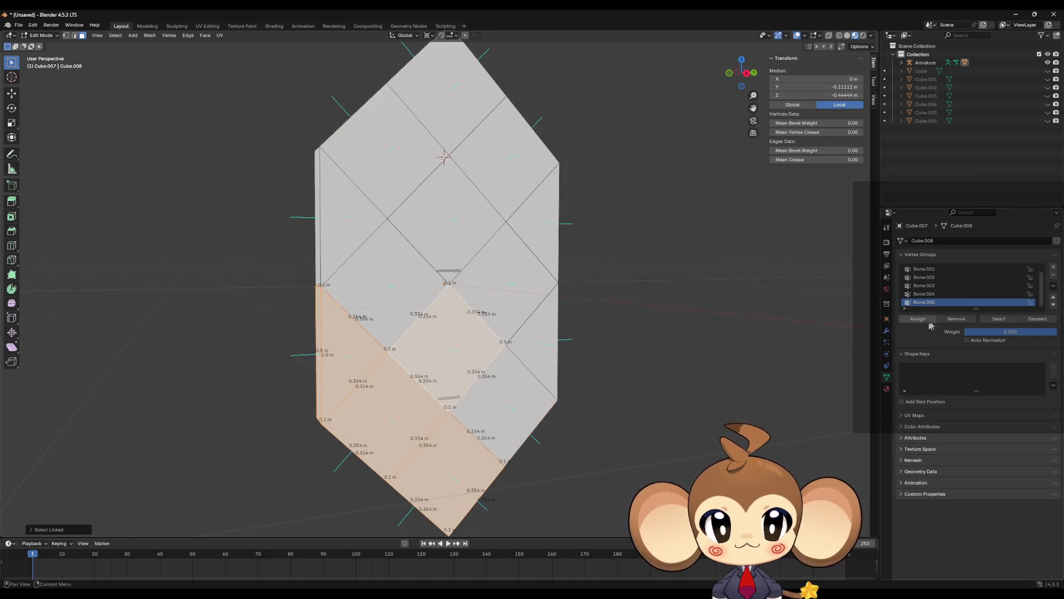
pyautogui.click(918, 318)
pyautogui.click(681, 349)
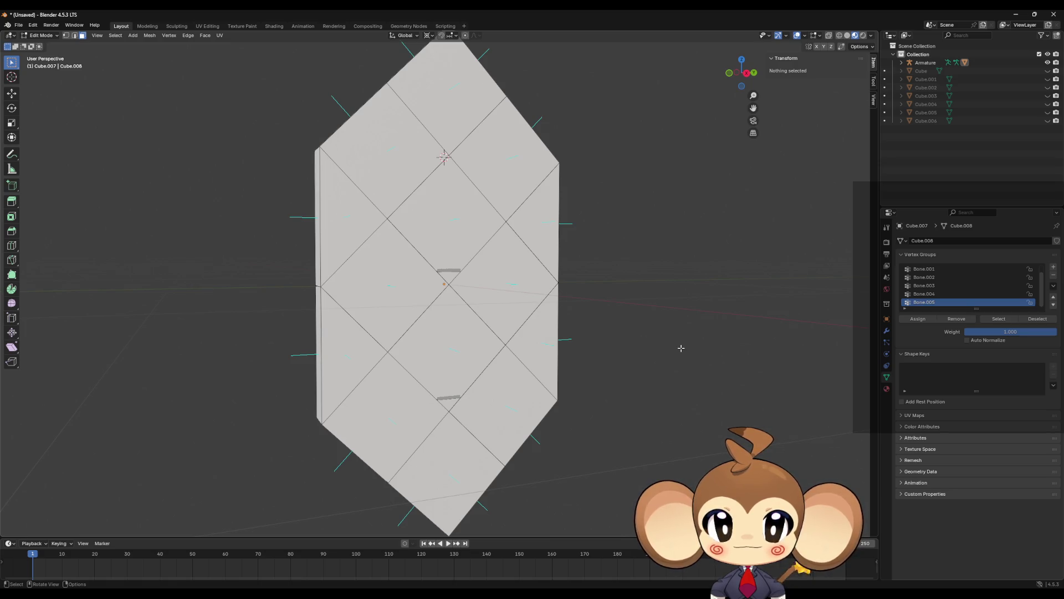
pyautogui.moveTo(681, 348); pyautogui.dragTo(636, 333)
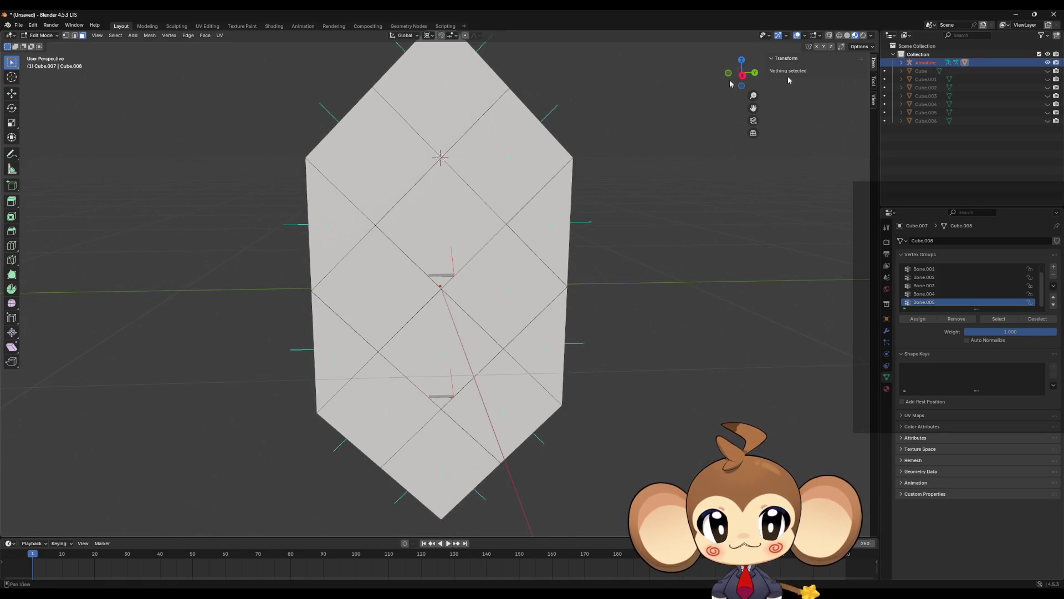
# Step: Put the armature into Pose Mode and view it from a lower side angle
pyautogui.press('Tab')
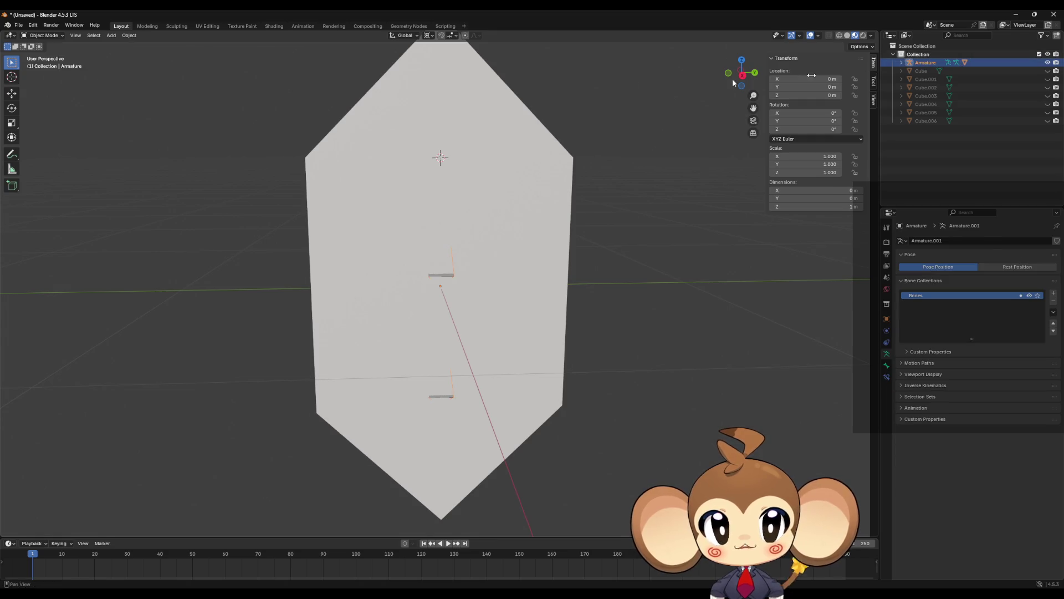
pyautogui.click(60, 35)
pyautogui.click(44, 63)
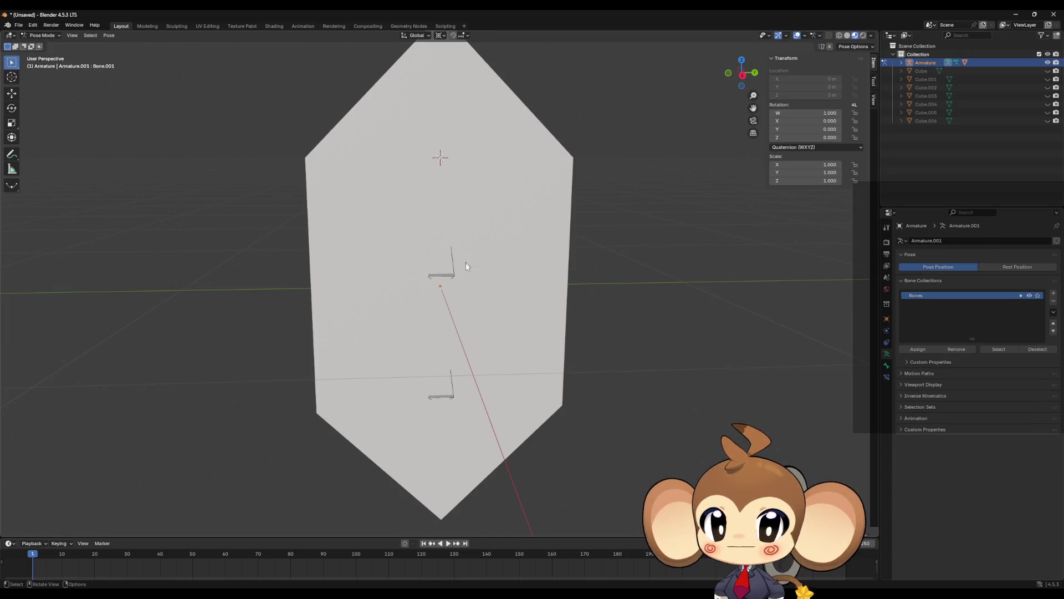
pyautogui.moveTo(464, 271)
pyautogui.mouseDown()
pyautogui.moveTo(458, 281)
pyautogui.moveTo(510, 249)
pyautogui.moveTo(444, 269)
pyautogui.mouseUp()
pyautogui.scroll(-3, 457, 282)
pyautogui.scroll(3, 444, 269)
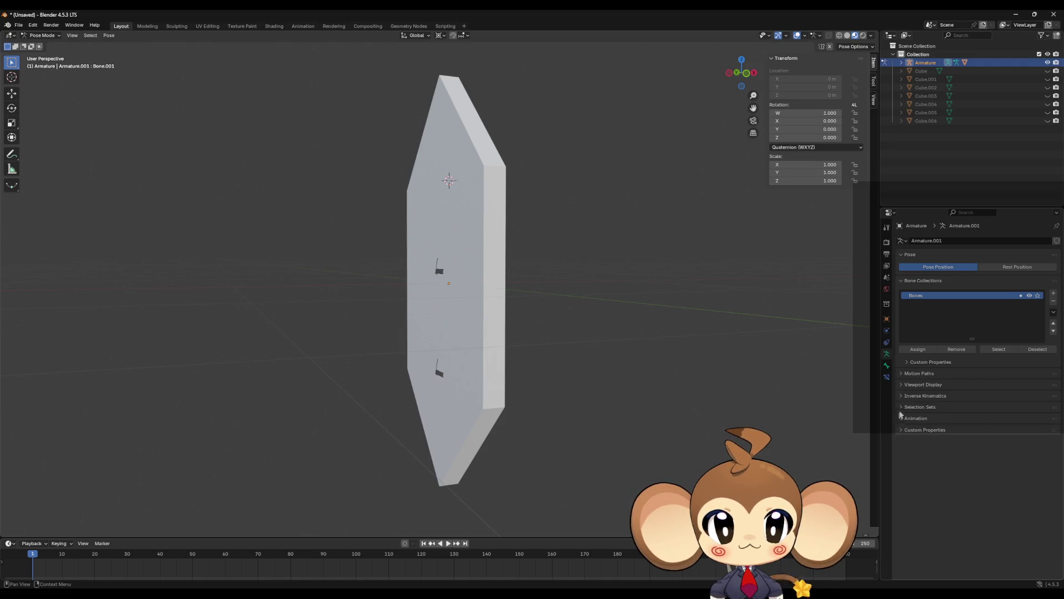
# Step: Look through Bone.001's motion path, inverse kinematics and viewport display settings
pyautogui.click(901, 373)
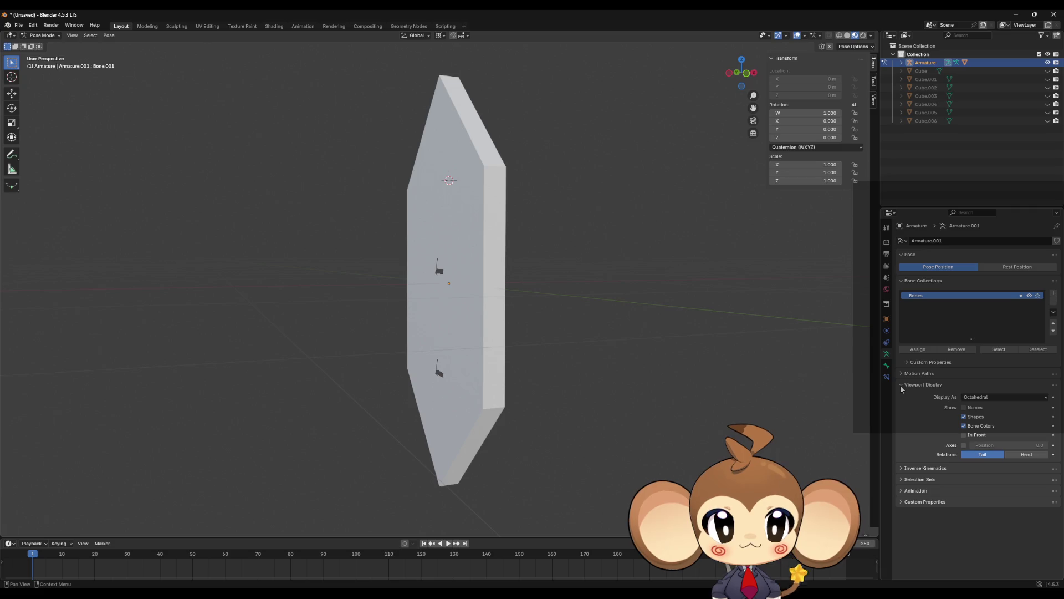
pyautogui.click(902, 376)
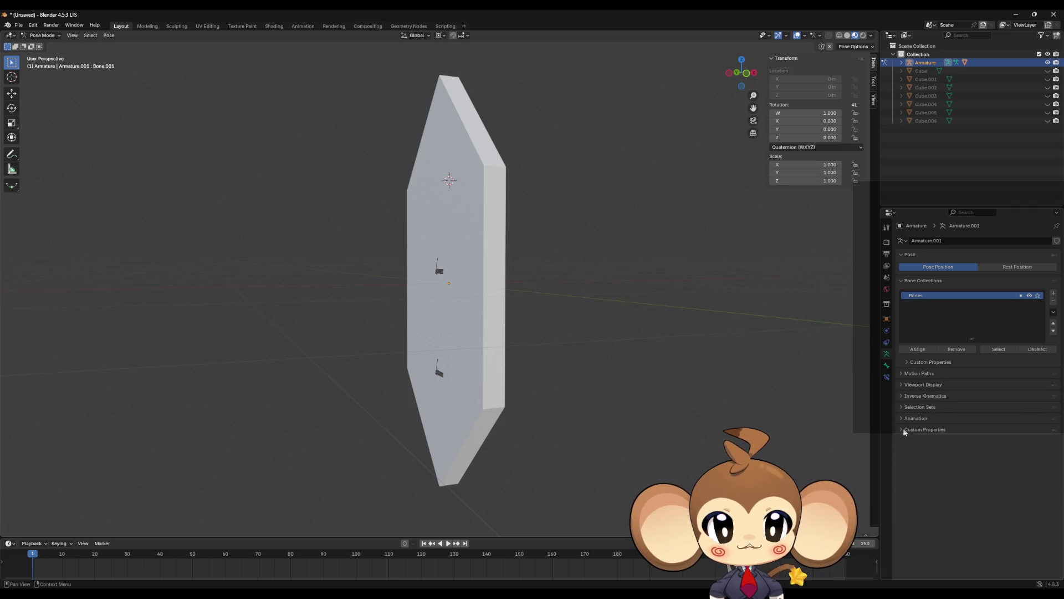
pyautogui.click(886, 366)
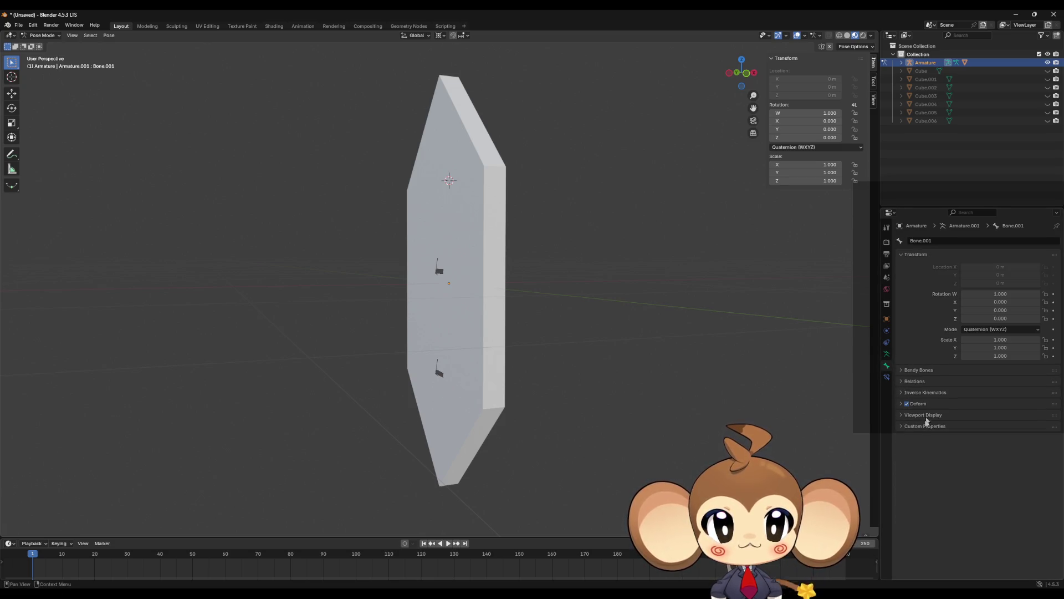
pyautogui.click(903, 392)
pyautogui.click(904, 394)
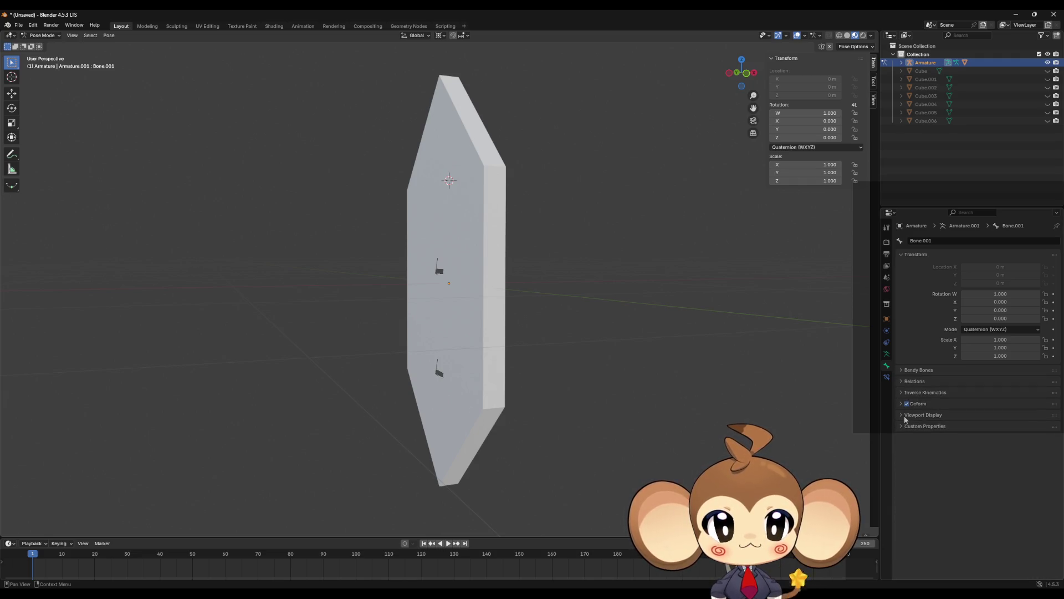
pyautogui.click(903, 415)
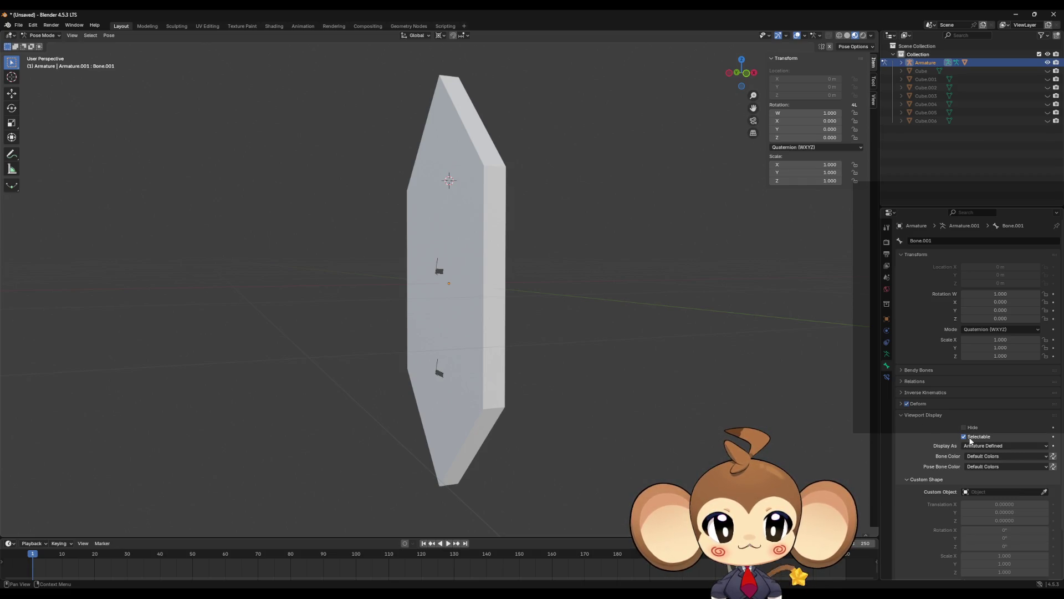
pyautogui.scroll(-2, 946, 450)
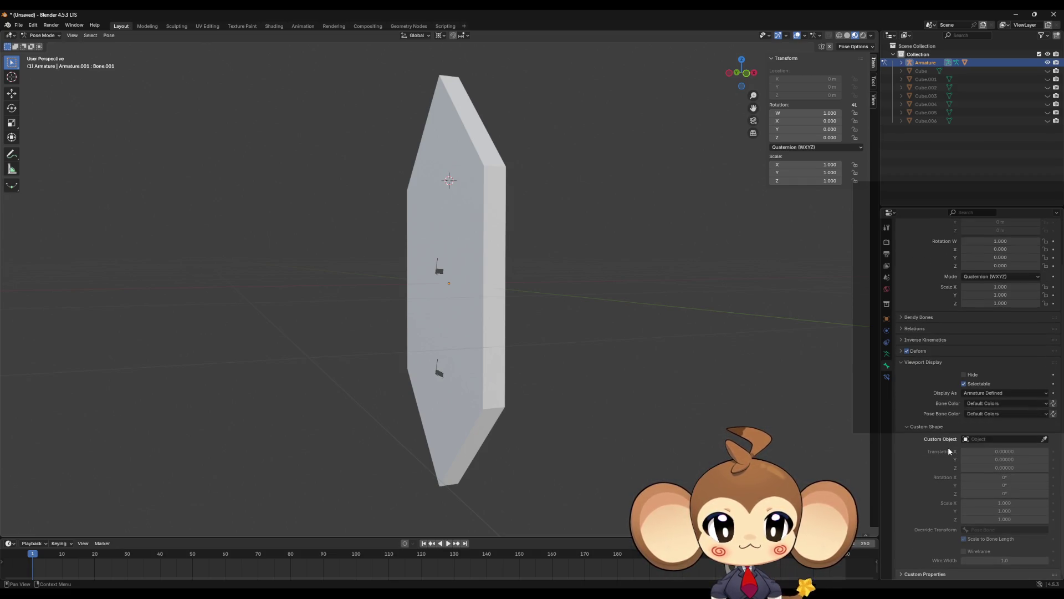
# Step: Enable In Front in the armature's viewport display so the bones show through the crystal
pyautogui.click(886, 354)
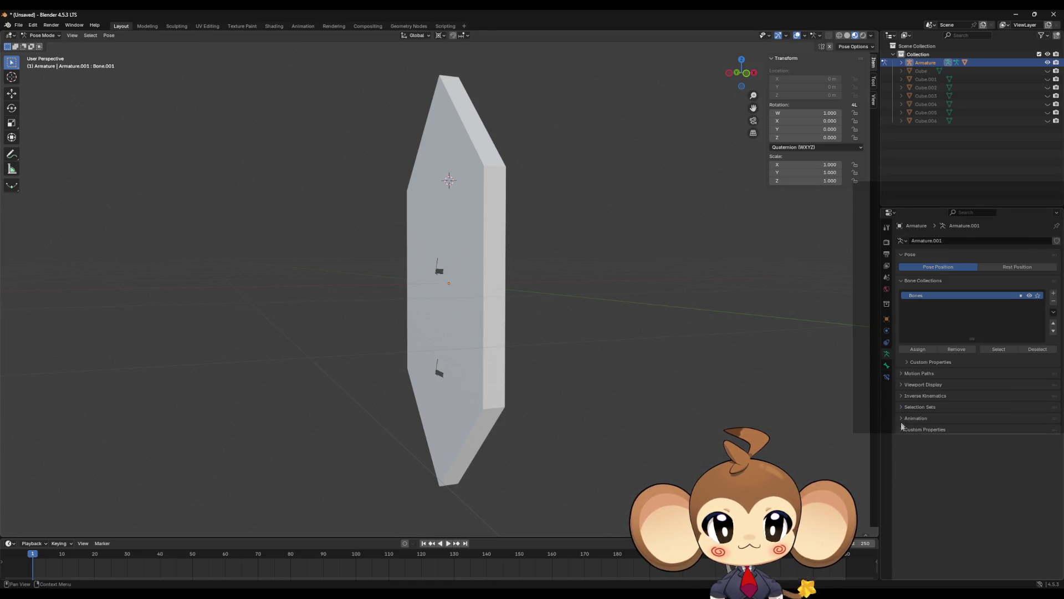
pyautogui.click(901, 395)
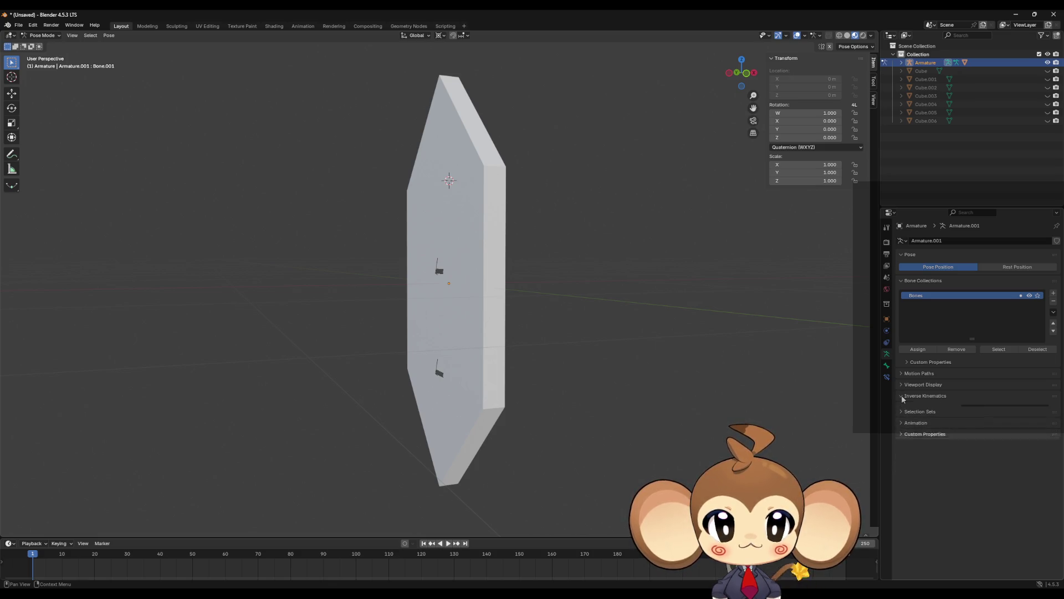
pyautogui.click(902, 384)
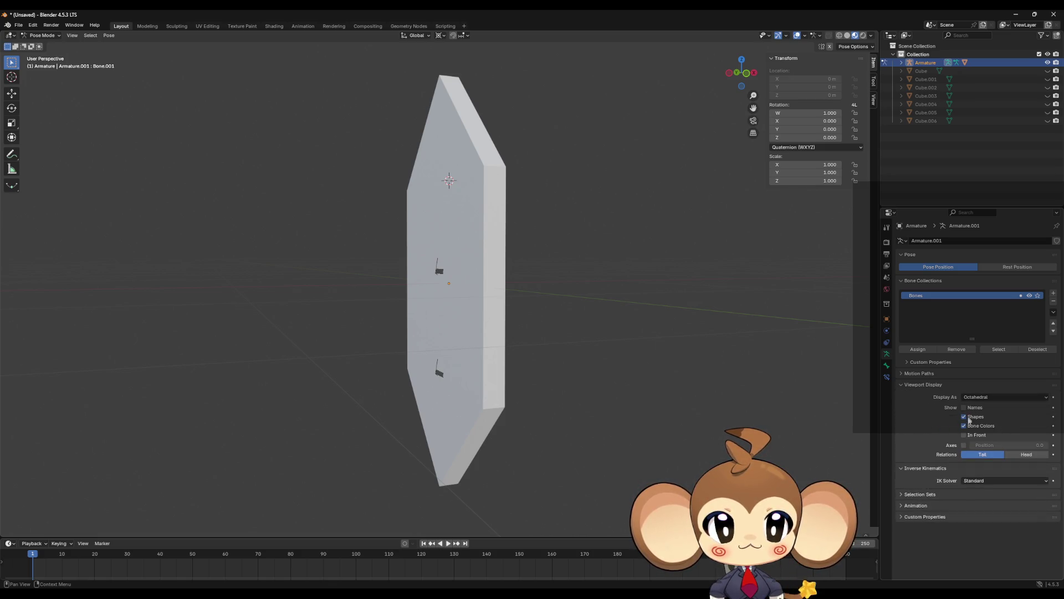
pyautogui.click(963, 435)
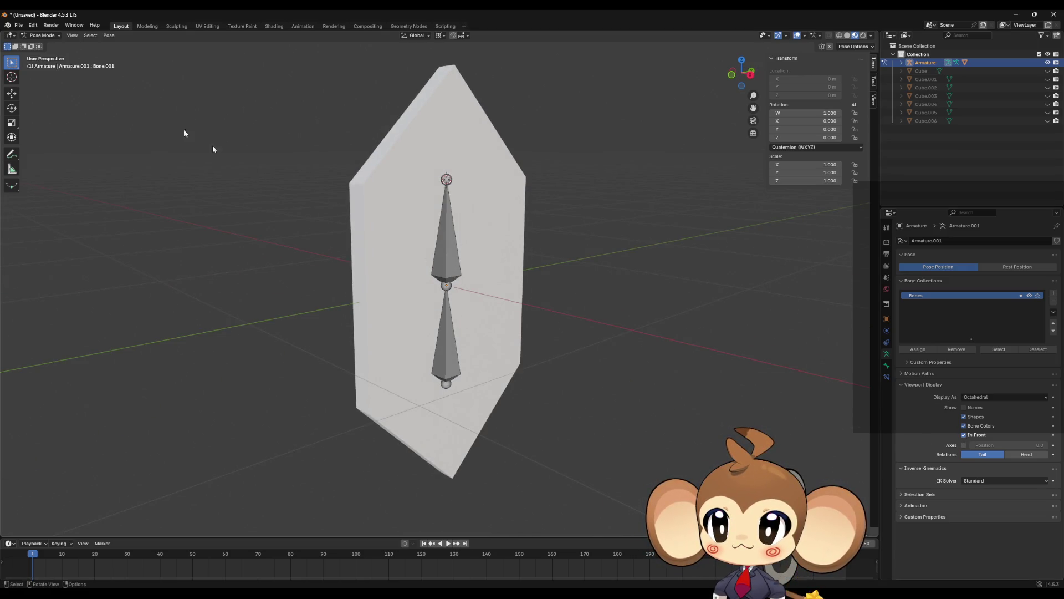
pyautogui.click(438, 217)
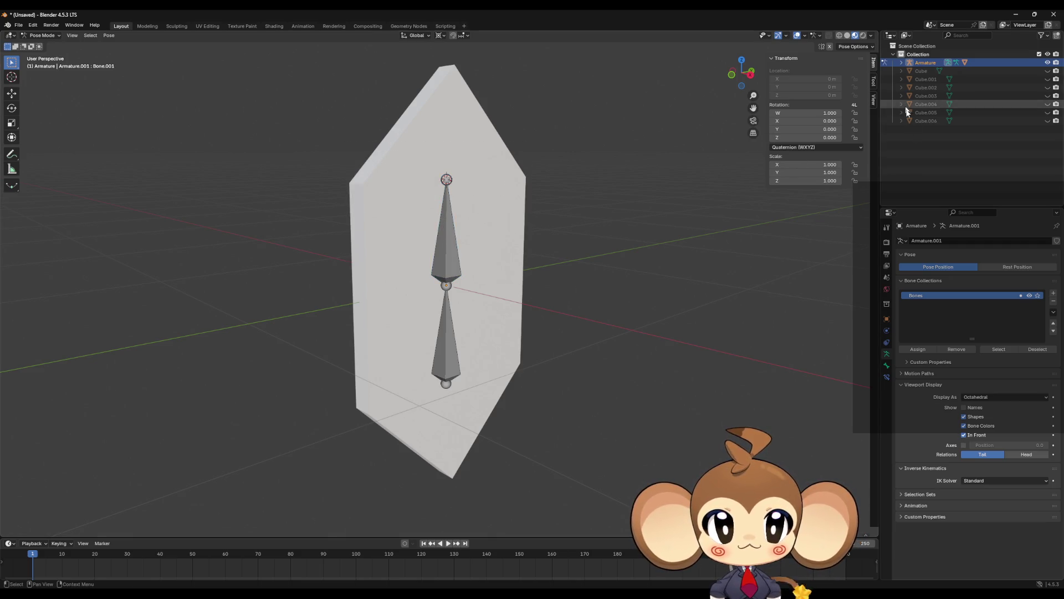
# Step: Expand Armature > Pose > RootBone in the Outliner and select Bone.001
pyautogui.click(901, 62)
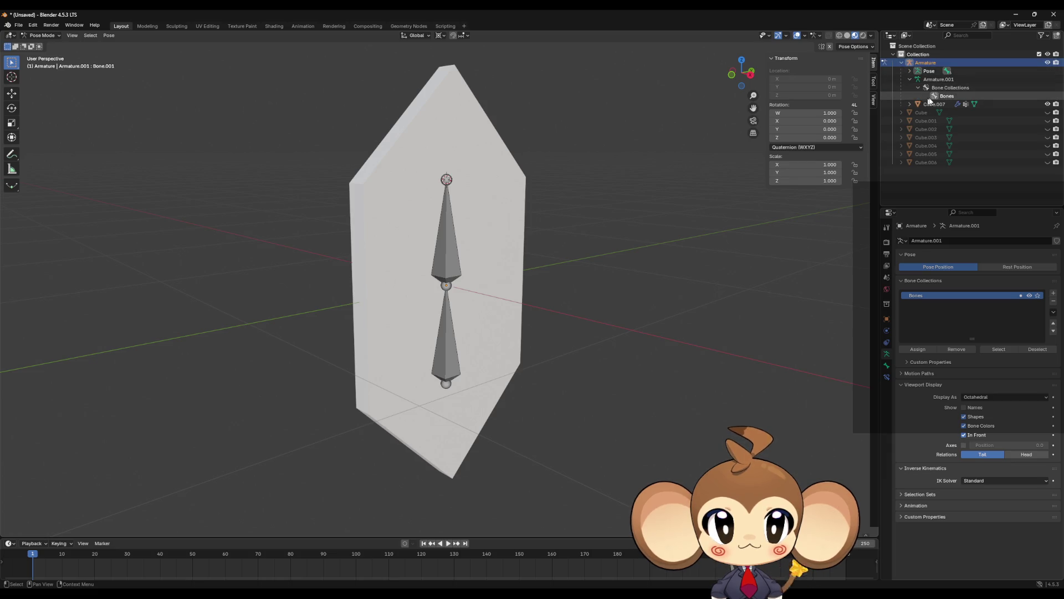
pyautogui.click(910, 80)
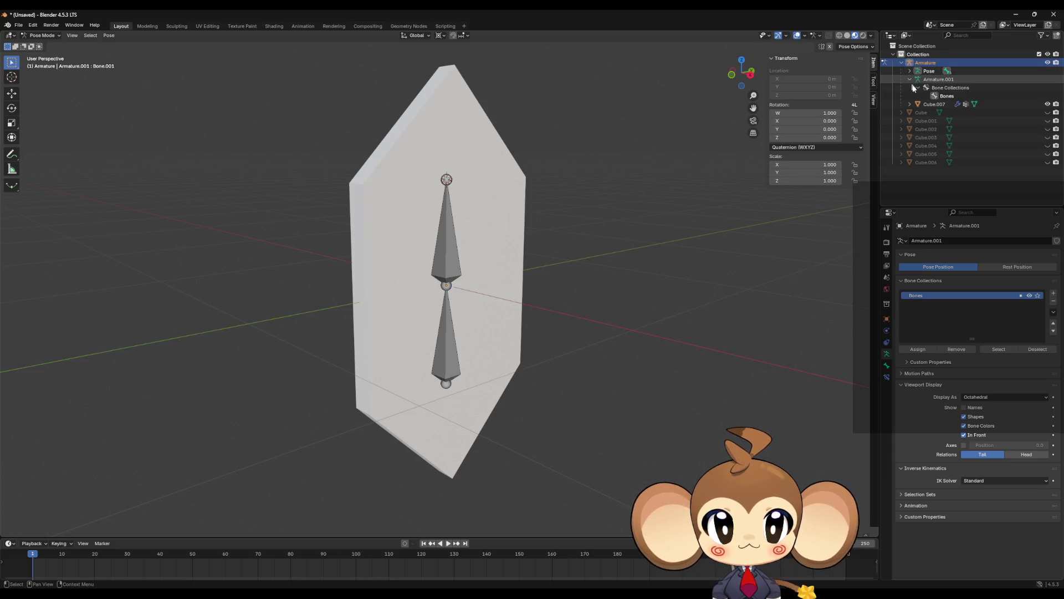
pyautogui.click(910, 80)
pyautogui.click(909, 71)
pyautogui.click(918, 79)
pyautogui.click(950, 87)
pyautogui.click(952, 96)
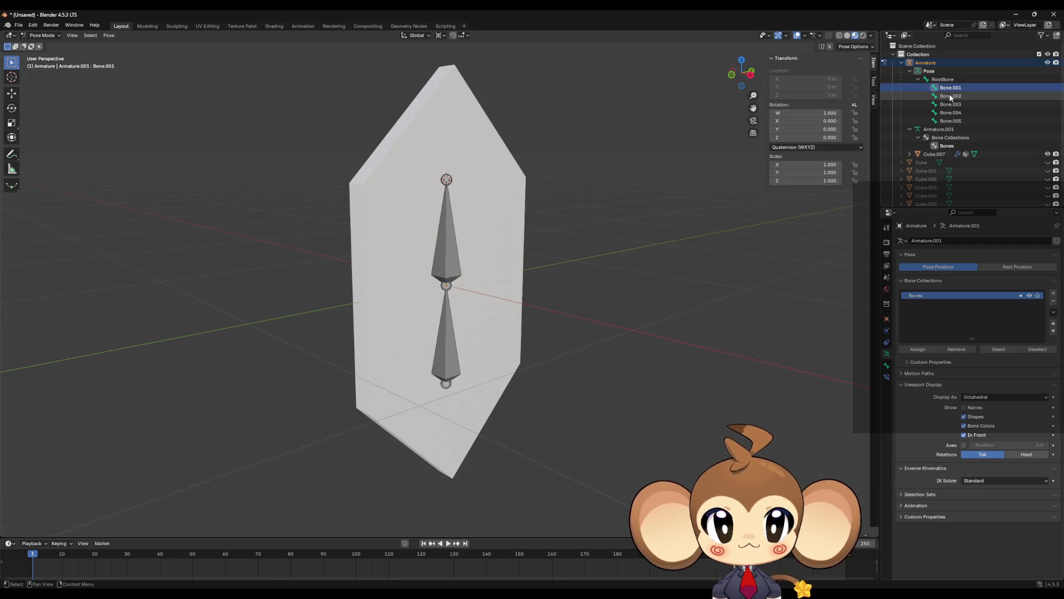
pyautogui.press('Up')
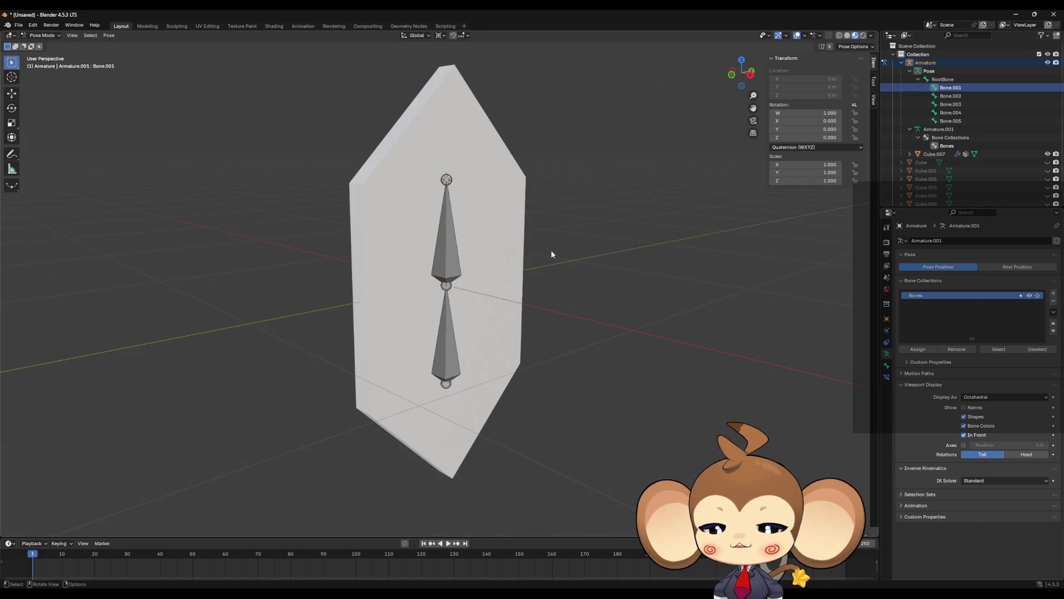
# Step: Rotate Bone.001, Bone.002 and Bone.003 one after another around the Z axis
pyautogui.press('r')
pyautogui.press('z')
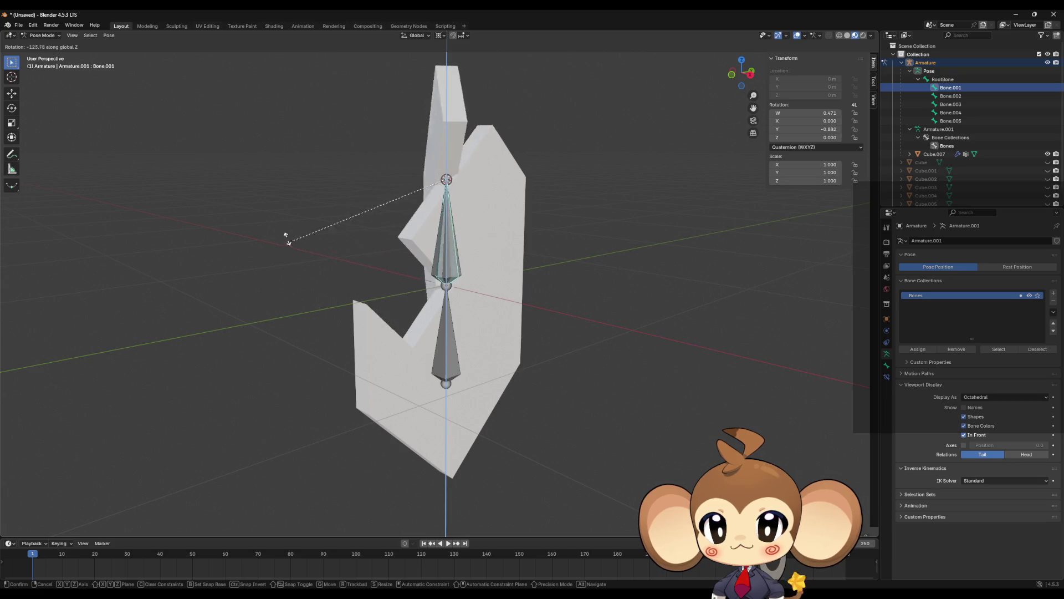
pyautogui.click(391, 273)
pyautogui.click(950, 96)
pyautogui.scroll(-3, 748, 198)
pyautogui.scroll(3, 562, 310)
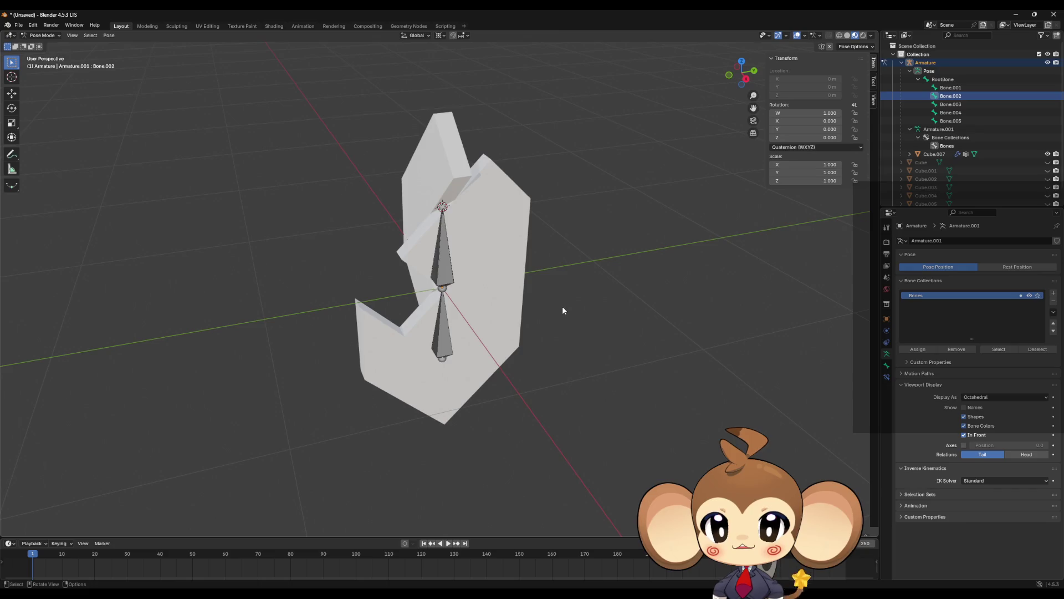
pyautogui.press('r')
pyautogui.press('z')
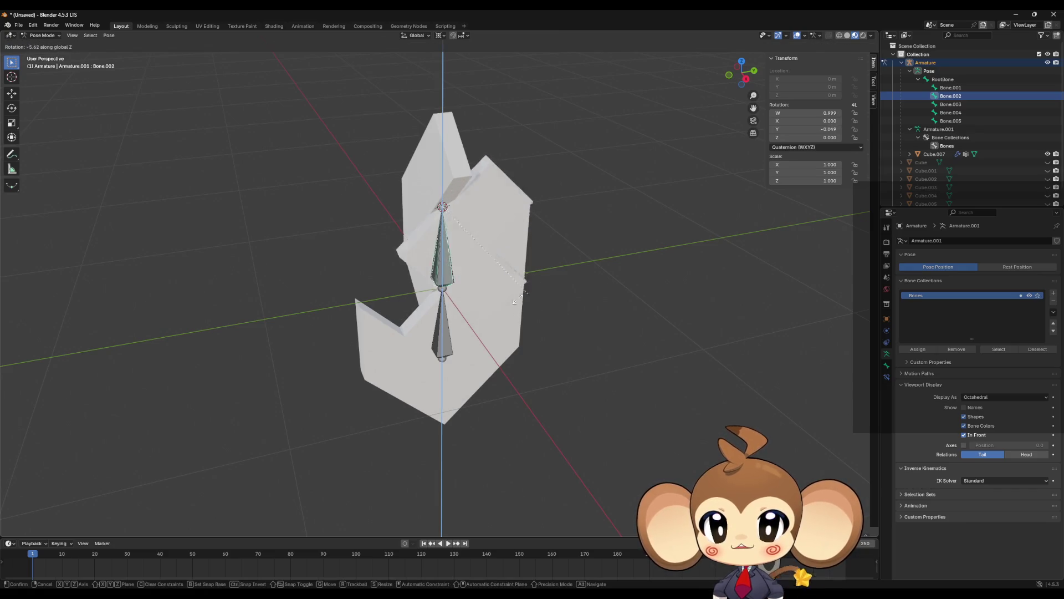
pyautogui.click(526, 290)
pyautogui.click(951, 104)
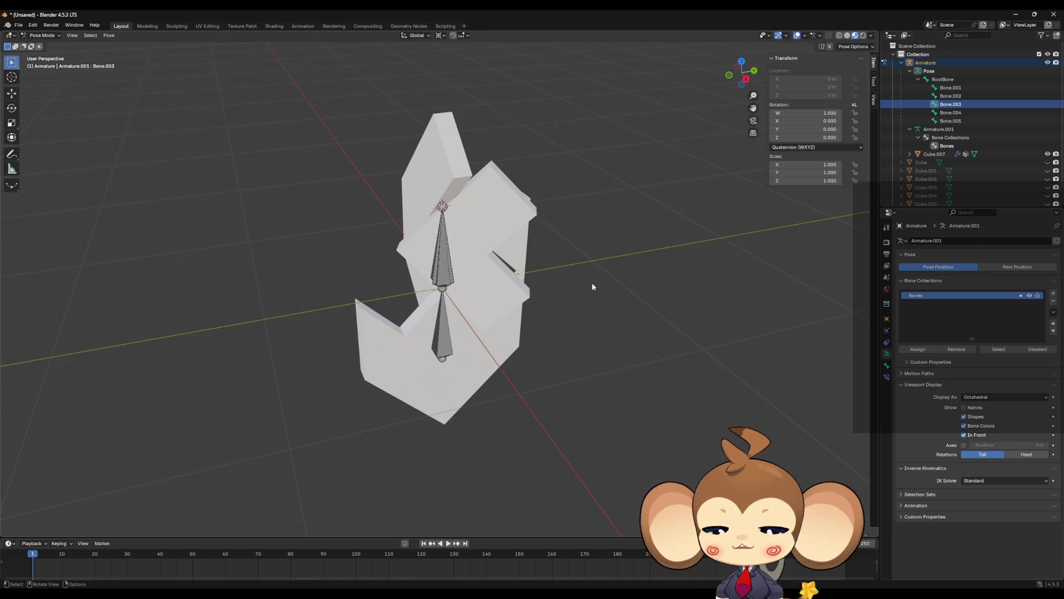
pyautogui.press('r')
pyautogui.press('z')
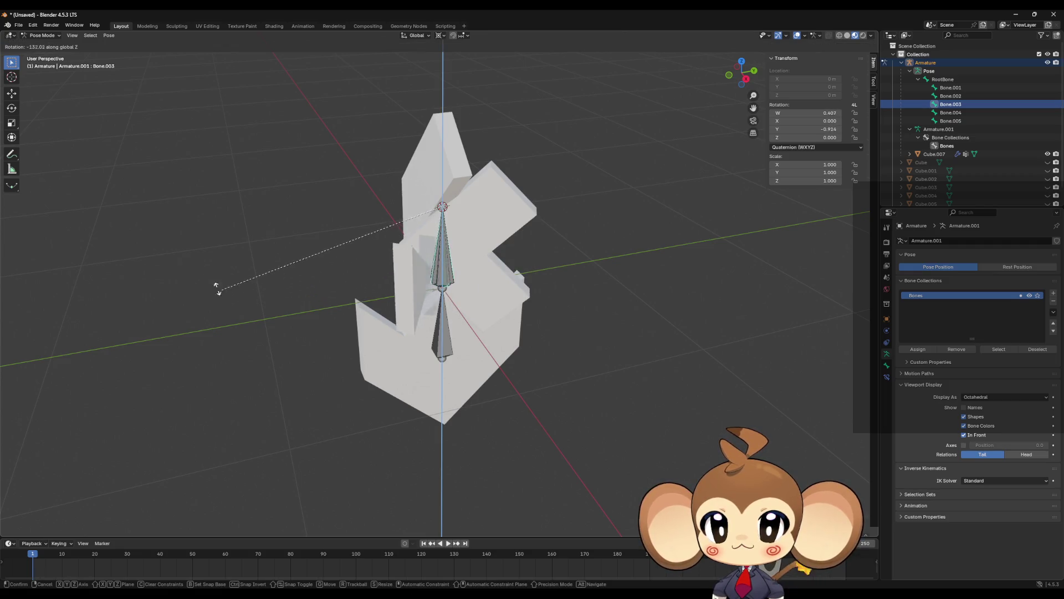
pyautogui.click(221, 287)
# Step: Twist Bone.004 and Bone.005 around Z, then zoom in on the turned shards
pyautogui.click(950, 113)
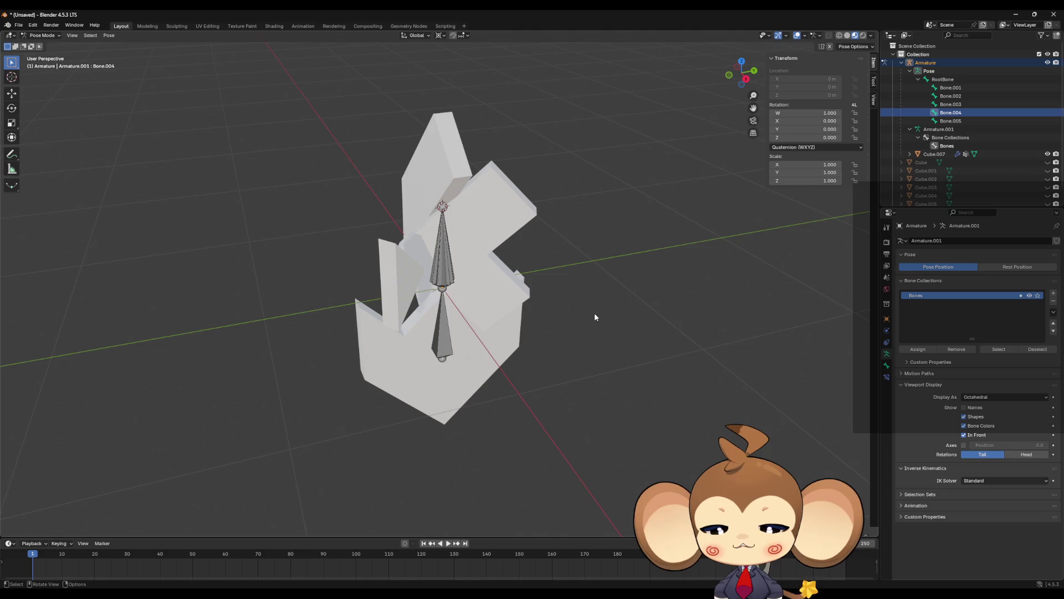
pyautogui.press('r')
pyautogui.press('z')
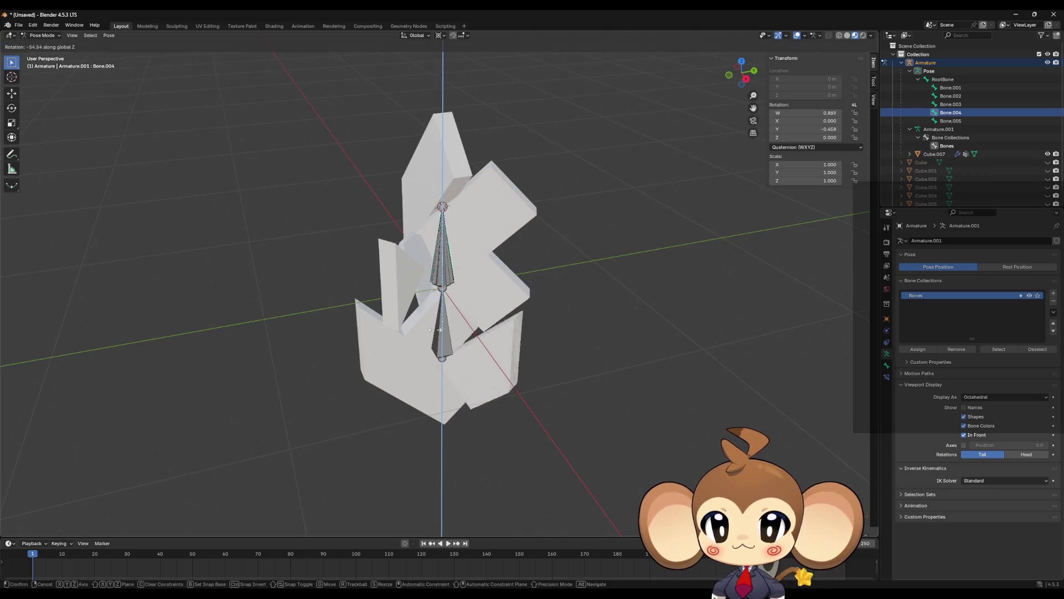
pyautogui.click(393, 329)
pyautogui.click(951, 120)
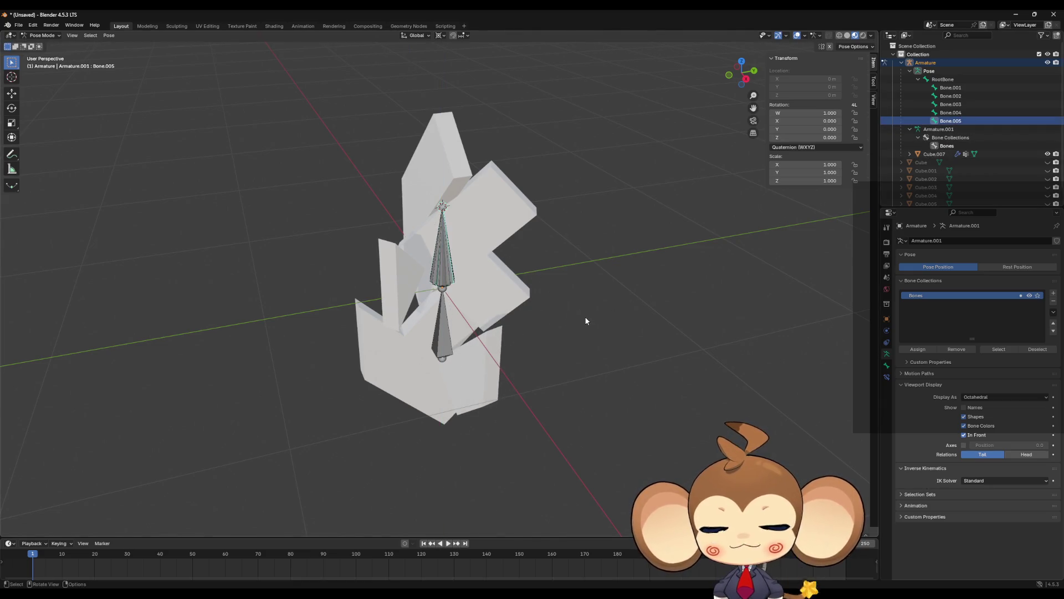
pyautogui.press('r')
pyautogui.press('z')
pyautogui.click(520, 394)
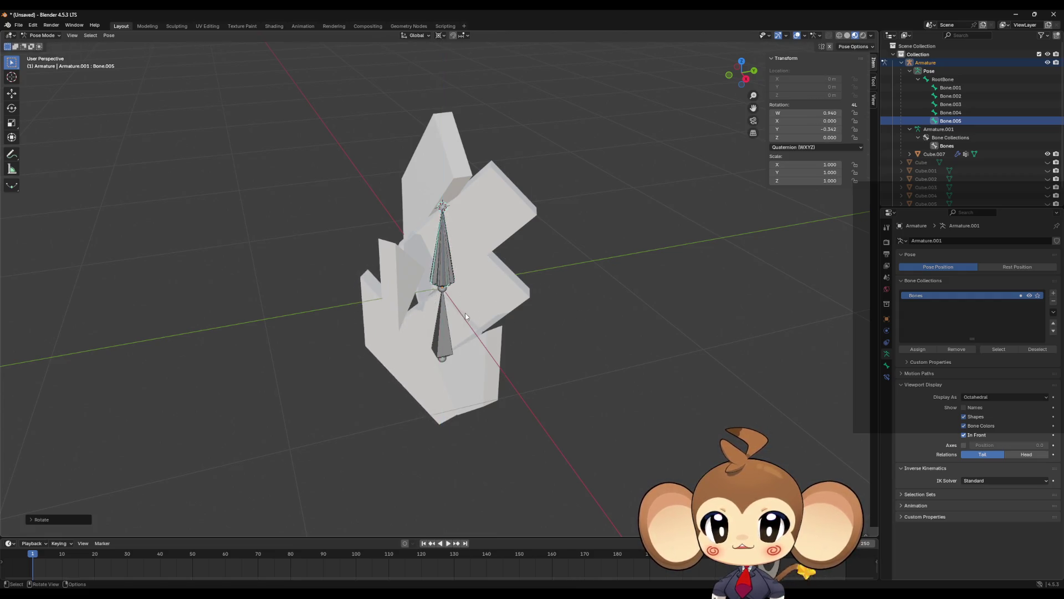
pyautogui.moveTo(520, 394)
pyautogui.mouseDown()
pyautogui.moveTo(500, 324)
pyautogui.moveTo(528, 341)
pyautogui.moveTo(482, 361)
pyautogui.moveTo(408, 272)
pyautogui.moveTo(443, 348)
pyautogui.mouseUp()
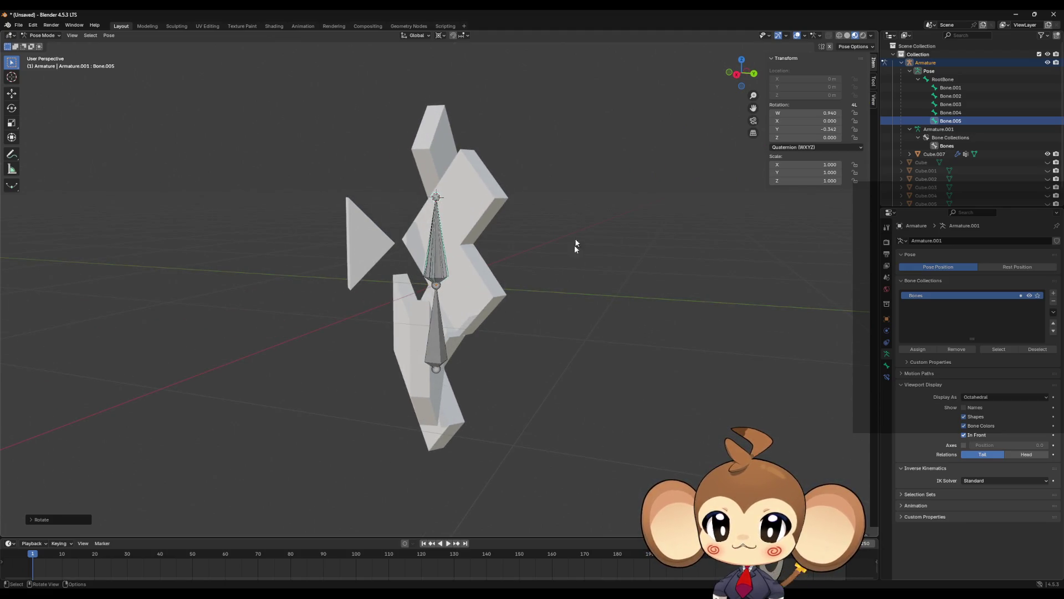
pyautogui.moveTo(514, 291)
pyautogui.mouseDown()
pyautogui.moveTo(587, 285)
pyautogui.moveTo(630, 299)
pyautogui.moveTo(604, 272)
pyautogui.mouseUp()
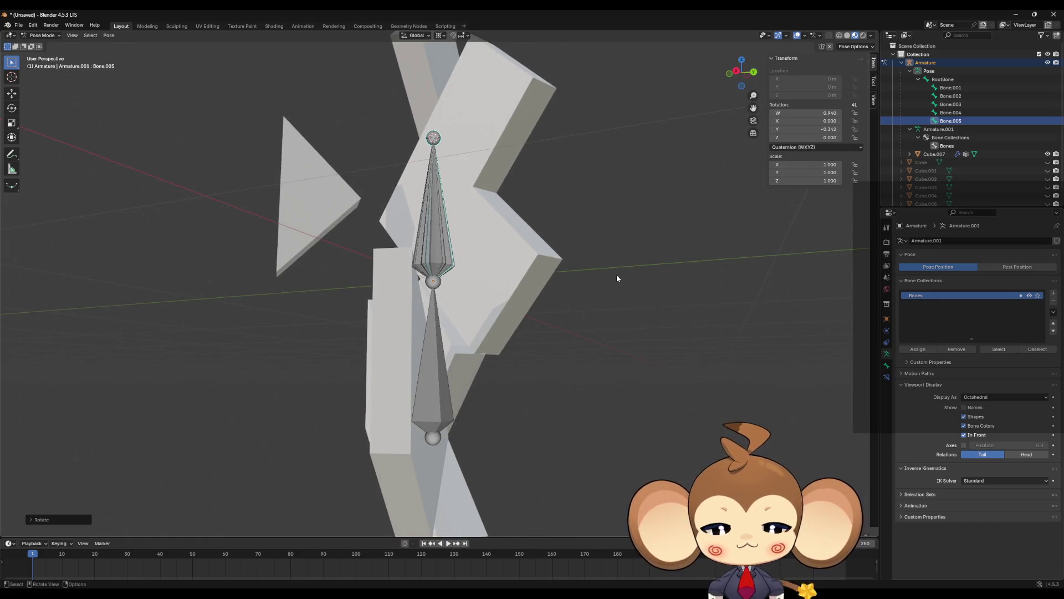
pyautogui.scroll(-5, 601, 218)
# Step: Select all bones, clear their rotations with Alt+R, and deselect them
pyautogui.moveTo(601, 219); pyautogui.dragTo(628, 230)
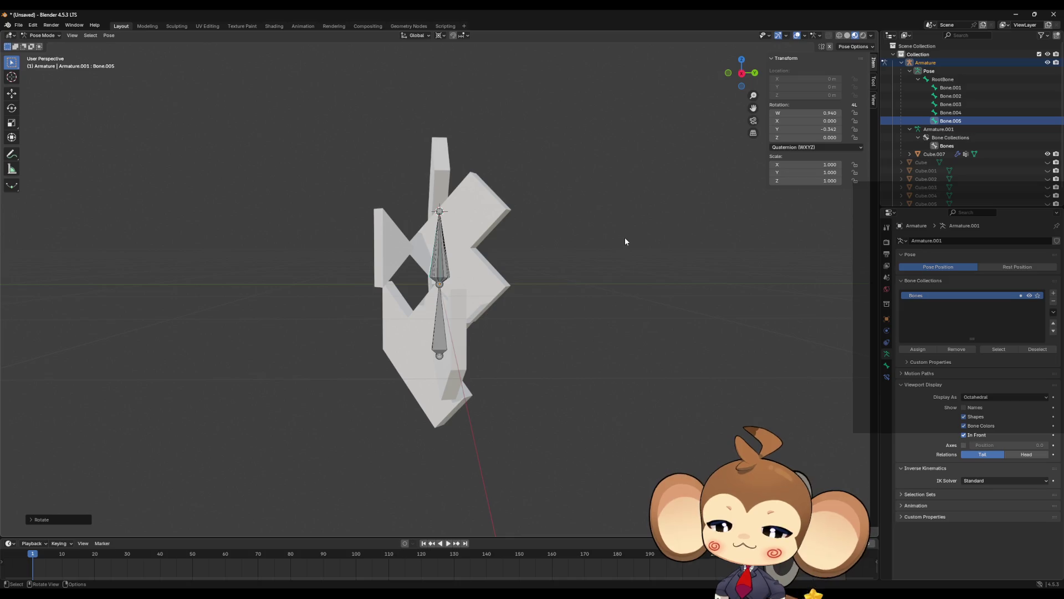
pyautogui.click(624, 239)
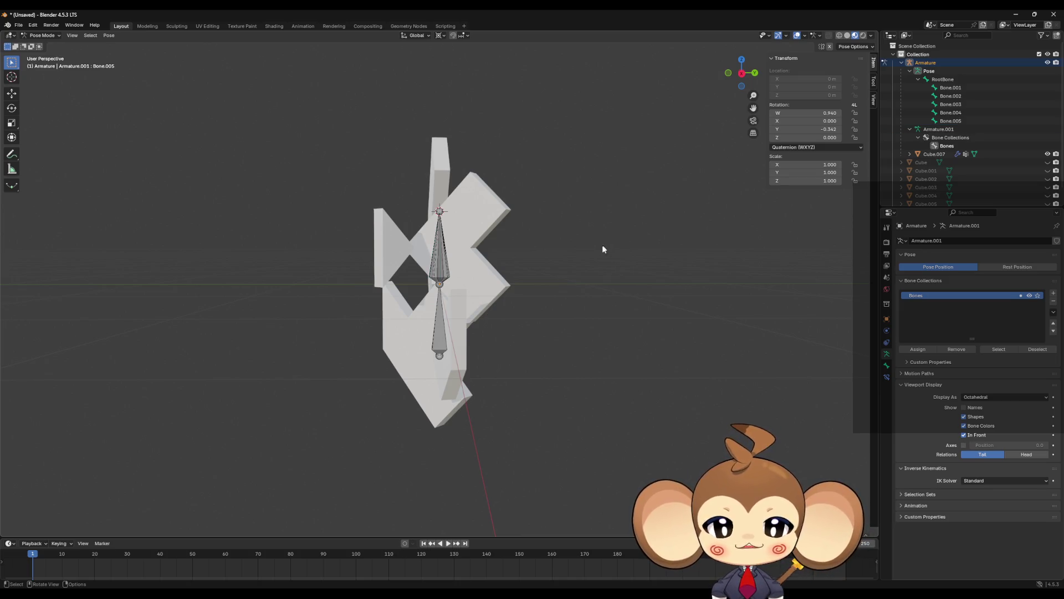
pyautogui.press('a')
pyautogui.hotkey('shift', 'g')
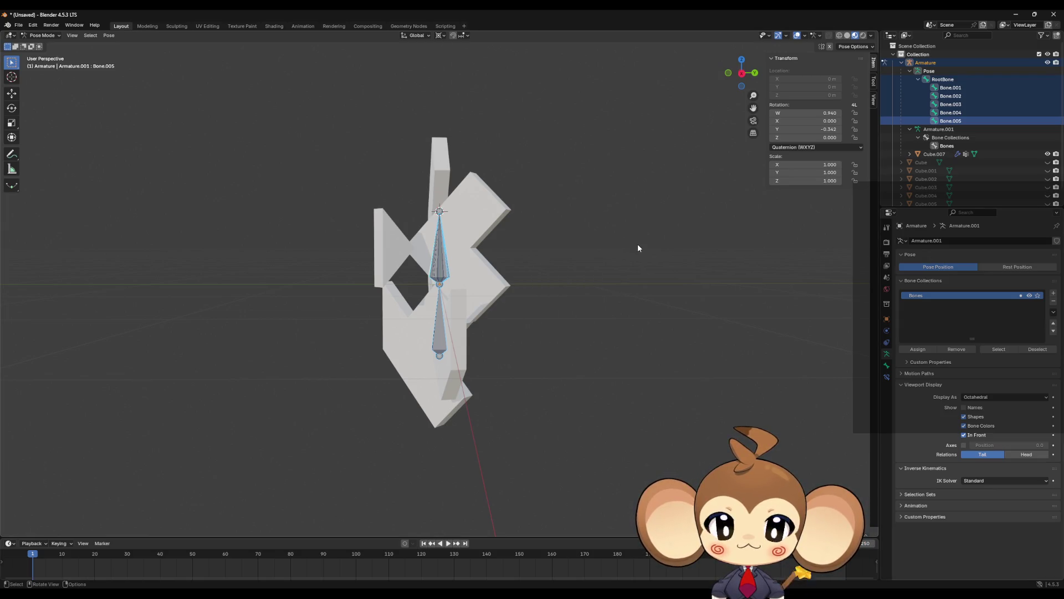
pyautogui.hotkey('alt', 'r')
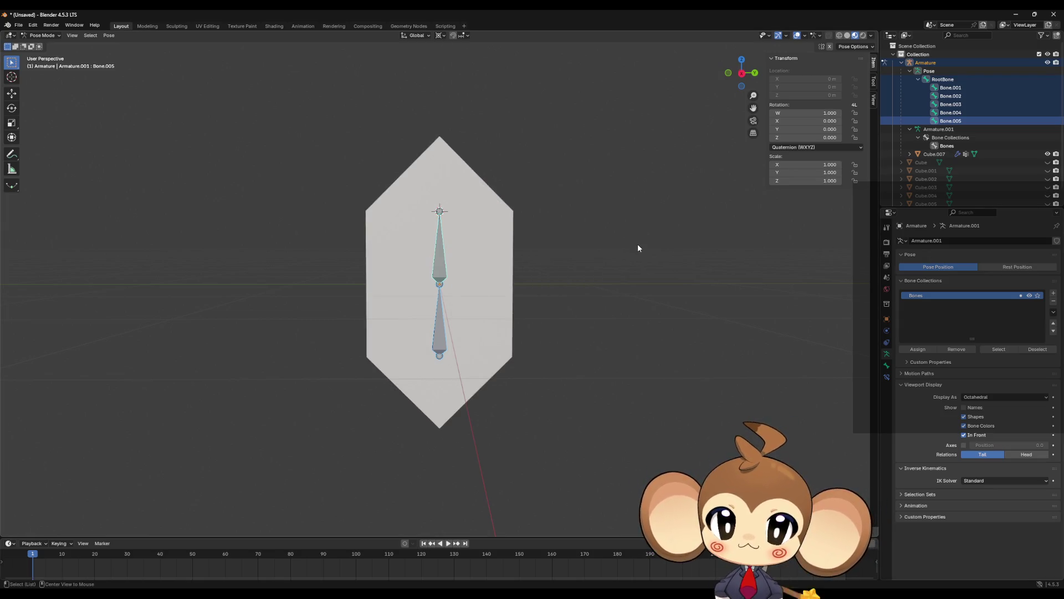
pyautogui.hotkey('alt', 'a')
pyautogui.moveTo(624, 256)
pyautogui.mouseDown()
pyautogui.moveTo(606, 317)
pyautogui.moveTo(665, 332)
pyautogui.moveTo(686, 311)
pyautogui.moveTo(643, 323)
pyautogui.mouseUp()
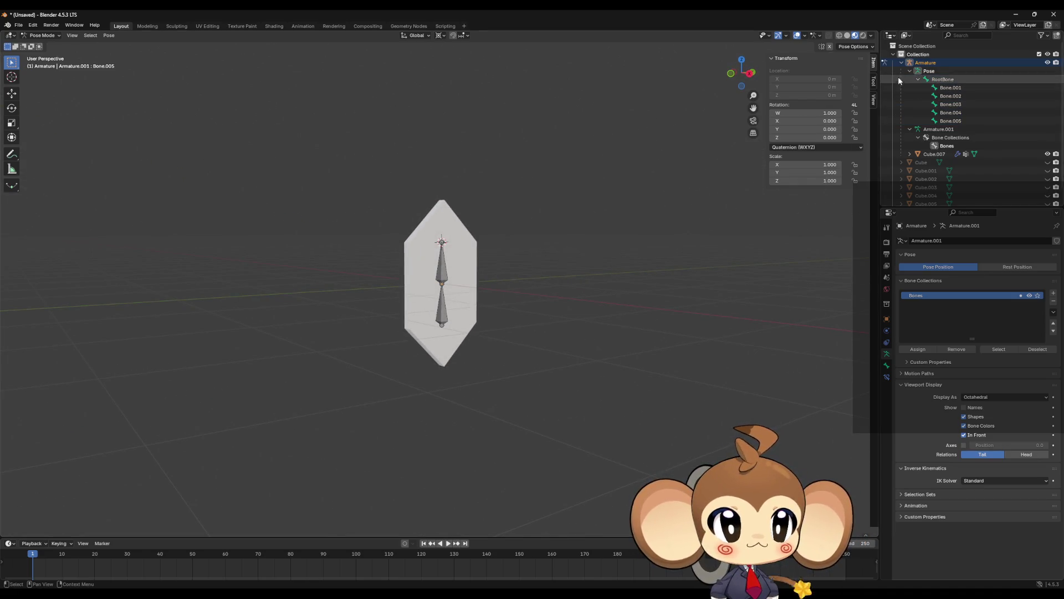
# Step: Return to Object Mode and select Cube.007 together with the Armature
pyautogui.click(902, 63)
pyautogui.click(902, 62)
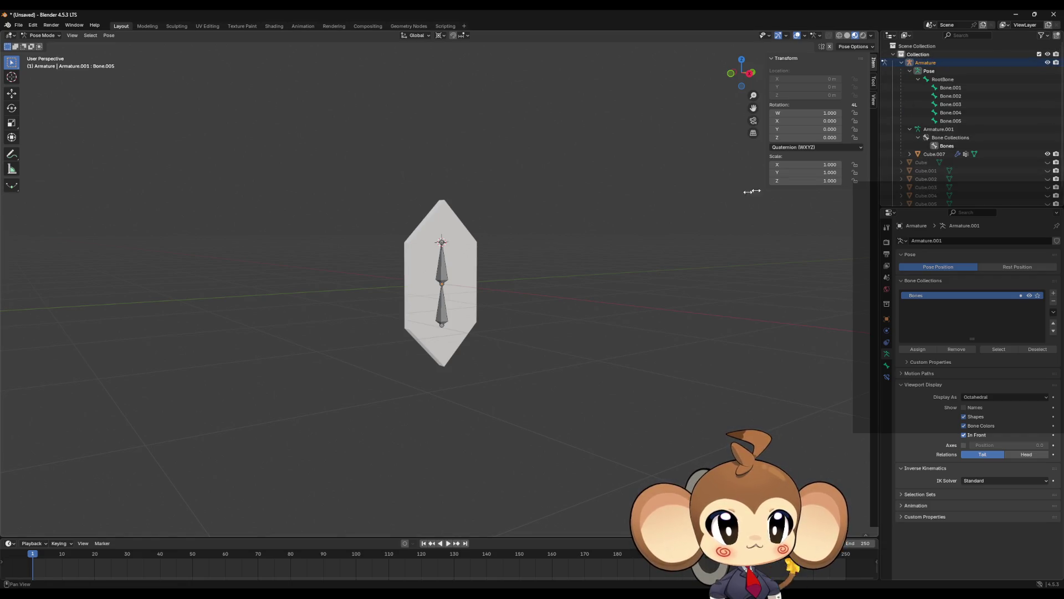
pyautogui.press('Tab')
pyautogui.click(41, 35)
pyautogui.click(44, 47)
pyautogui.click(934, 113)
pyautogui.keyDown('ctrl'); pyautogui.click(923, 63); pyautogui.keyUp('ctrl')
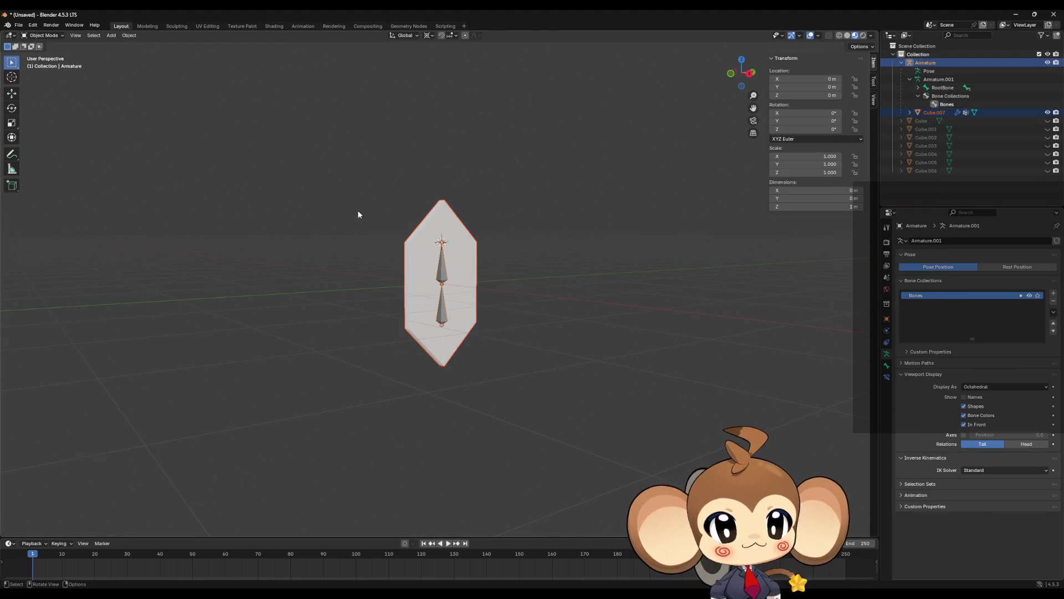
# Step: Start an FBX export and create a new Orbling folder inside Weltenbaum\3d as its destination
pyautogui.click(18, 26)
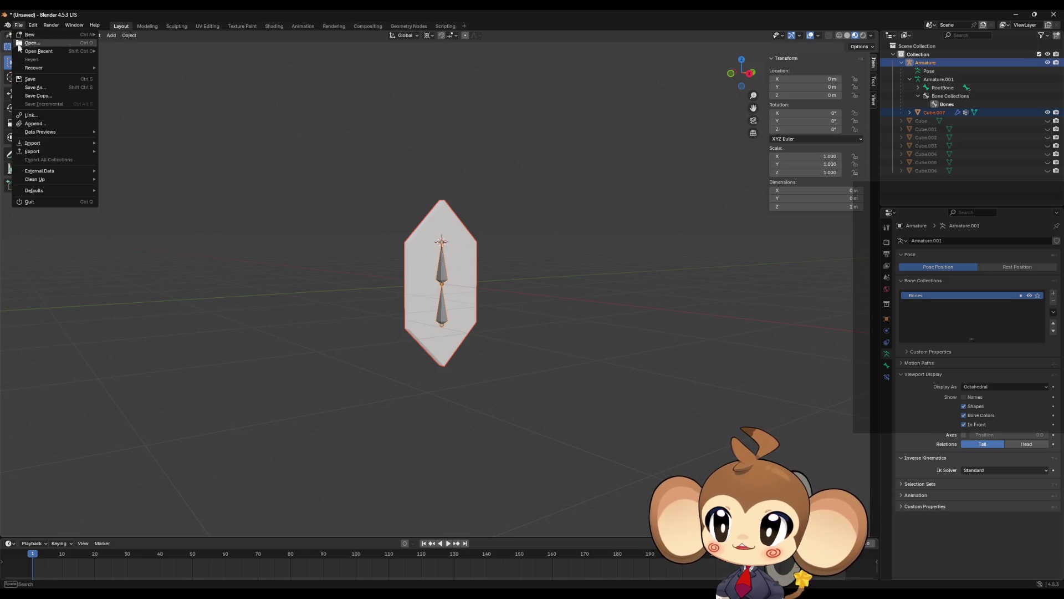
pyautogui.moveTo(48, 151)
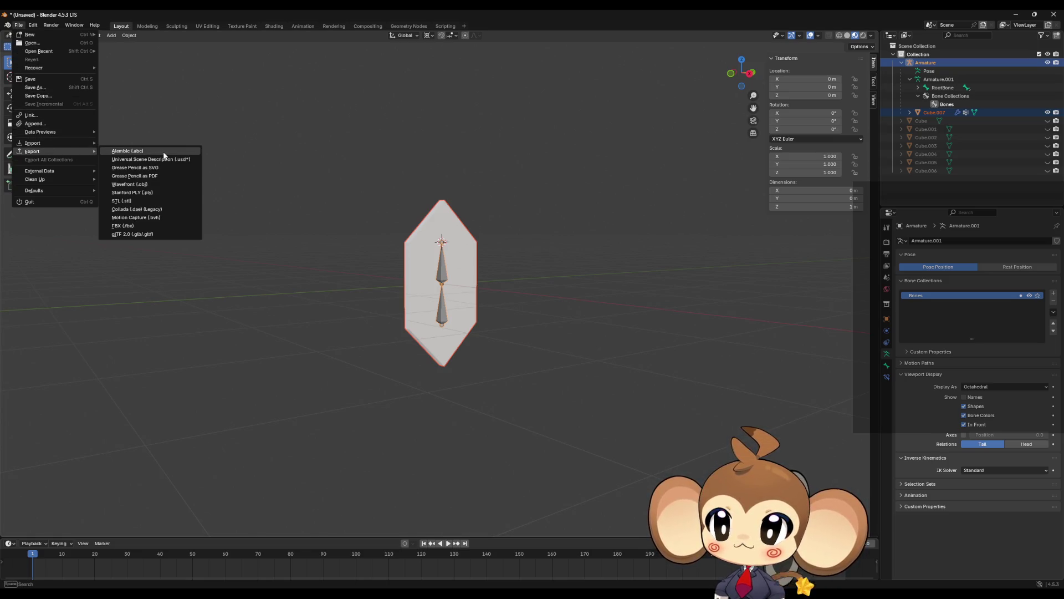
pyautogui.click(137, 225)
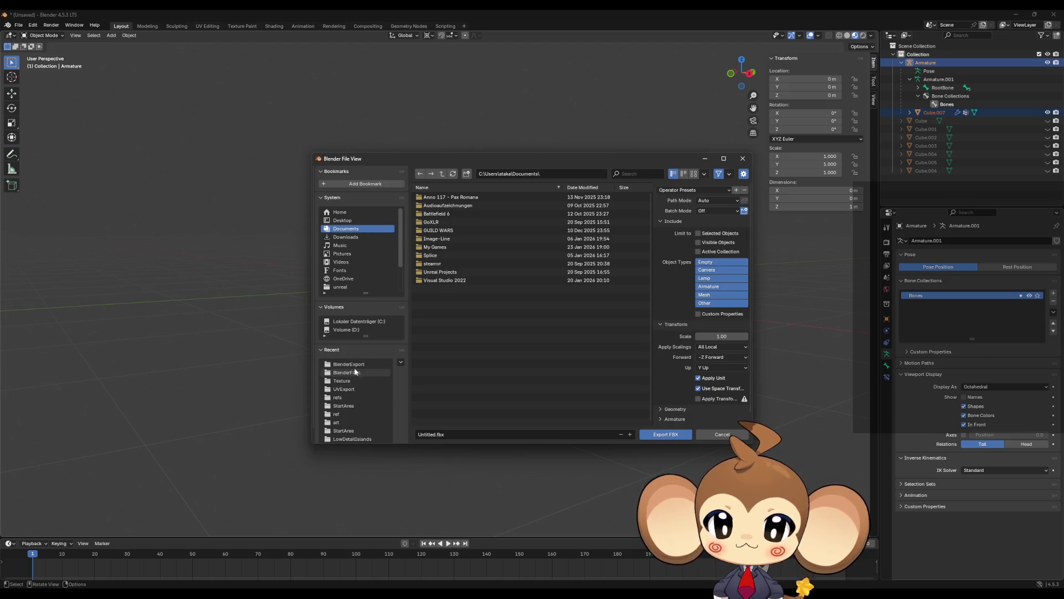
pyautogui.click(344, 388)
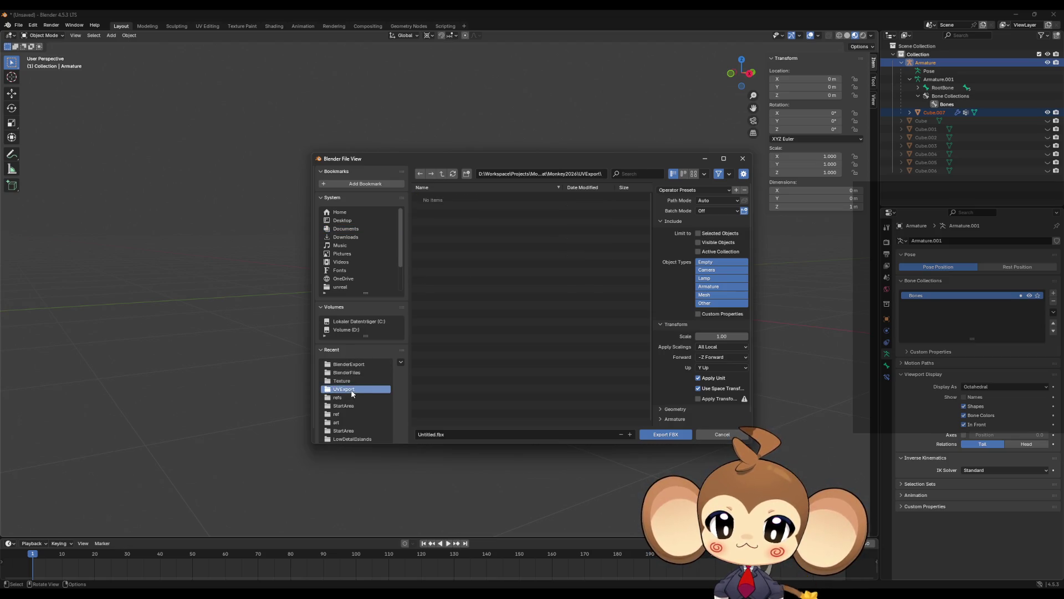
pyautogui.click(442, 173)
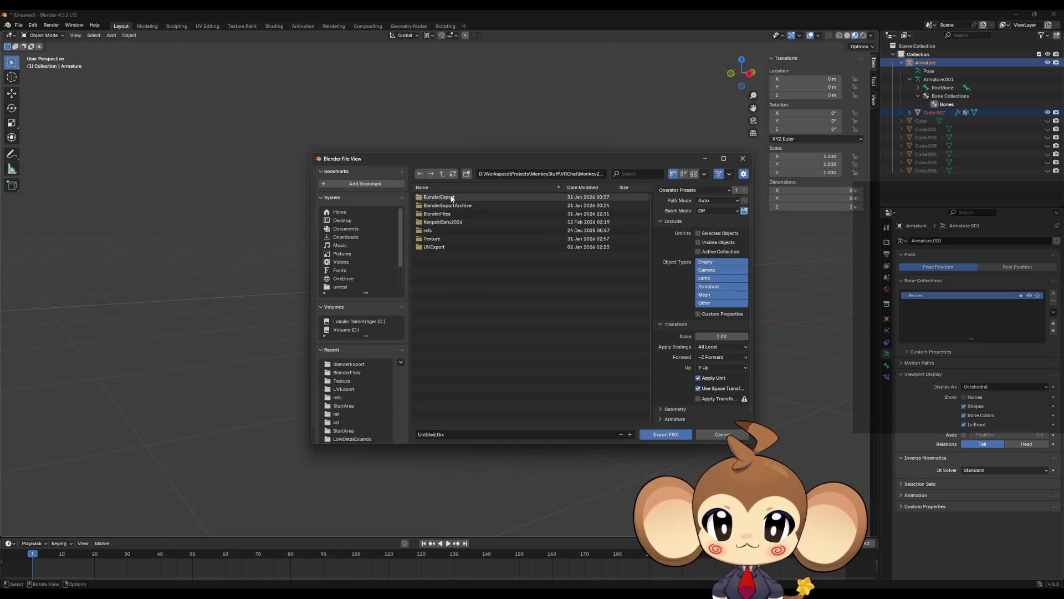
pyautogui.click(442, 173)
pyautogui.click(442, 174)
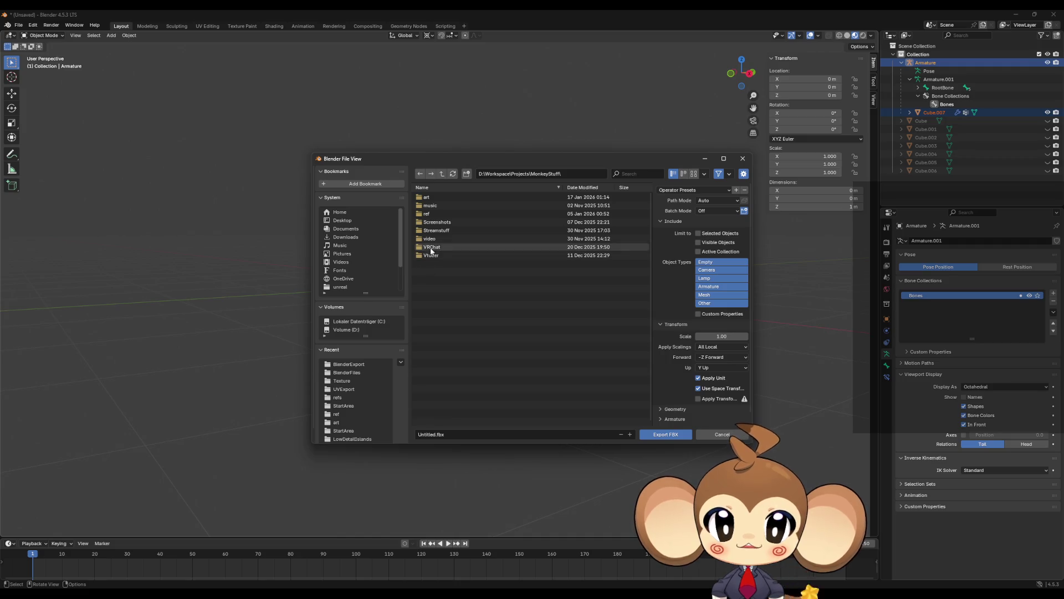
pyautogui.click(442, 174)
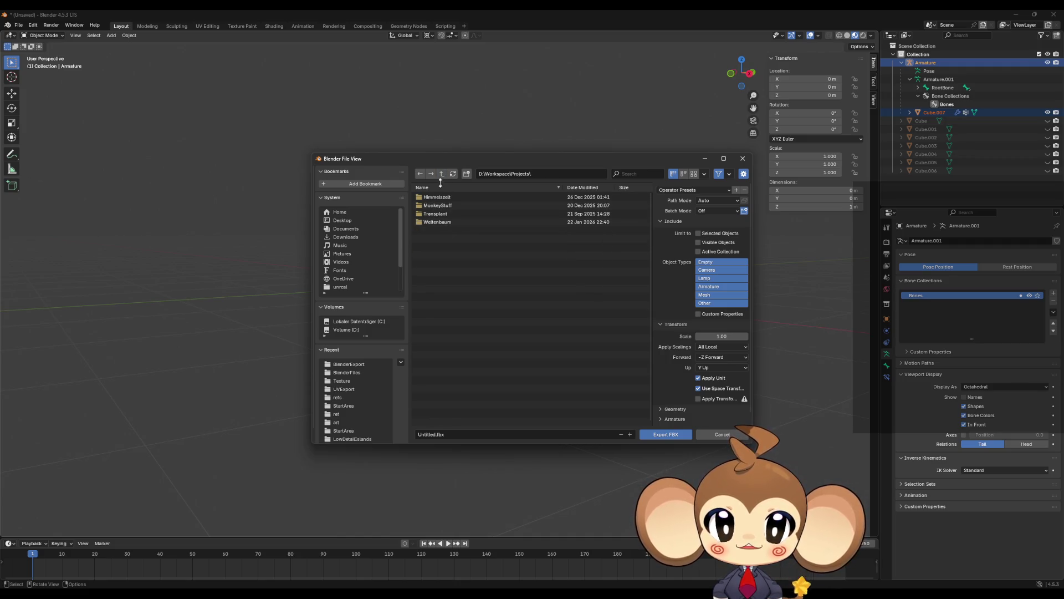
pyautogui.doubleClick(444, 222)
pyautogui.click(446, 205)
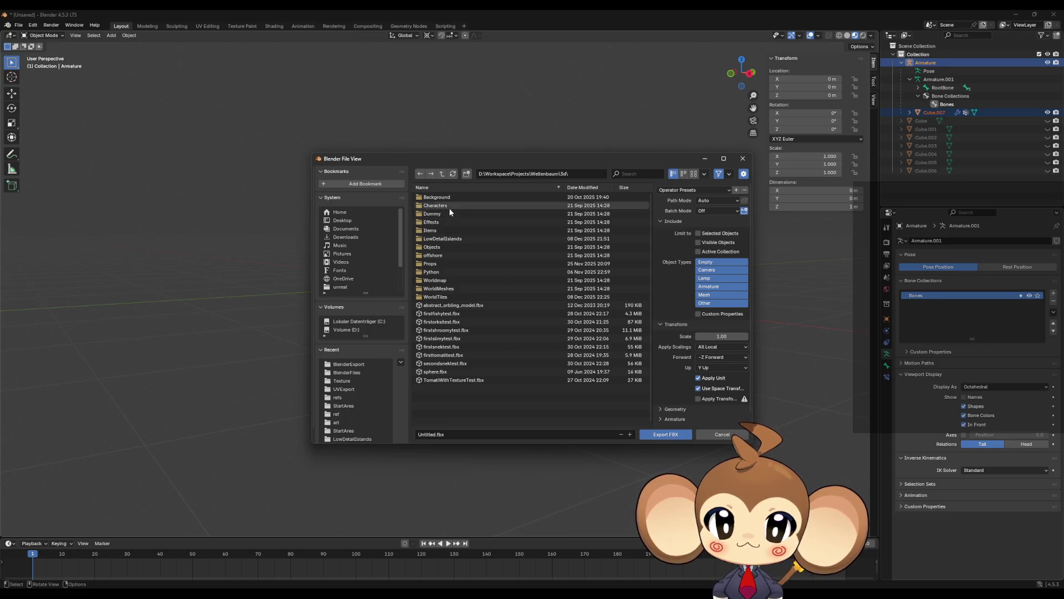
pyautogui.click(450, 205)
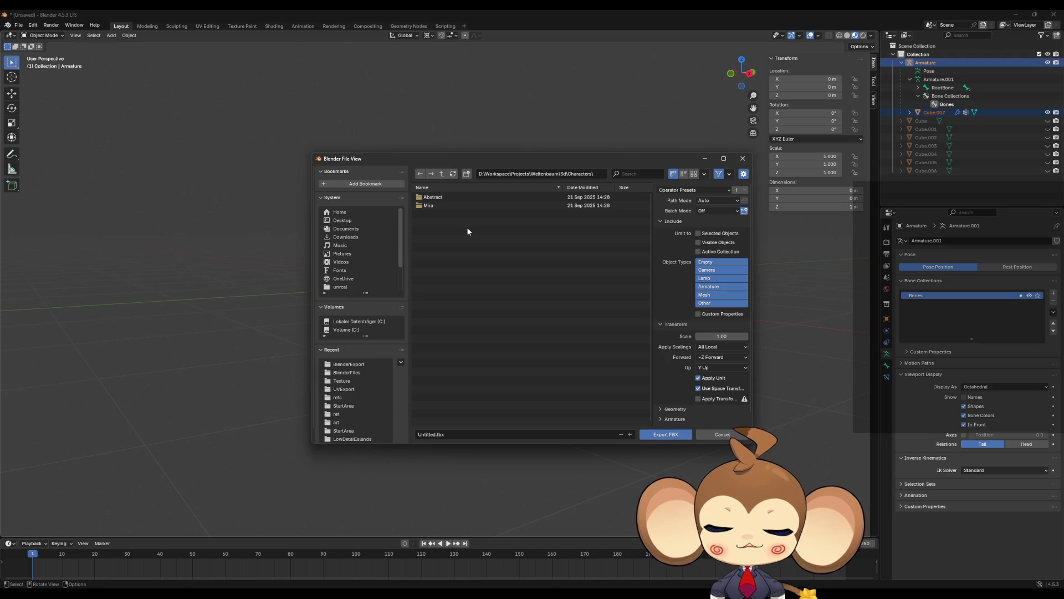
pyautogui.click(441, 174)
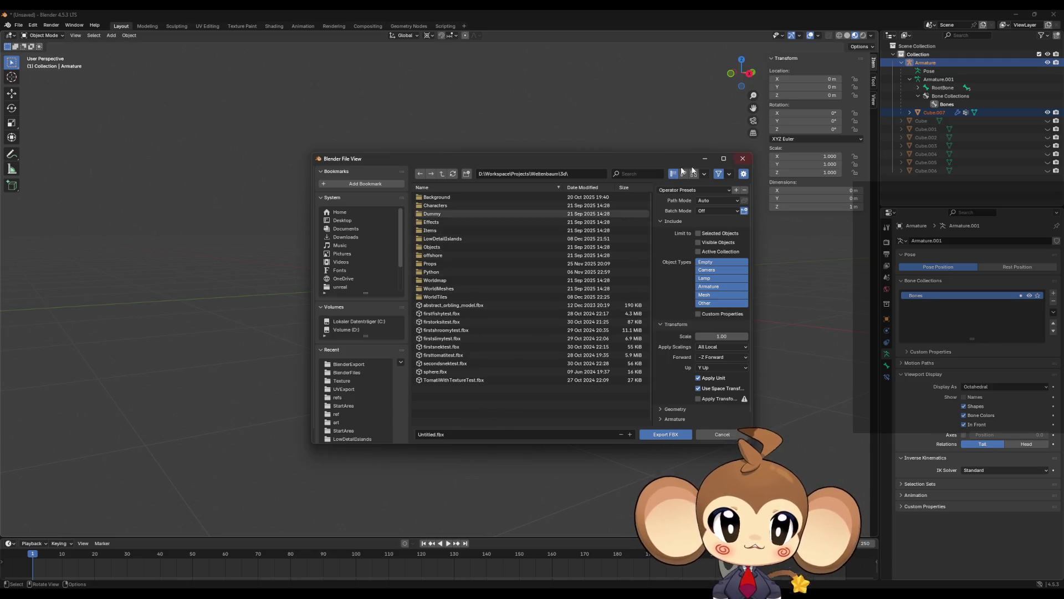
pyautogui.click(467, 175)
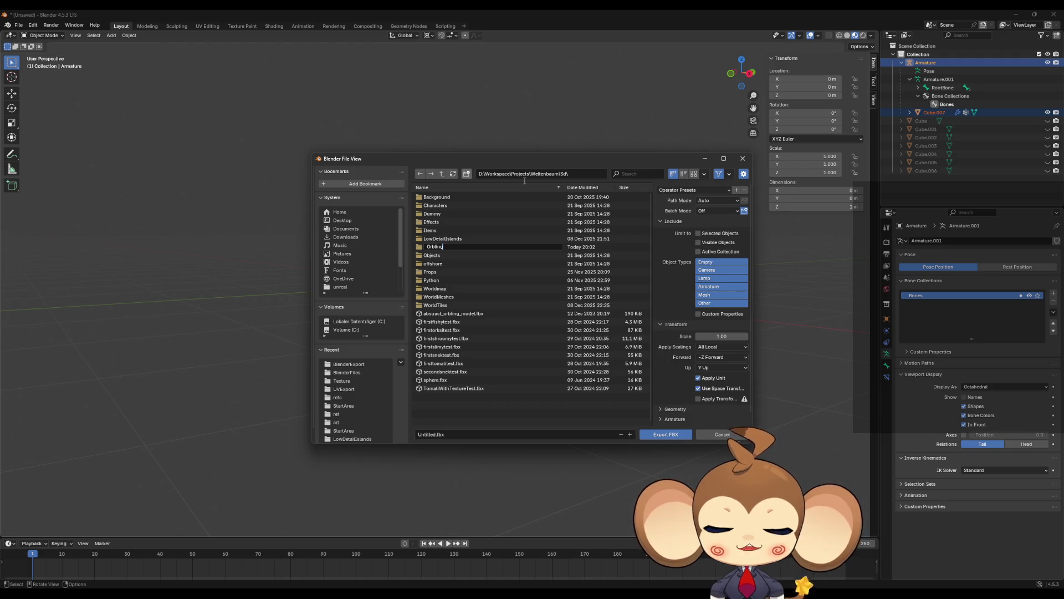
pyautogui.press('Return')
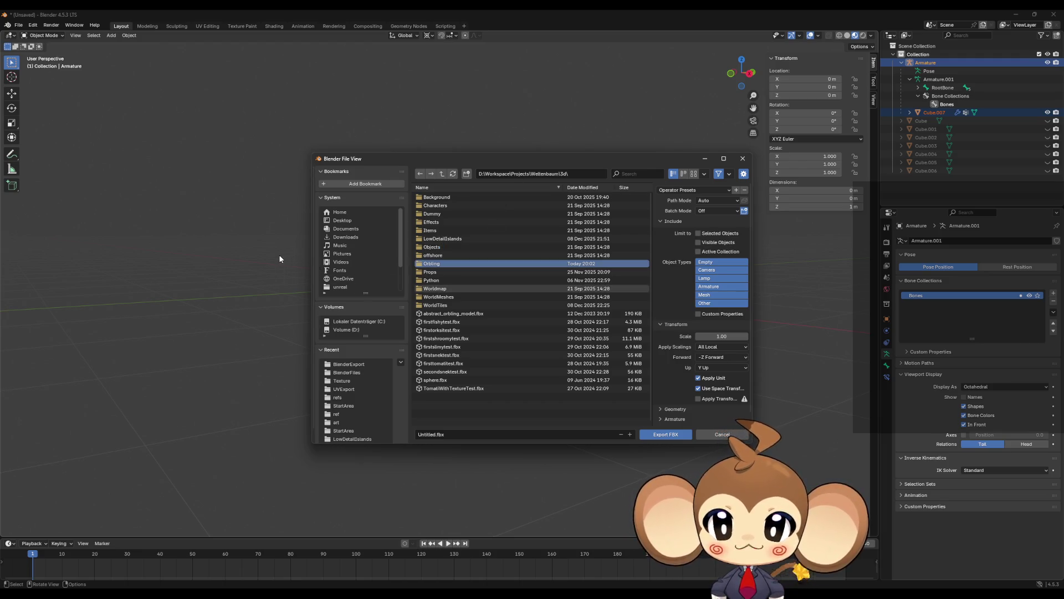
pyautogui.doubleClick(446, 265)
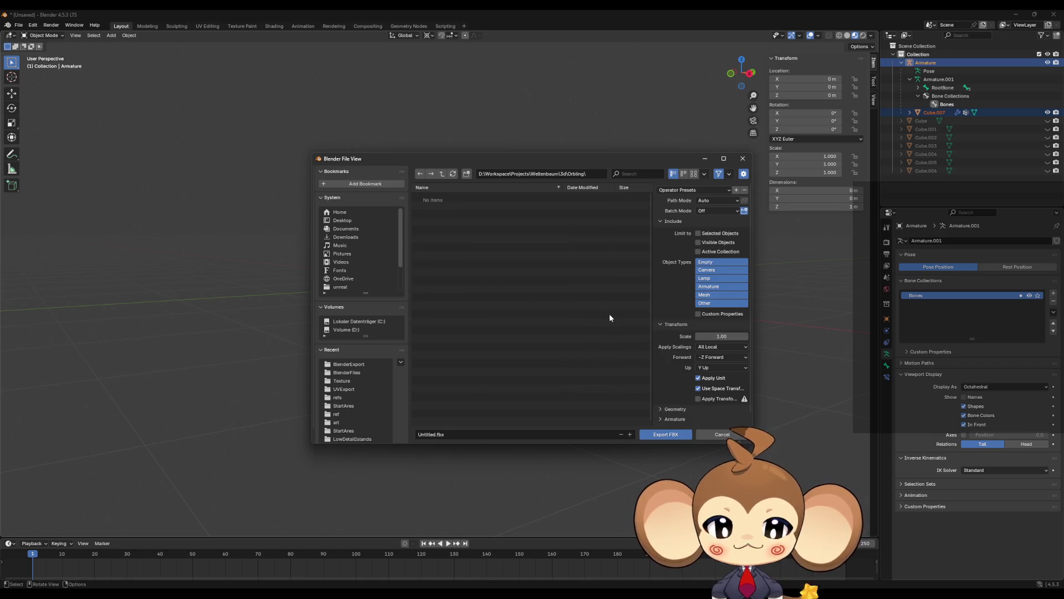
# Step: Export as PlayerArtefact.fbx with the unrealfixedanims preset, then bring Unreal Engine forward
pyautogui.click(437, 435)
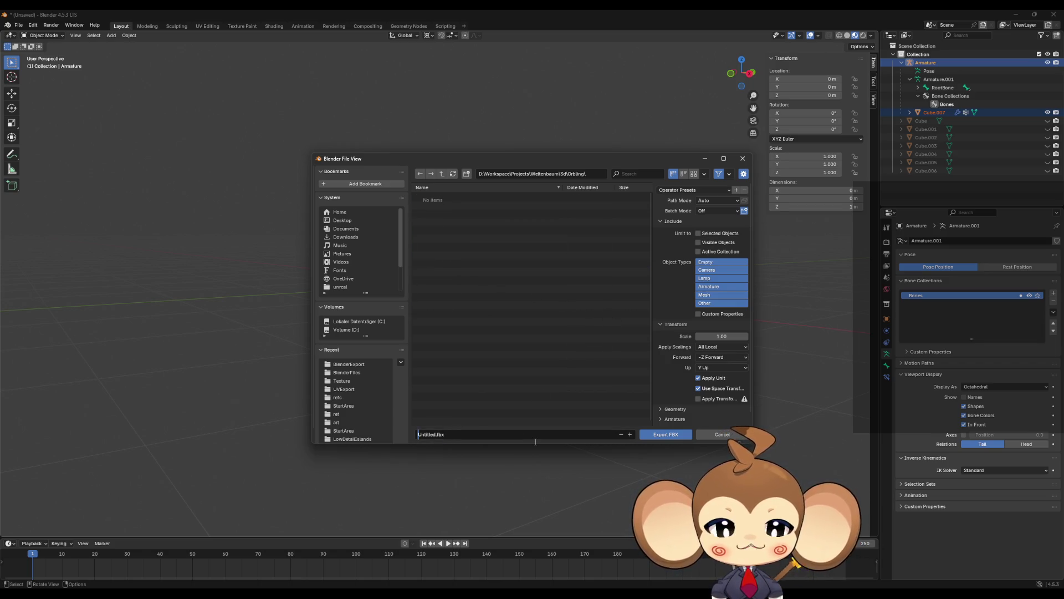
pyautogui.write('Pla')
pyautogui.write('yerArtefa')
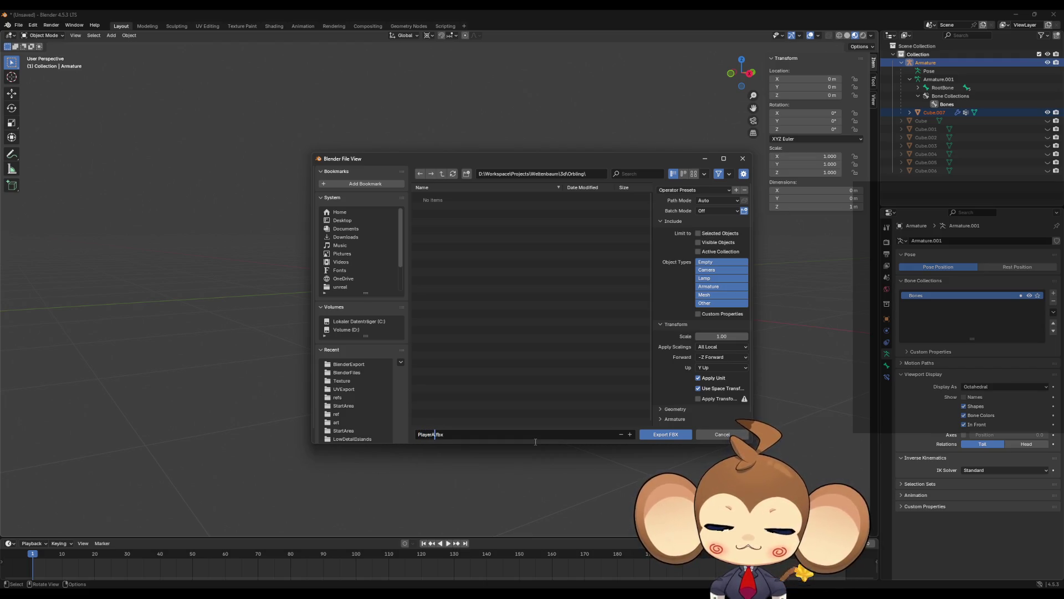
pyautogui.write('ct')
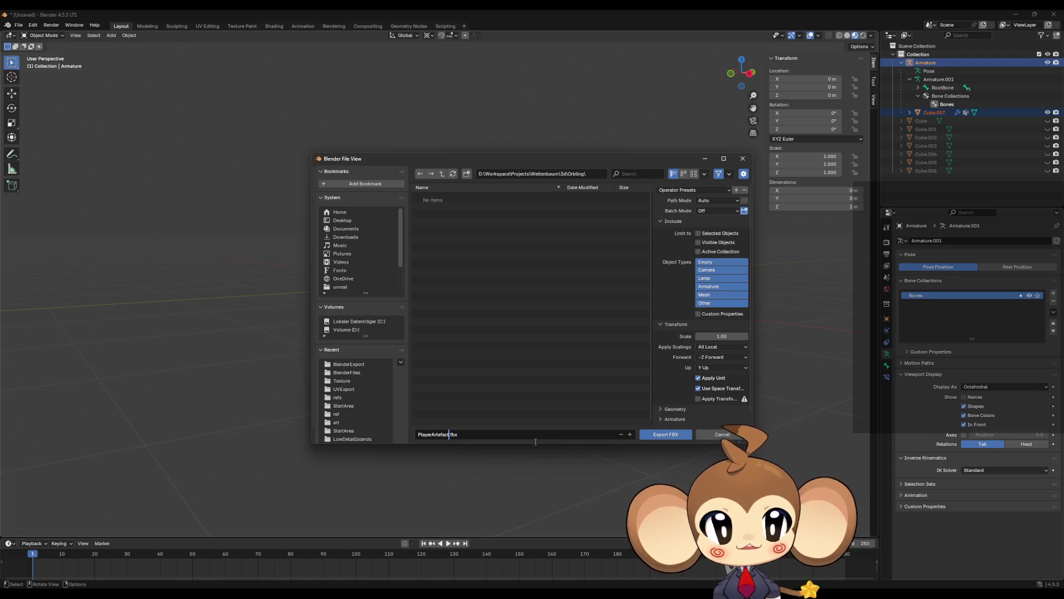
pyautogui.click(679, 190)
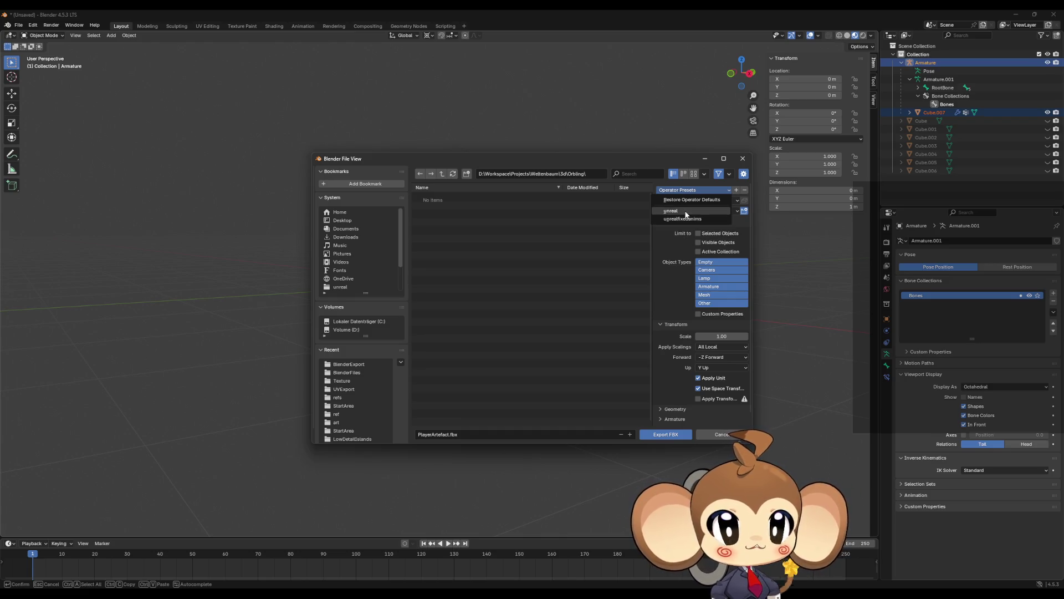
pyautogui.click(691, 219)
pyautogui.click(664, 434)
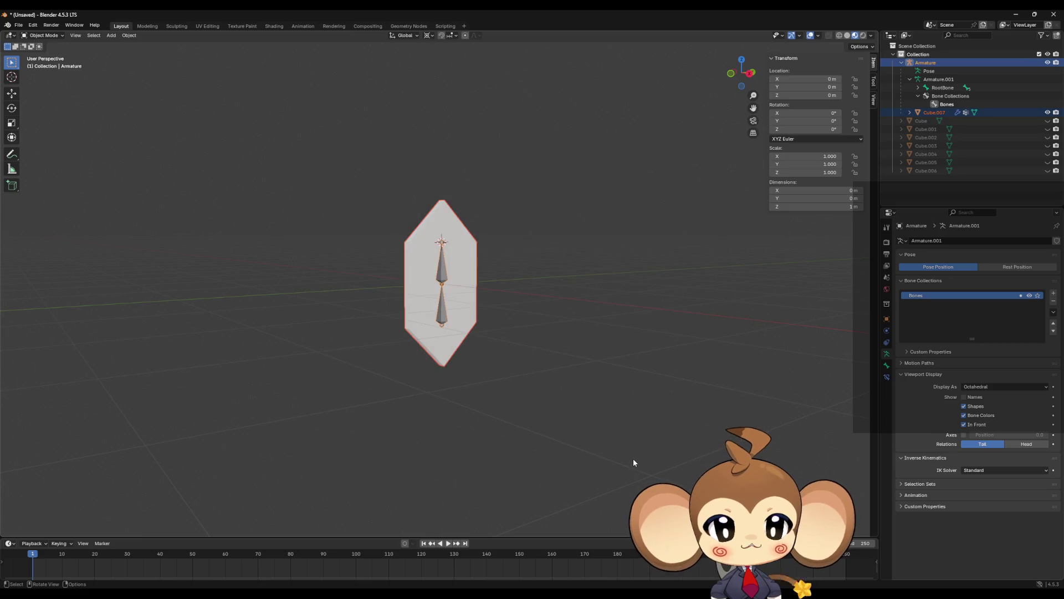
pyautogui.click(1016, 14)
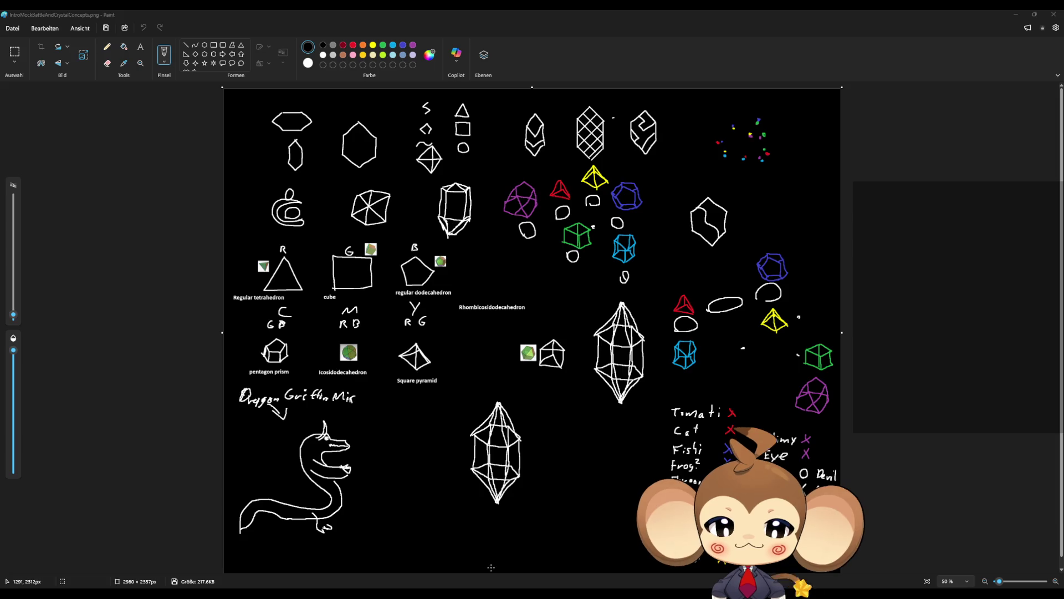
pyautogui.moveTo(399, 592)
pyautogui.click(376, 555)
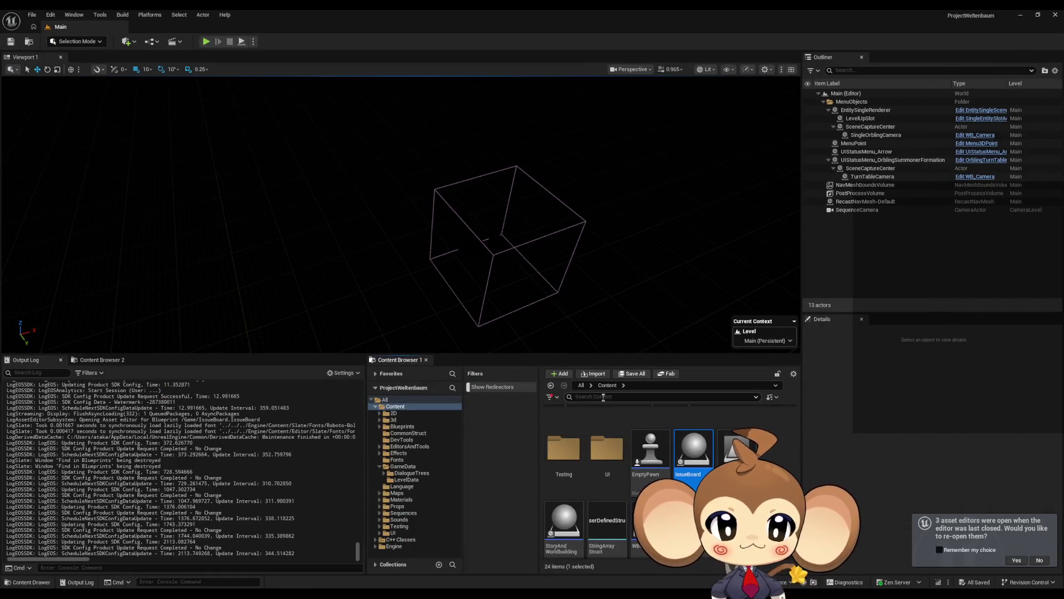
# Step: Create an Artefact folder under Content/3d, open it, and drag in PlayerArtefact.fbx
pyautogui.scroll(5, 605, 453)
pyautogui.doubleClick(606, 453)
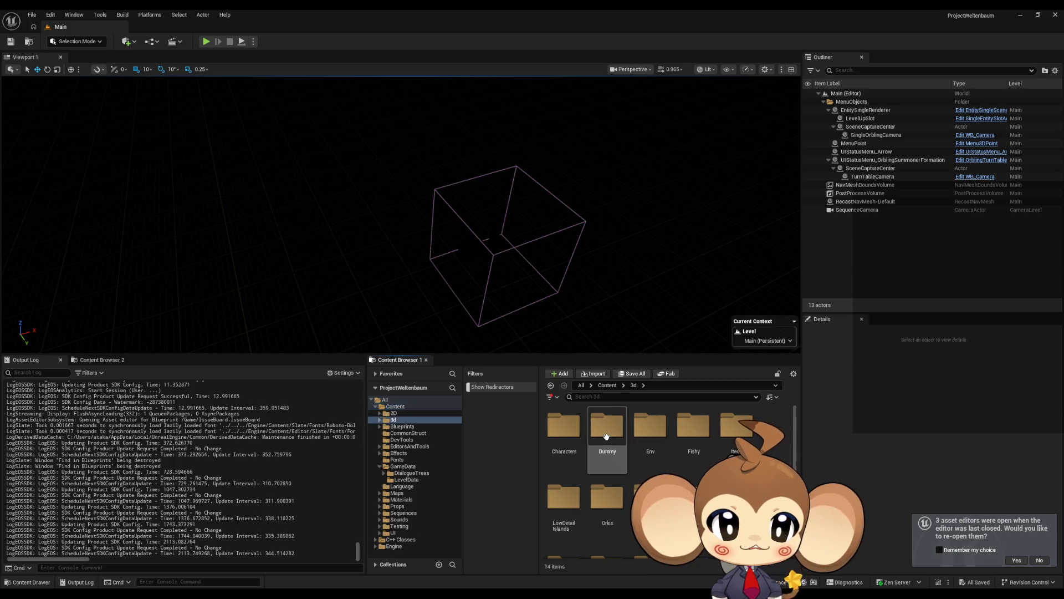
pyautogui.scroll(-3, 606, 453)
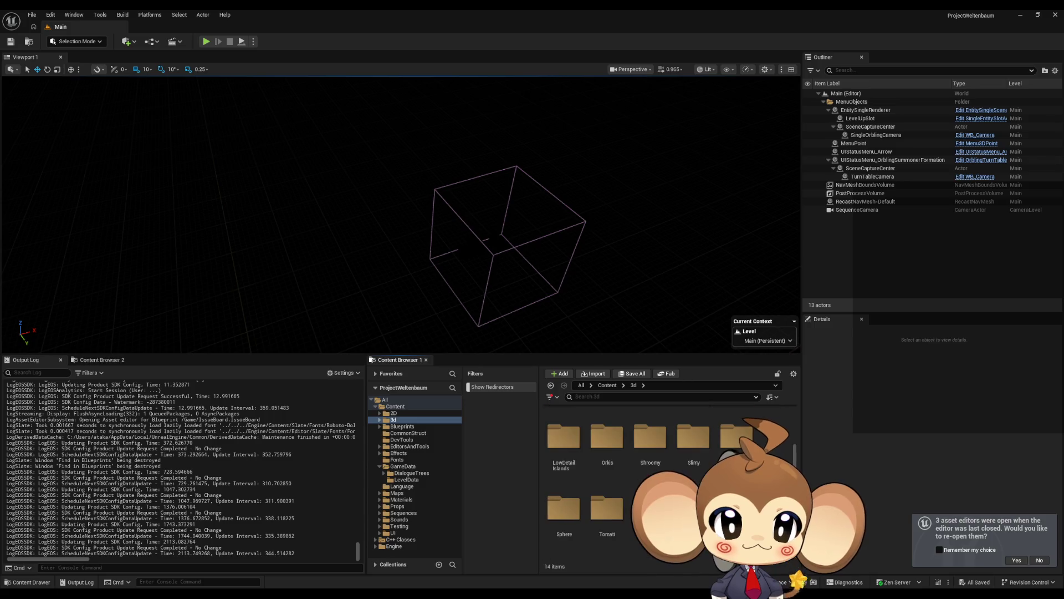
pyautogui.rightClick(731, 452)
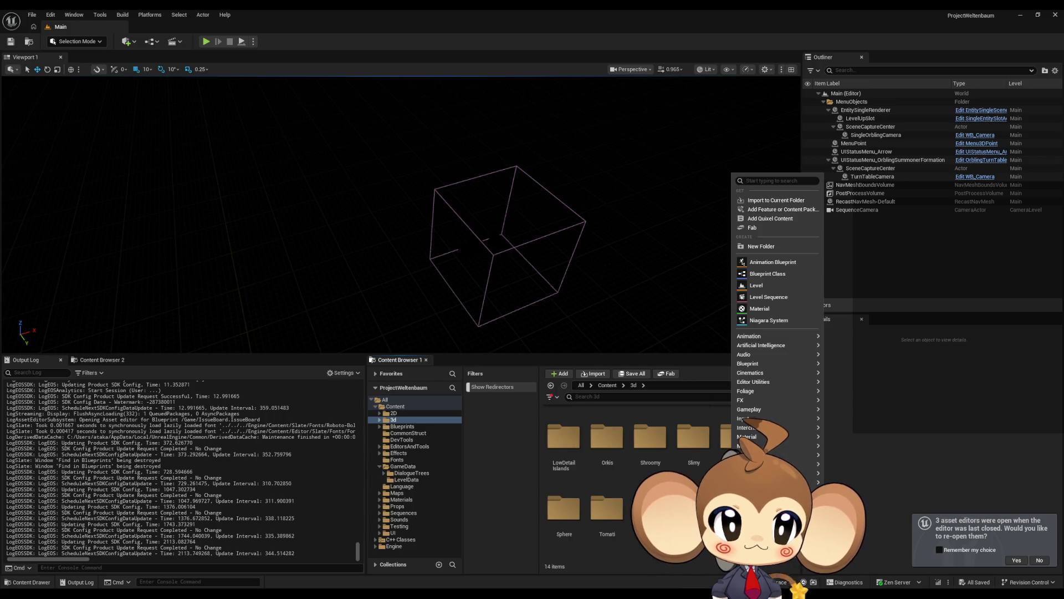
pyautogui.click(760, 247)
pyautogui.write('Art')
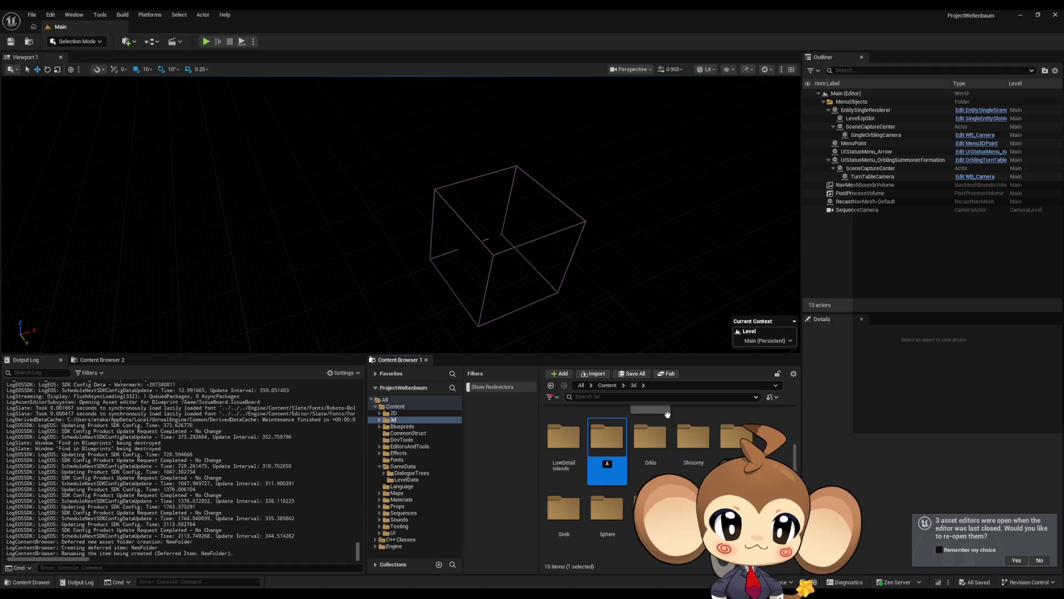
pyautogui.write('efact')
pyautogui.press('Return')
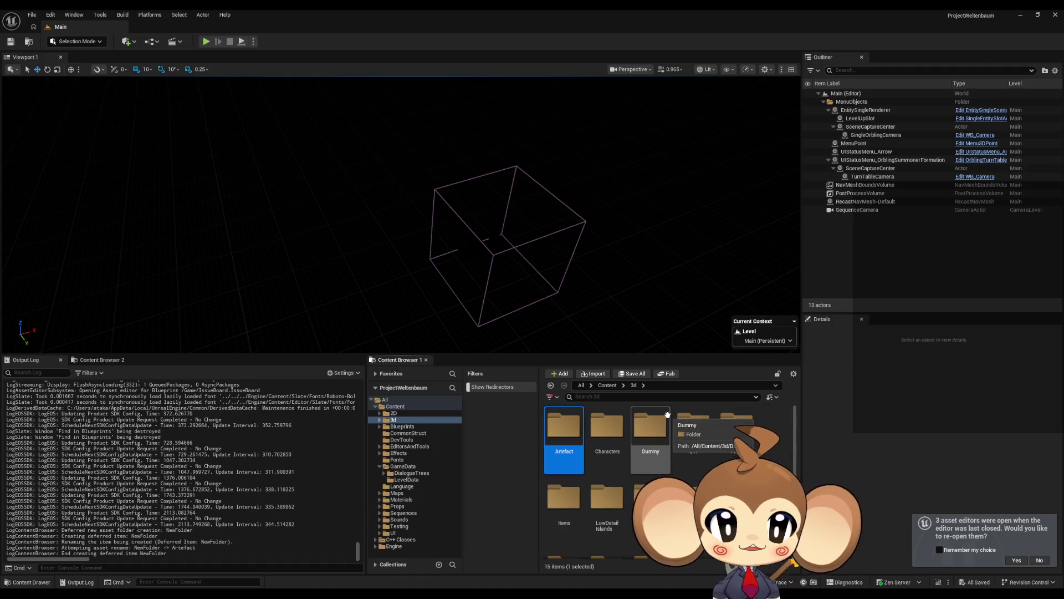
pyautogui.doubleClick(566, 431)
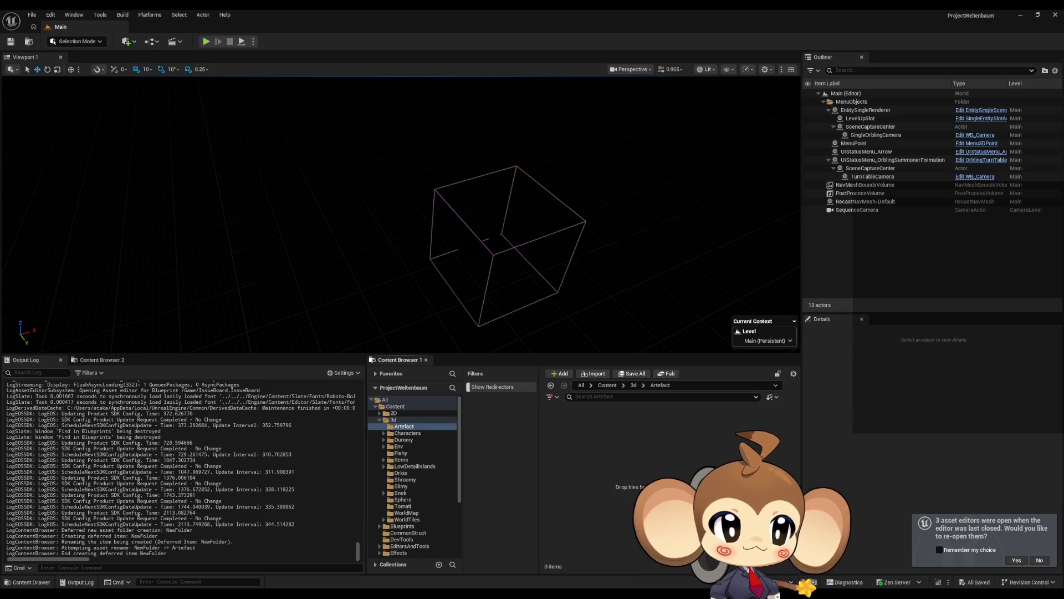
pyautogui.moveTo(693, 478); pyautogui.dragTo(617, 475)
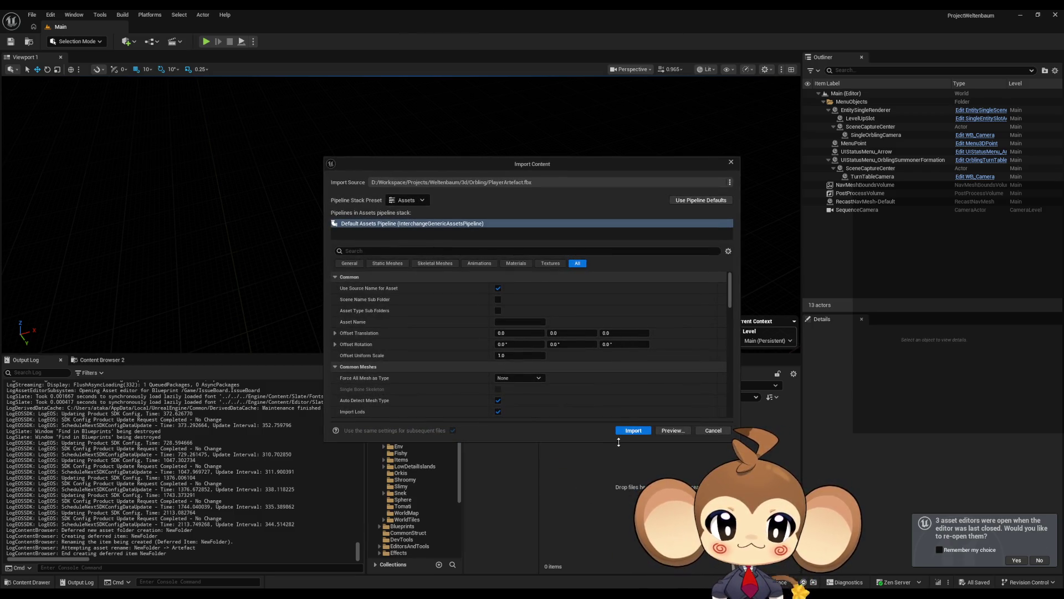
# Step: Import PlayerArtefact and create PlayerArtefactAanimBlueprint from its skeleton
pyautogui.click(632, 431)
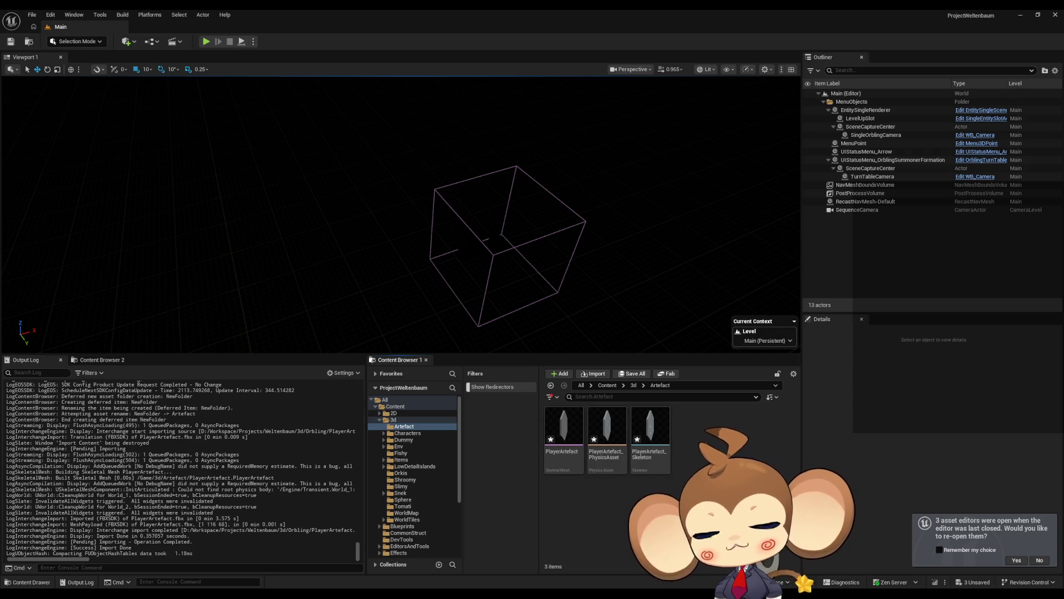
pyautogui.click(664, 438)
pyautogui.rightClick(664, 439)
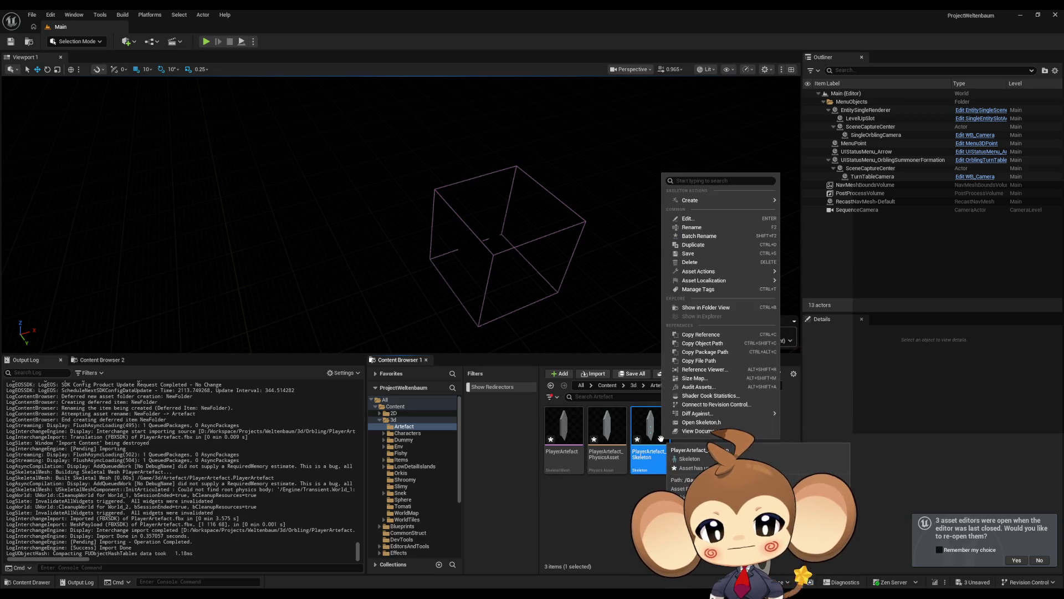
pyautogui.moveTo(705, 201)
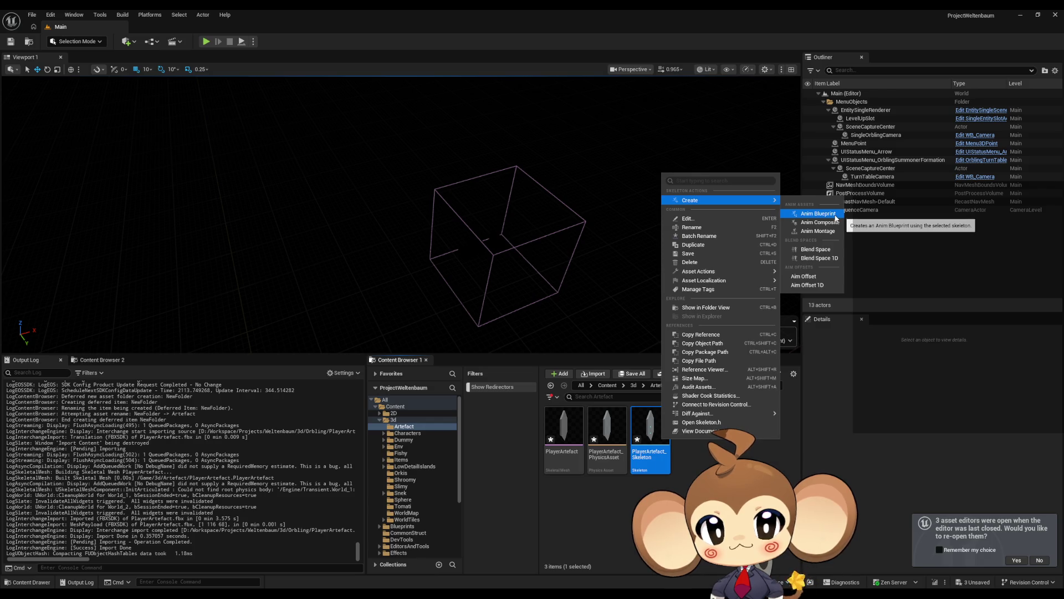
pyautogui.click(818, 214)
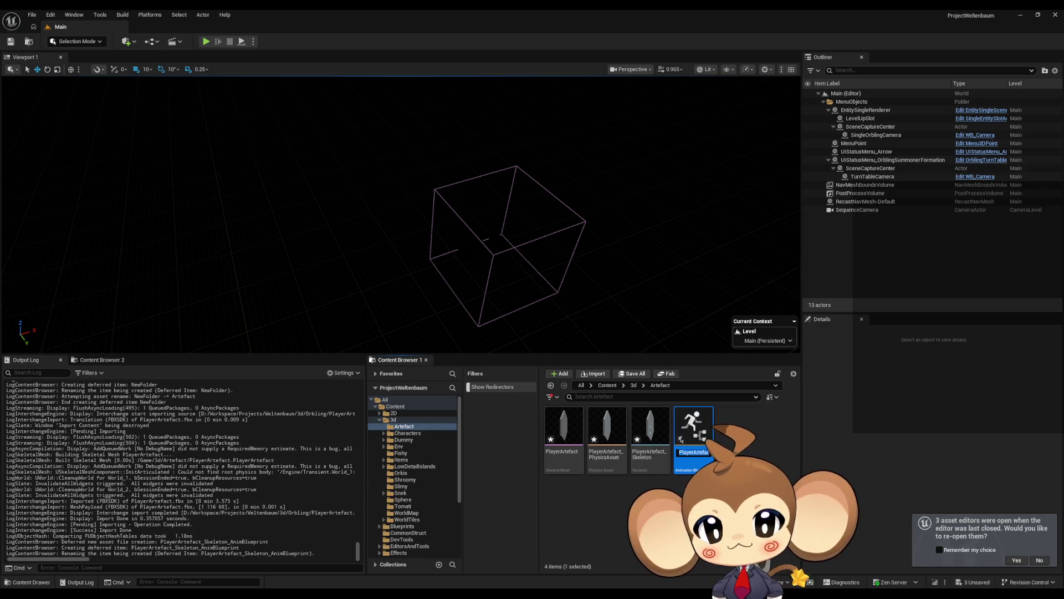
pyautogui.write('PlayerArtefact')
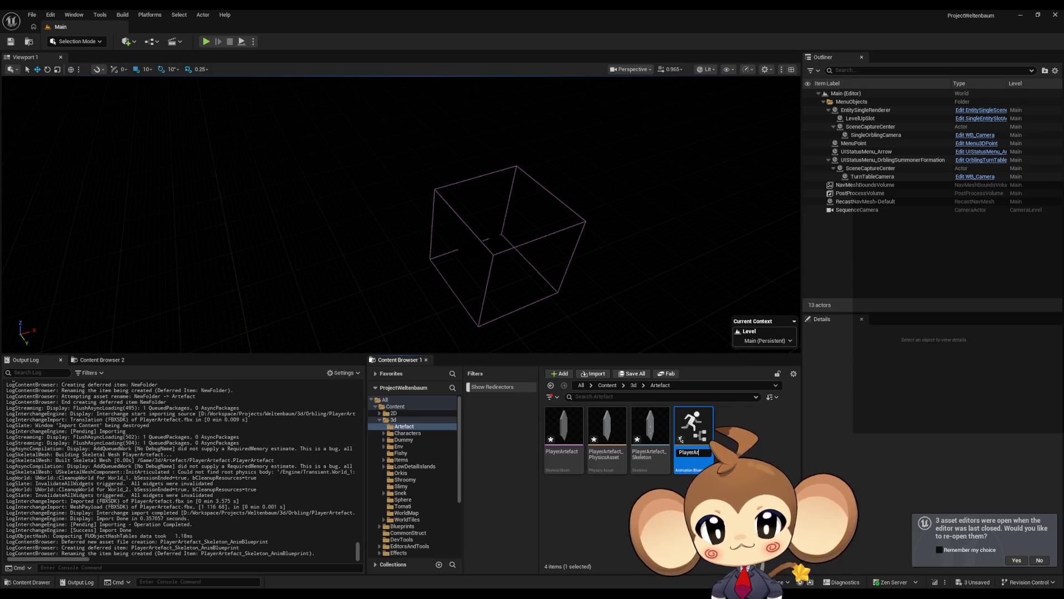
pyautogui.press('BackSpace')
pyautogui.press('Left')
pyautogui.press('Left')
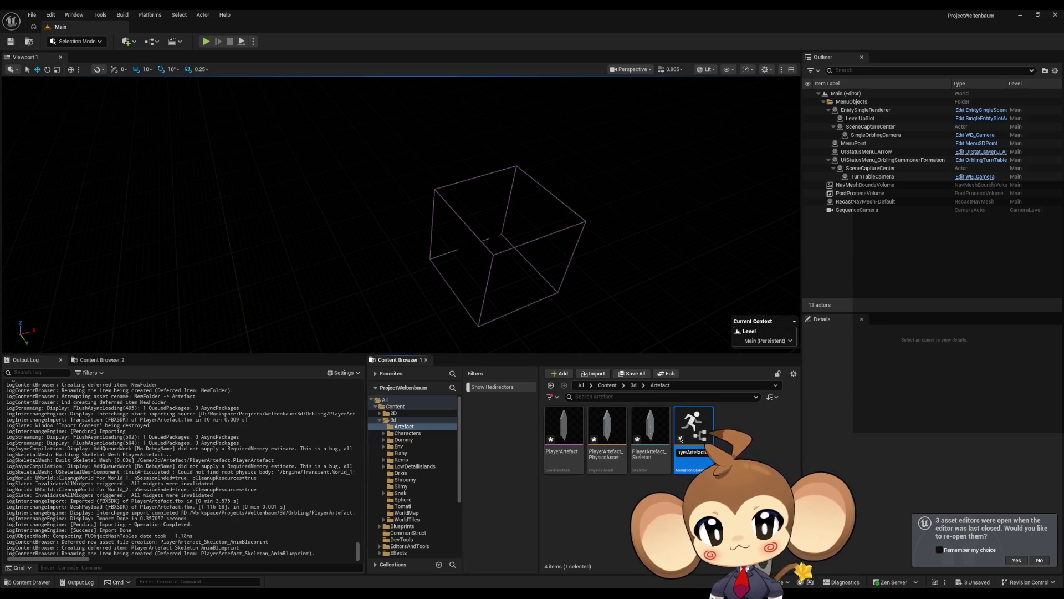
pyautogui.press('End')
pyautogui.press('Right')
pyautogui.press('Right')
pyautogui.press('Right')
pyautogui.press('Return')
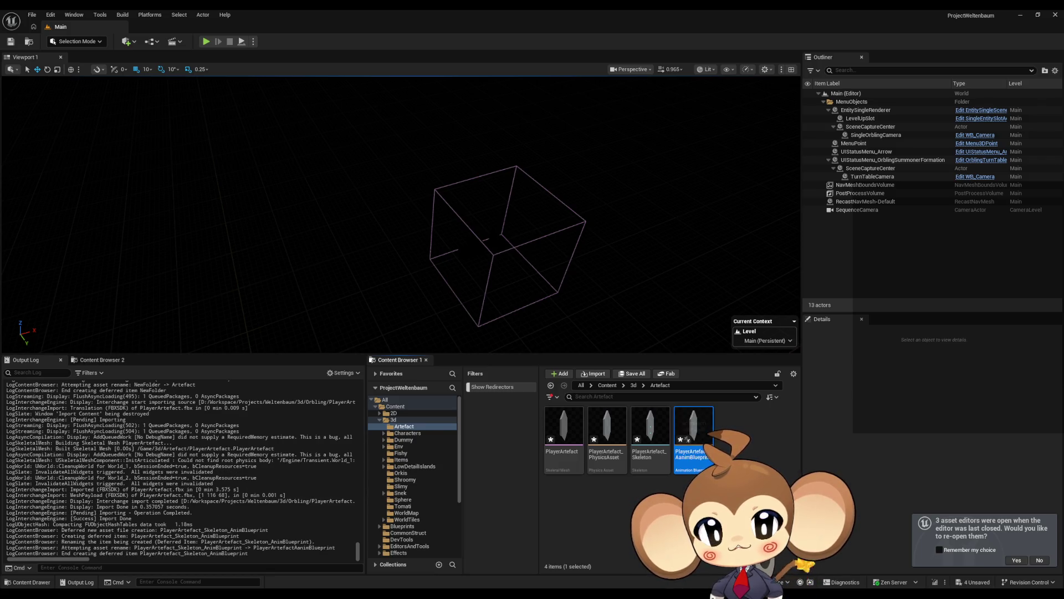
# Step: Open PlayerArtefactAanimBlueprint, look over its preview and AnimGraph, then open the skeleton
pyautogui.doubleClick(690, 421)
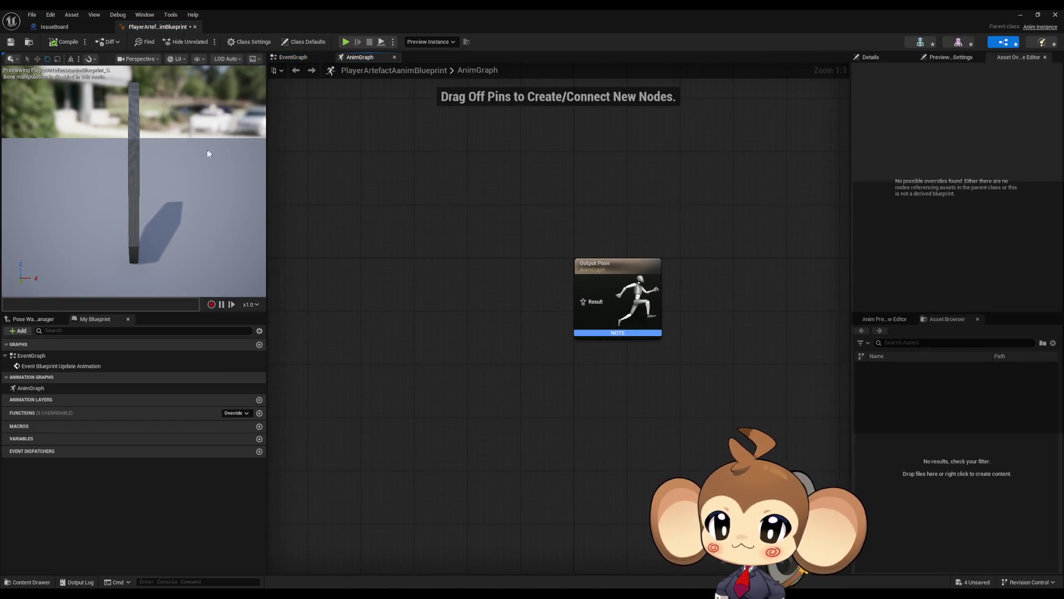
pyautogui.moveTo(208, 154); pyautogui.dragTo(208, 153)
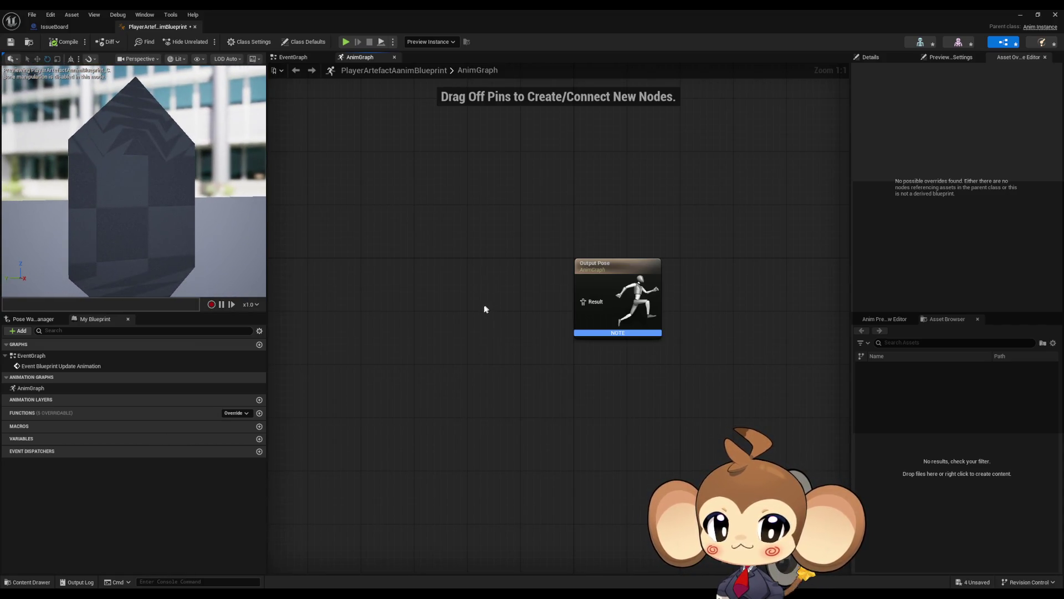
pyautogui.moveTo(451, 314)
pyautogui.mouseDown()
pyautogui.moveTo(442, 316)
pyautogui.moveTo(562, 228)
pyautogui.mouseUp()
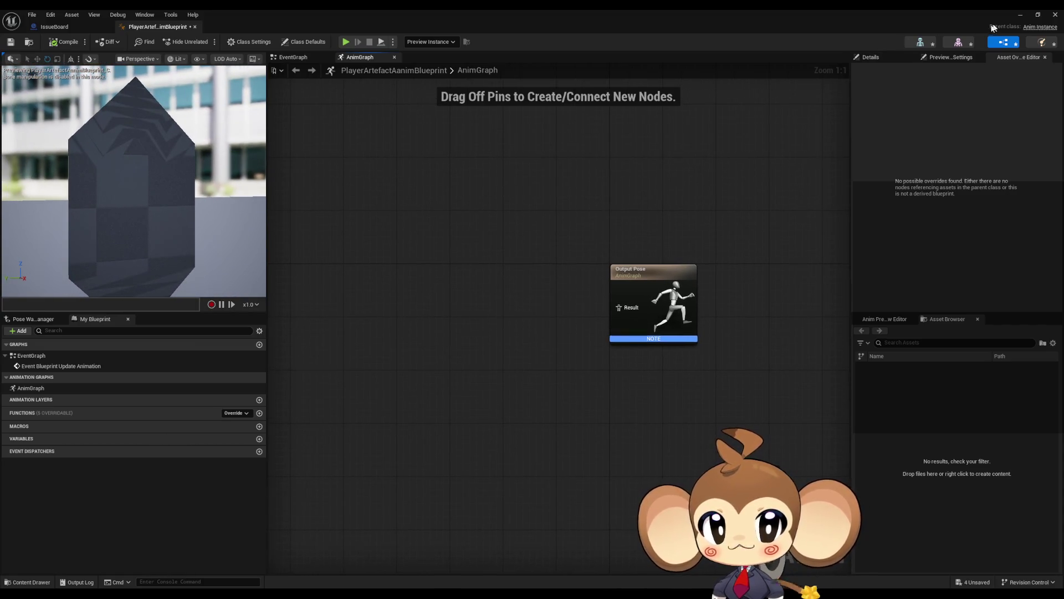
pyautogui.click(921, 42)
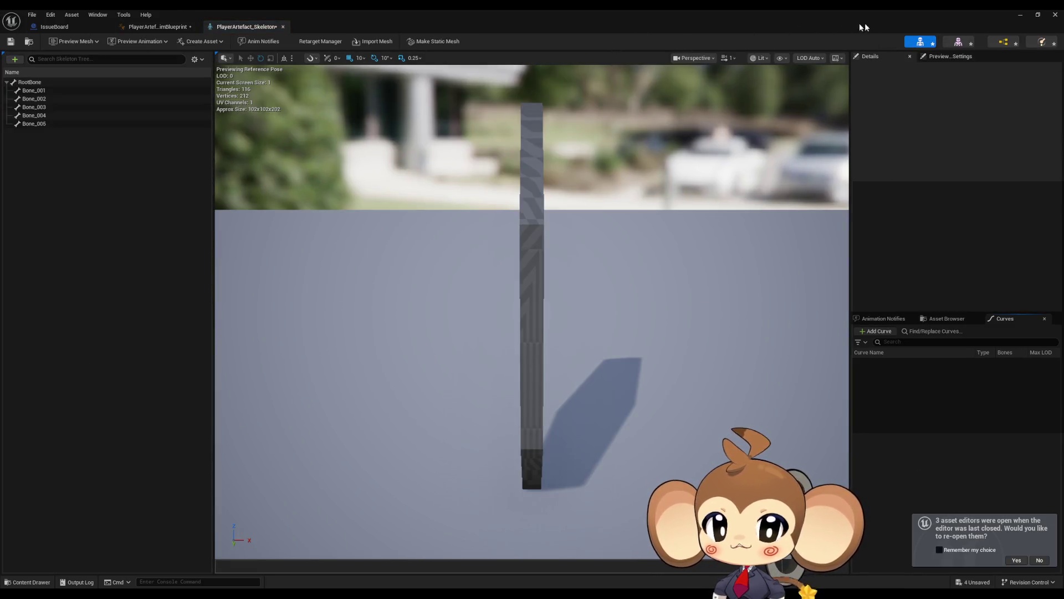
# Step: Inspect Bone_001 in the Skeleton Tree, then return to the animation blueprint
pyautogui.click(47, 91)
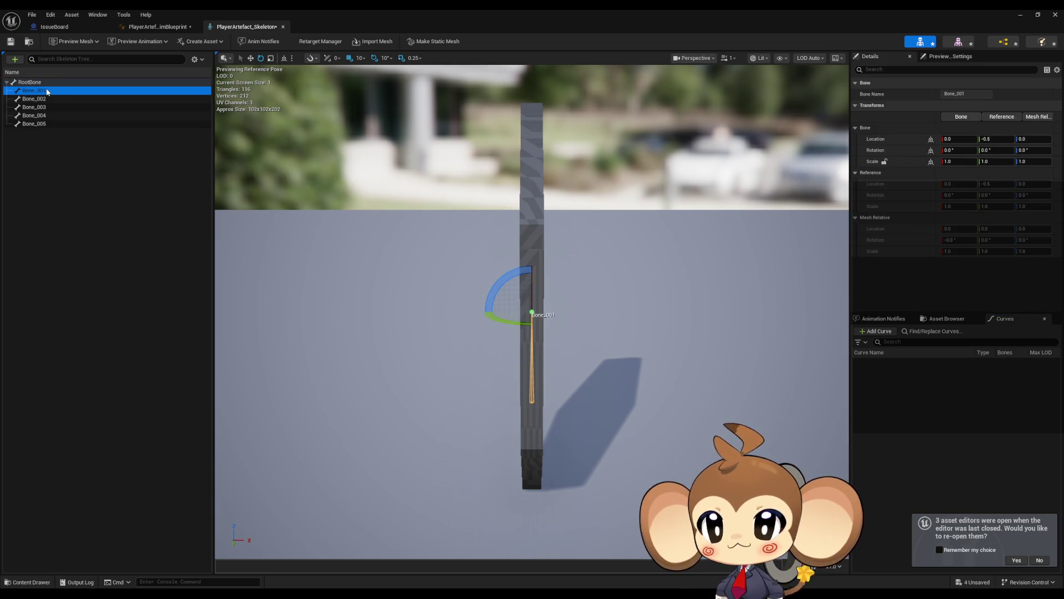
pyautogui.rightClick(47, 91)
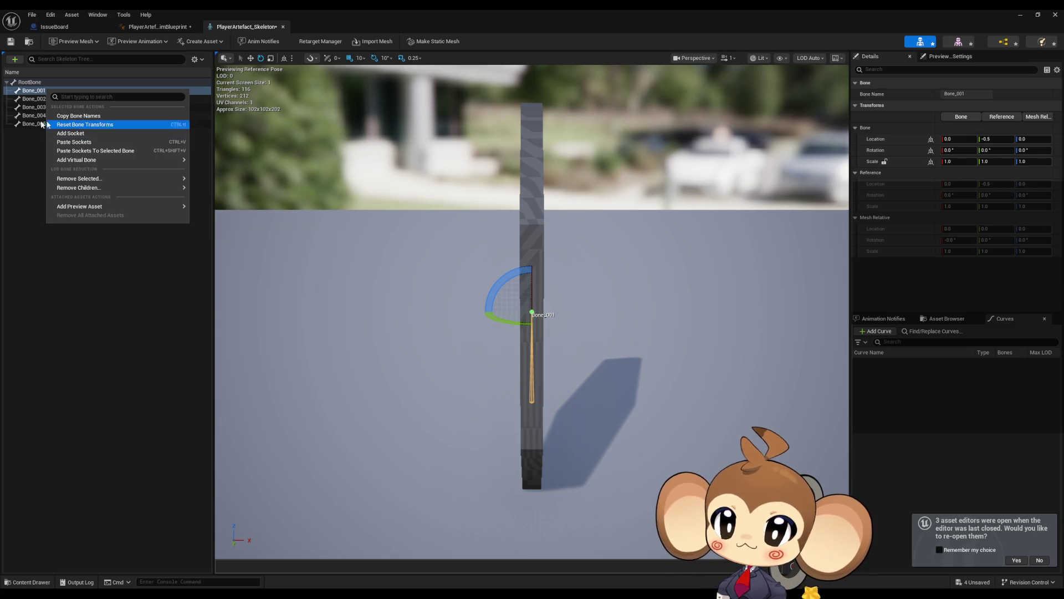
pyautogui.click(41, 144)
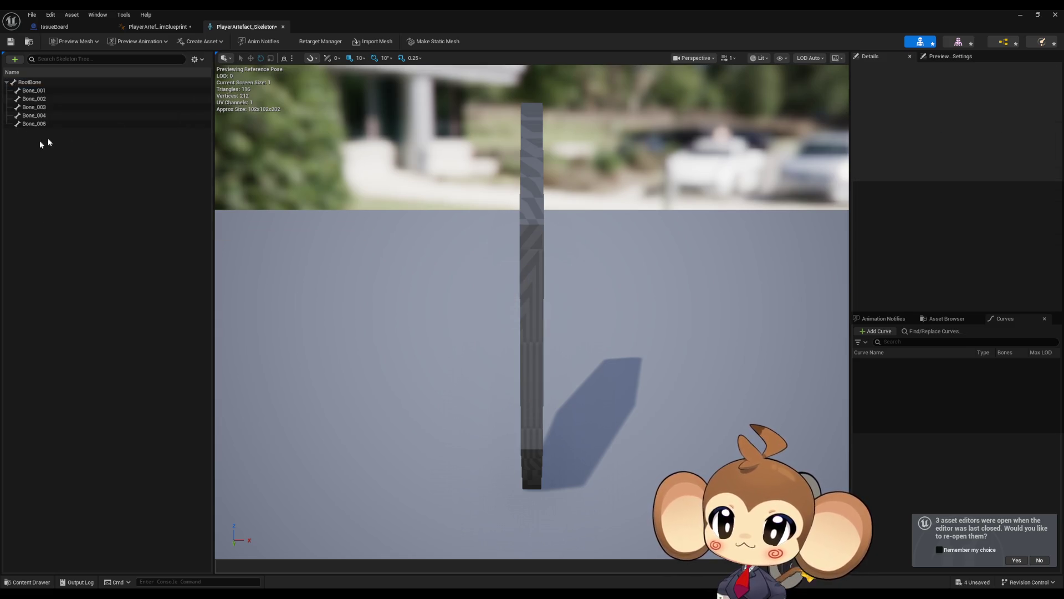
pyautogui.click(996, 44)
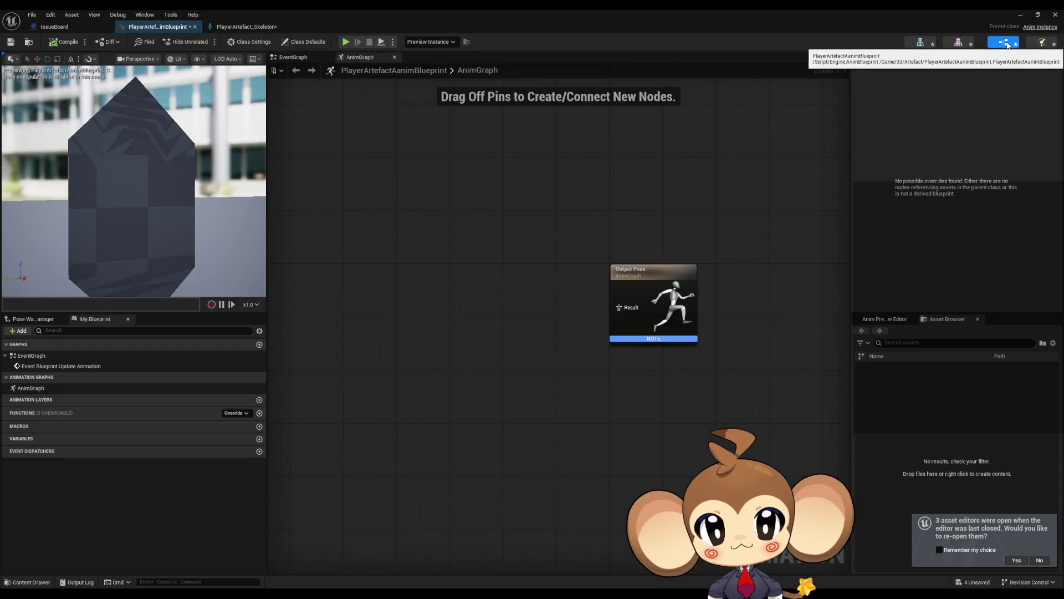
# Step: Open the Physics and Mesh editors, then check the blueprint's preview settings and asset overrides
pyautogui.click(1035, 44)
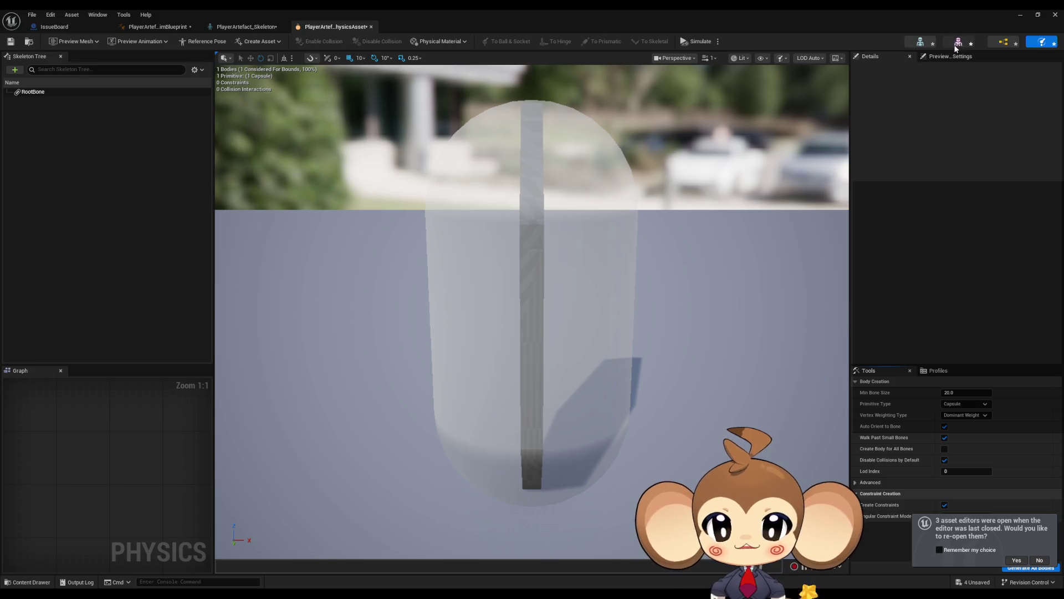
pyautogui.click(958, 43)
pyautogui.click(1004, 44)
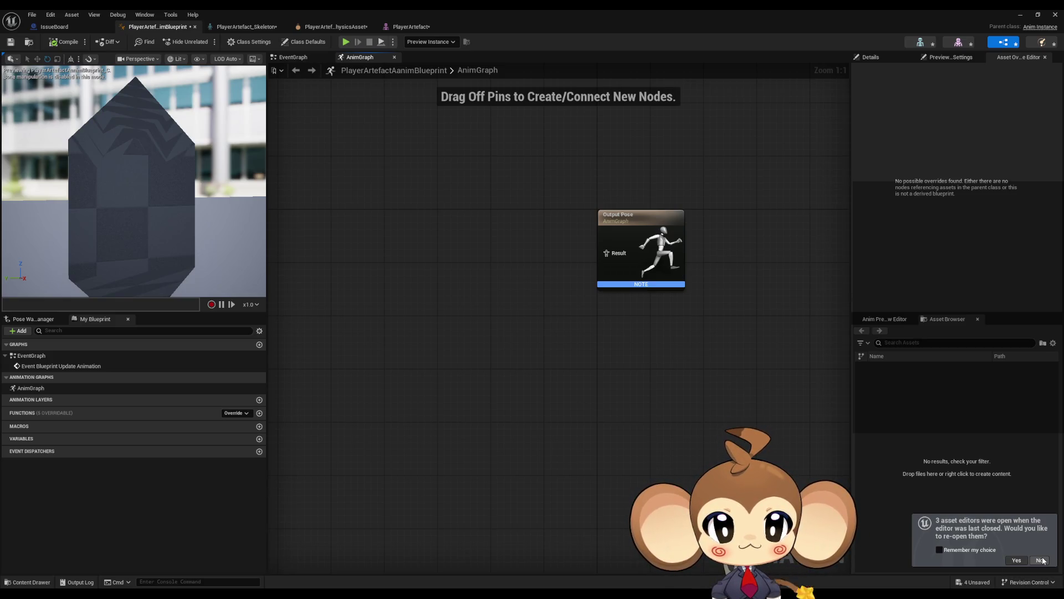
pyautogui.click(943, 59)
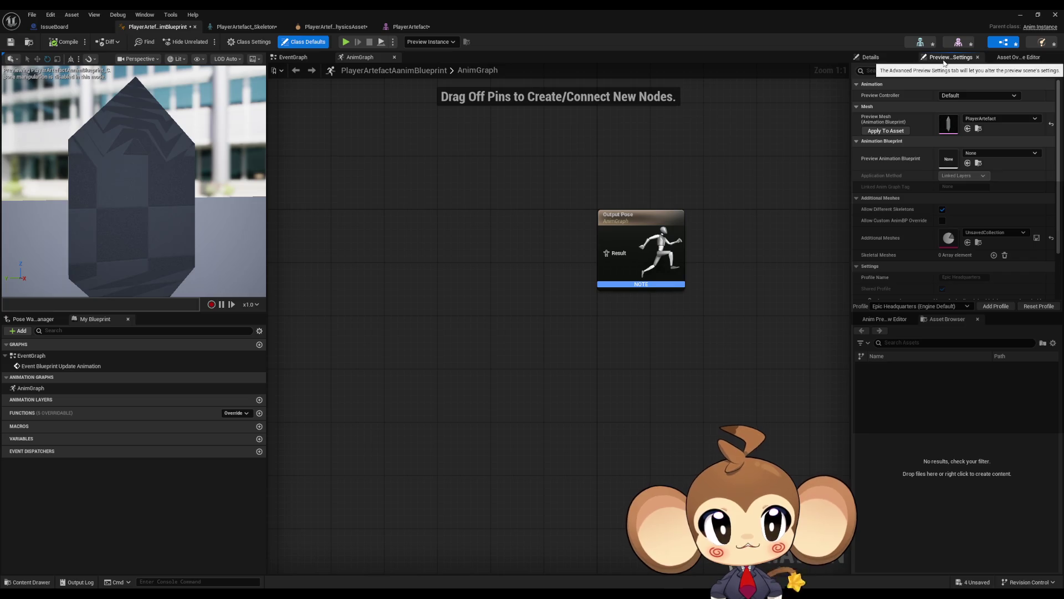
pyautogui.click(1017, 58)
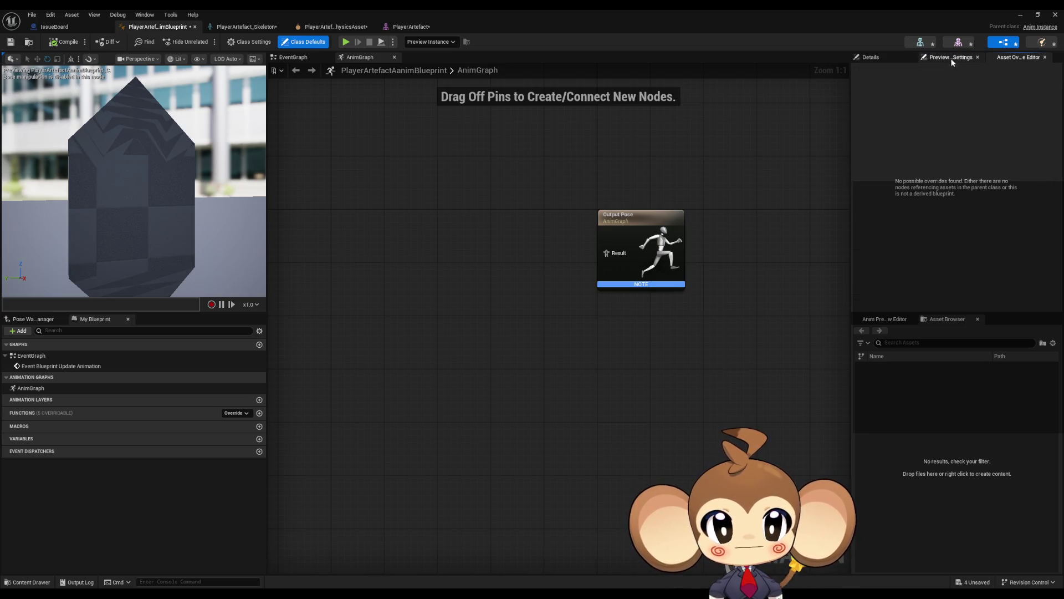
# Step: Add a Transform (Modify) Bone node beside Output Pose, replacing a mistaken Transform Rotation node
pyautogui.rightClick(449, 266)
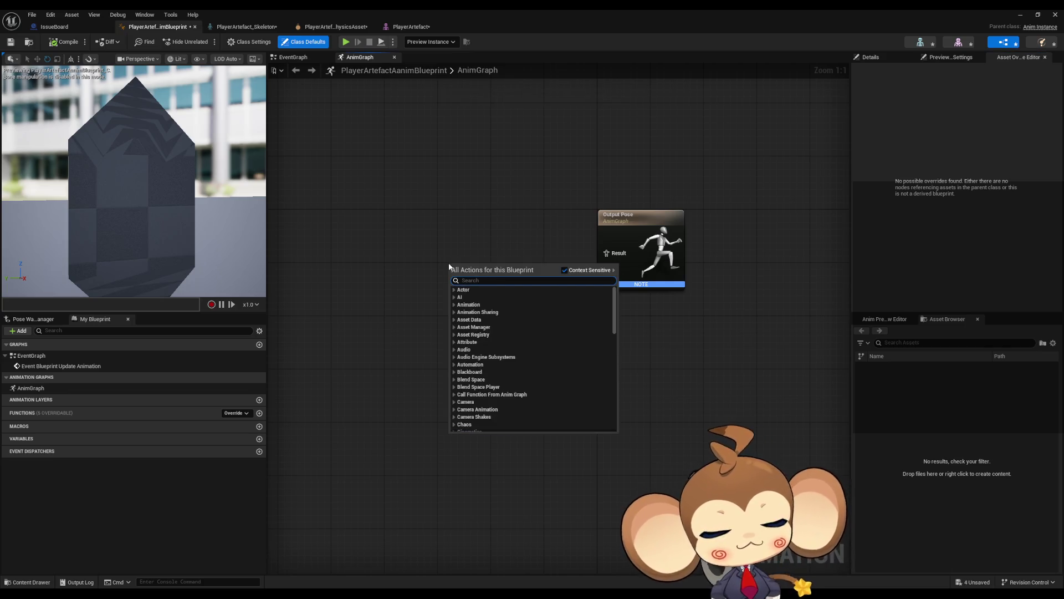
pyautogui.write('tran')
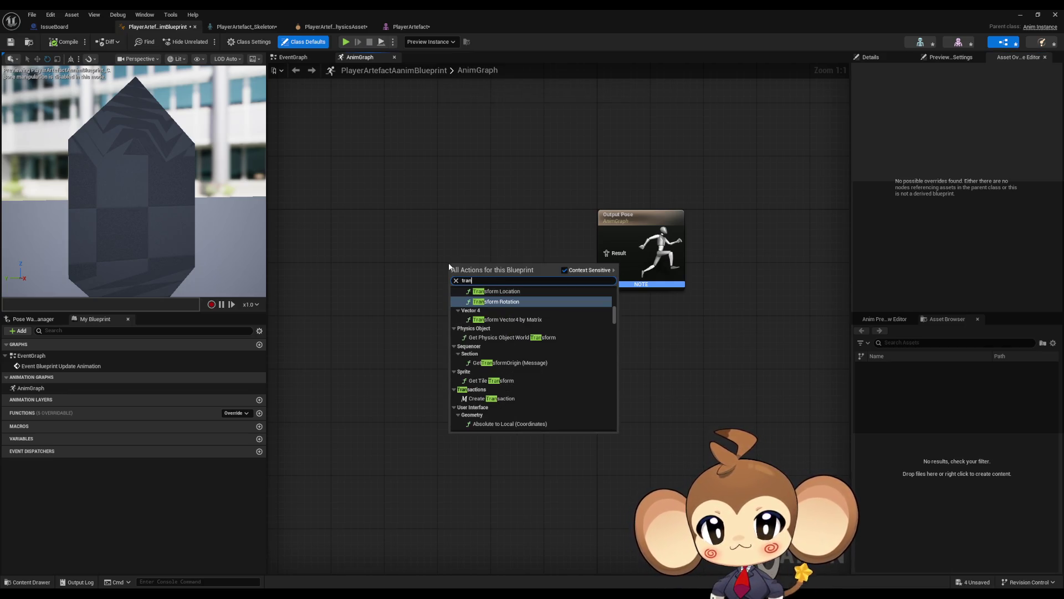
pyautogui.press('Return')
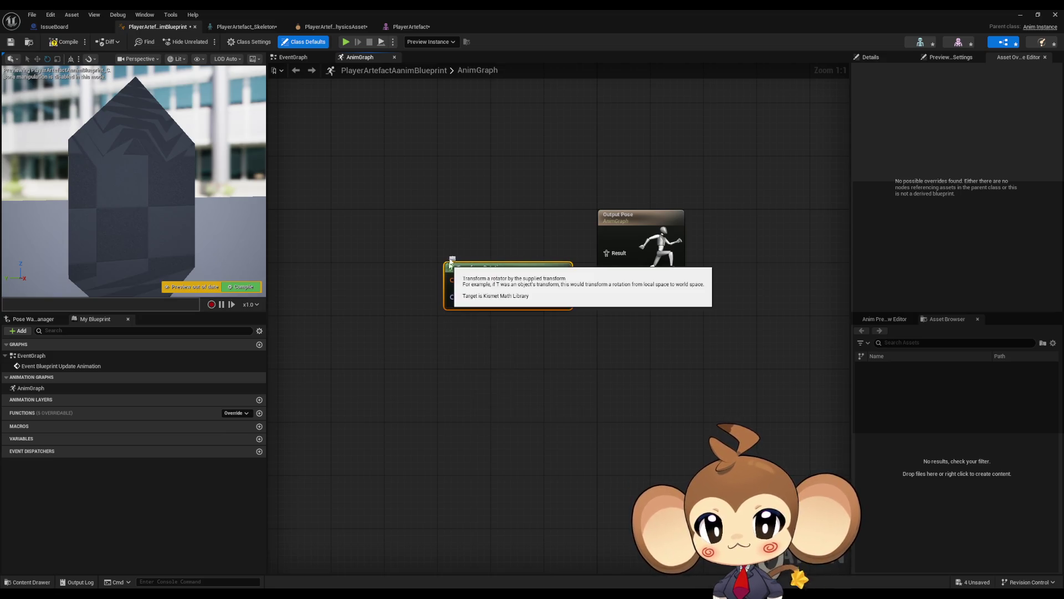
pyautogui.press('Delete')
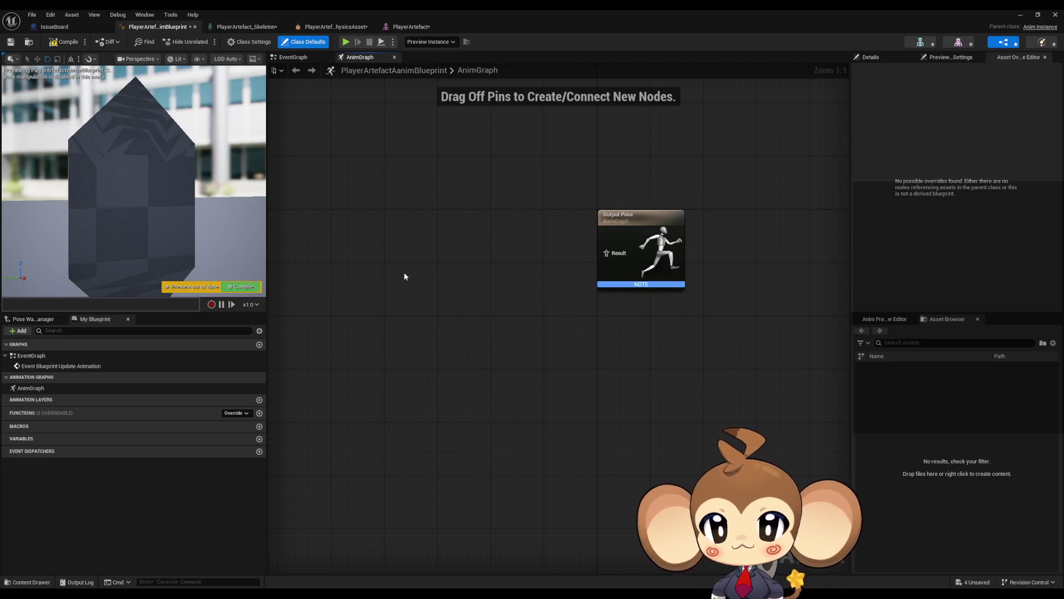
pyautogui.rightClick(404, 272)
pyautogui.write('rotation')
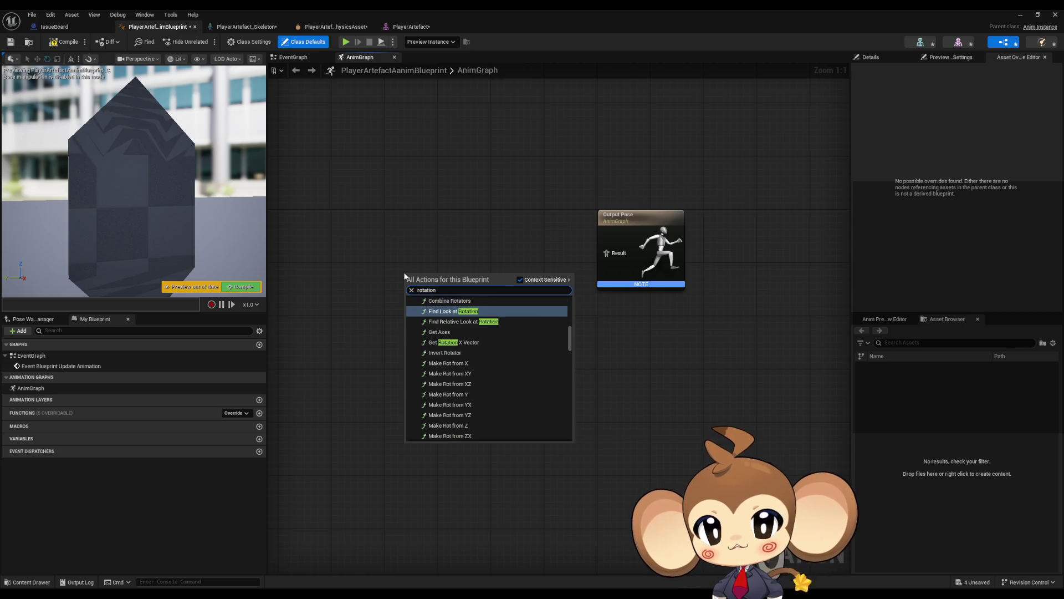
pyautogui.write('trans')
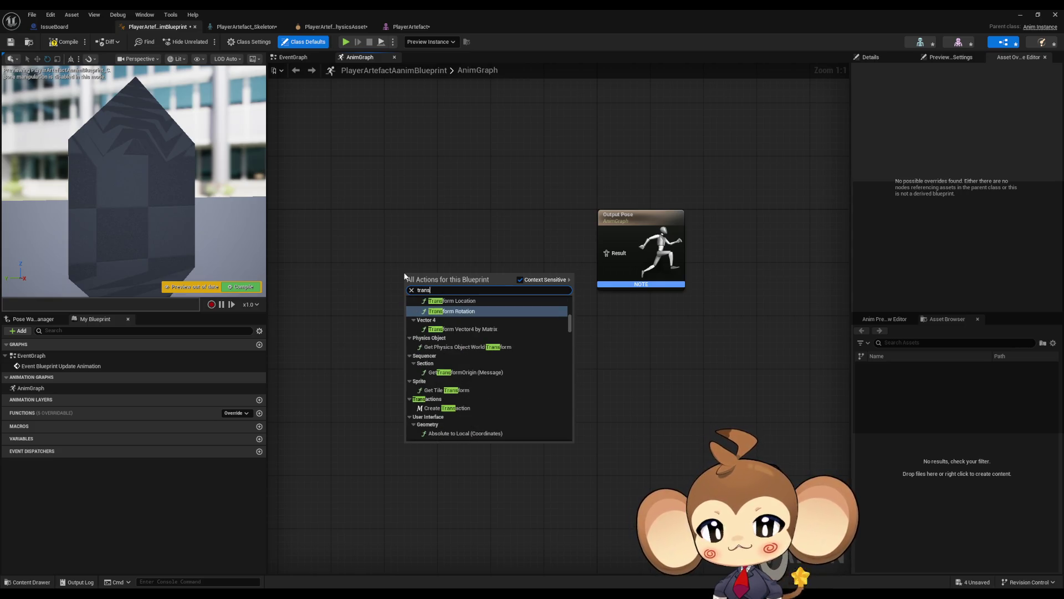
pyautogui.write('formbone')
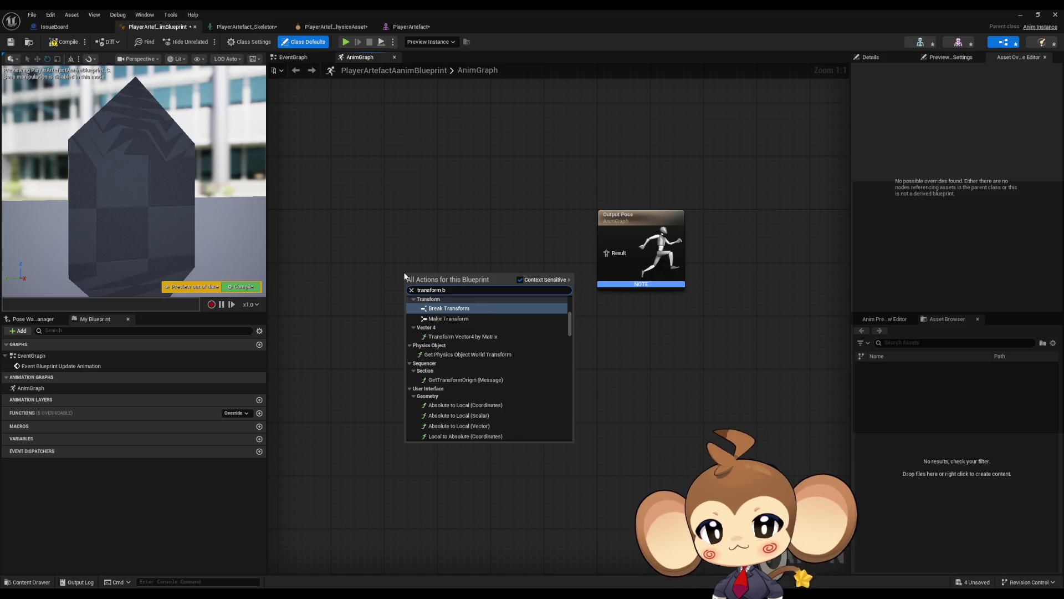
pyautogui.press('Return')
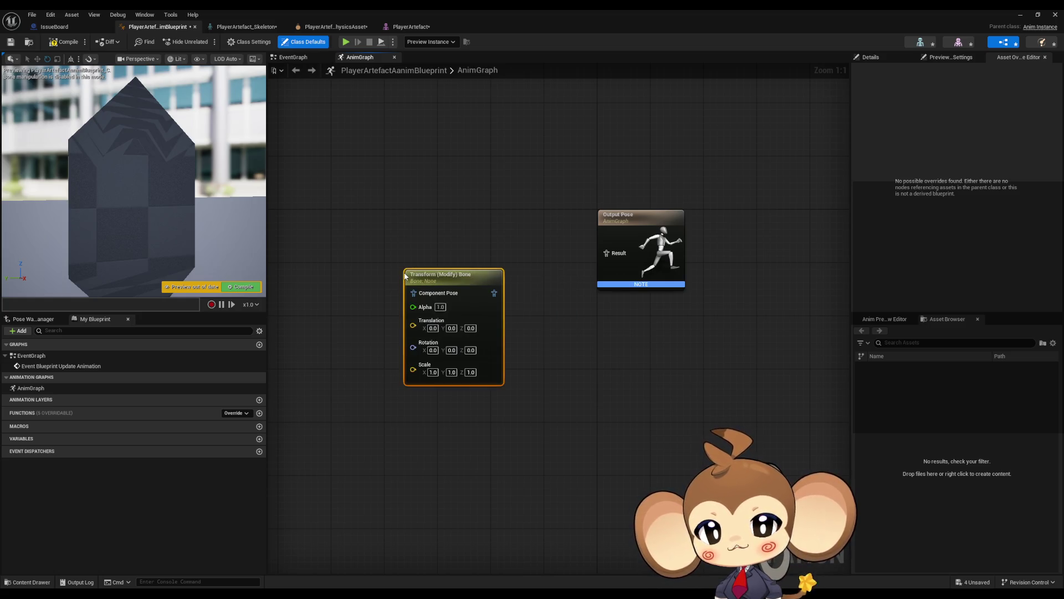
pyautogui.moveTo(451, 285)
pyautogui.mouseDown()
pyautogui.moveTo(454, 249)
pyautogui.moveTo(518, 259)
pyautogui.mouseUp()
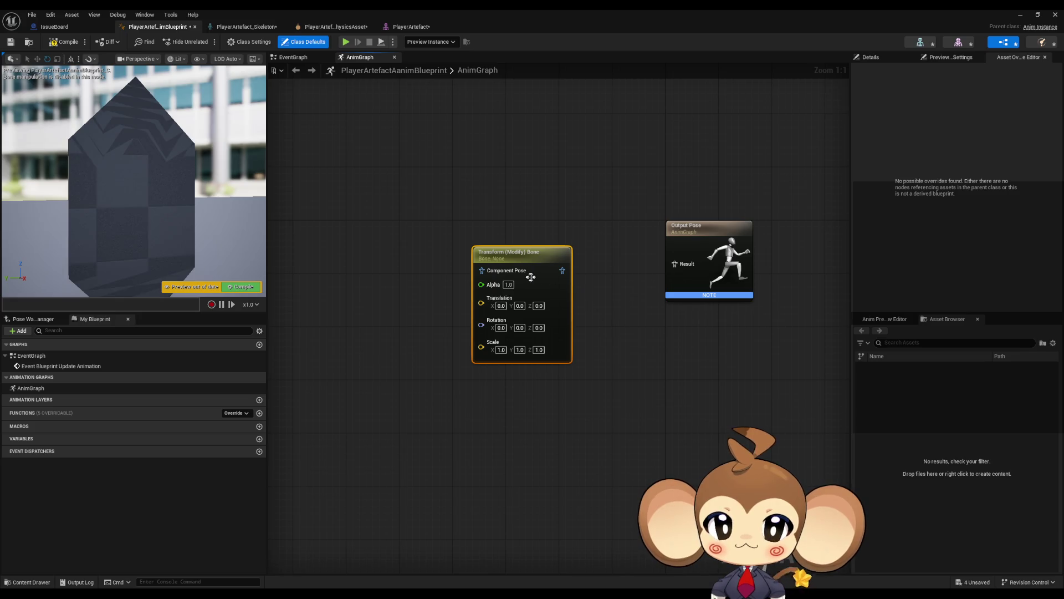
pyautogui.rightClick(519, 254)
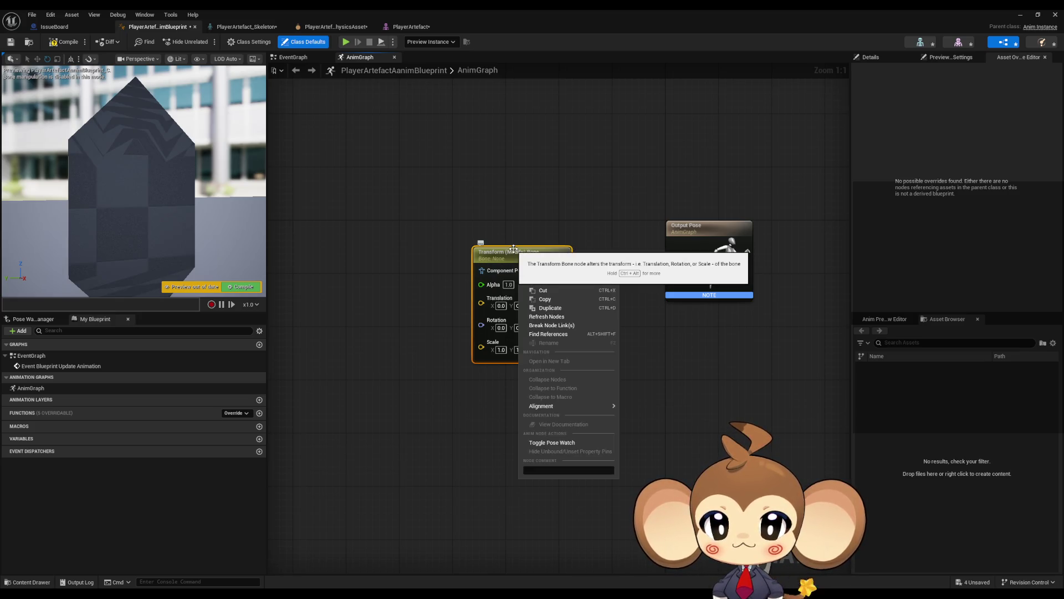
# Step: Choose Bone_001 as the Transform (Modify) Bone node's Bone to Modify in the Details panel
pyautogui.click(495, 230)
pyautogui.click(526, 343)
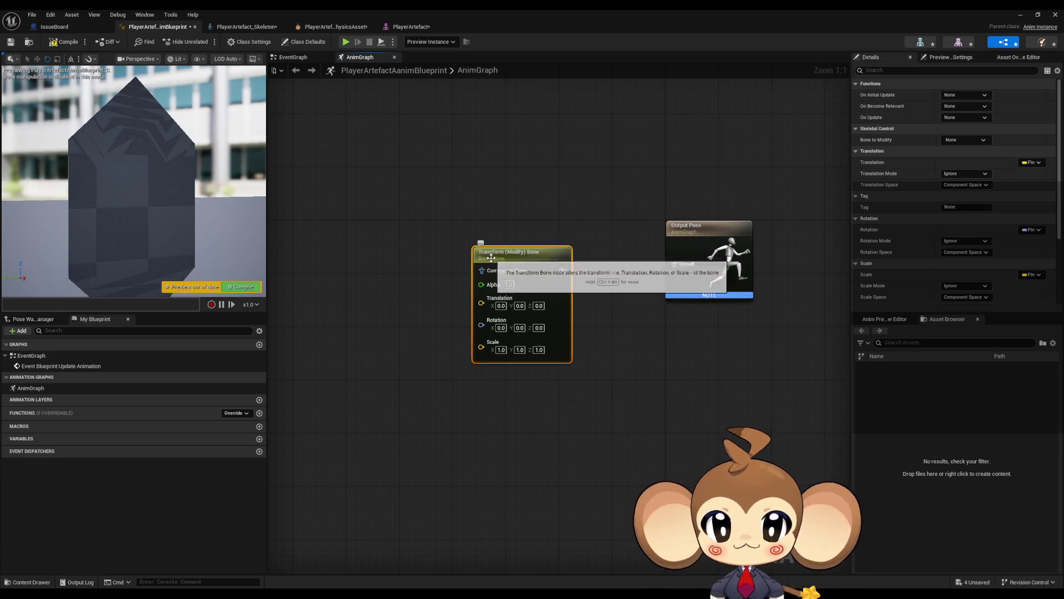
pyautogui.click(956, 141)
pyautogui.click(959, 181)
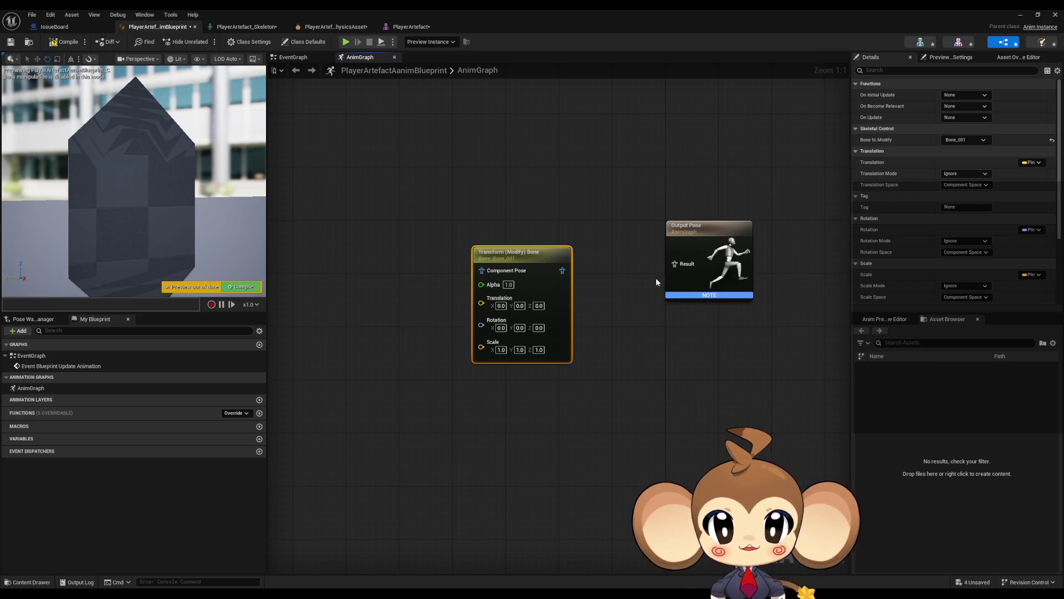
pyautogui.moveTo(538, 258); pyautogui.dragTo(535, 255)
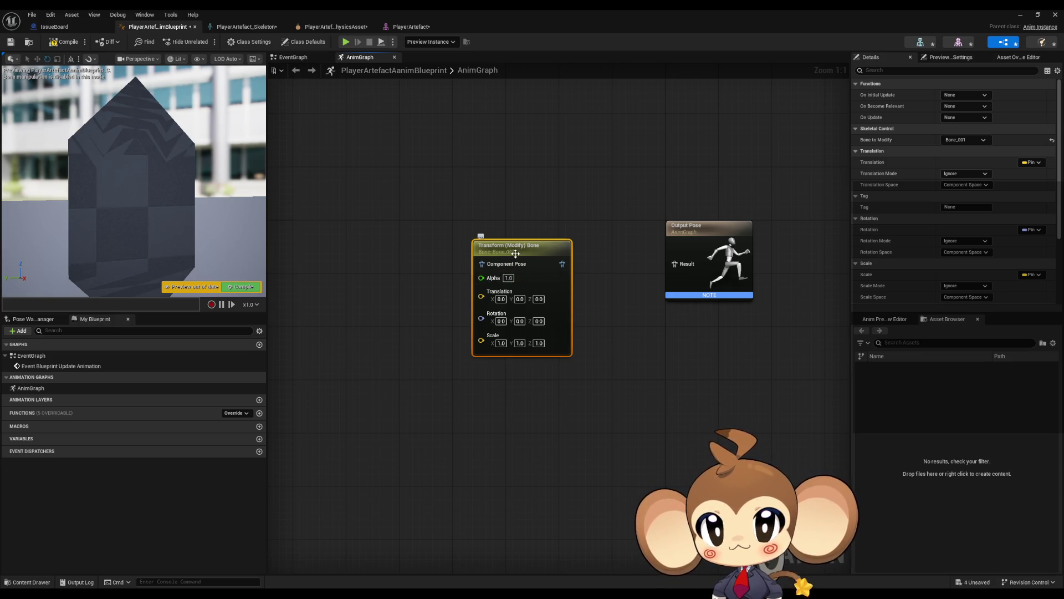
pyautogui.click(437, 279)
pyautogui.rightClick(435, 316)
pyautogui.write('add rotat')
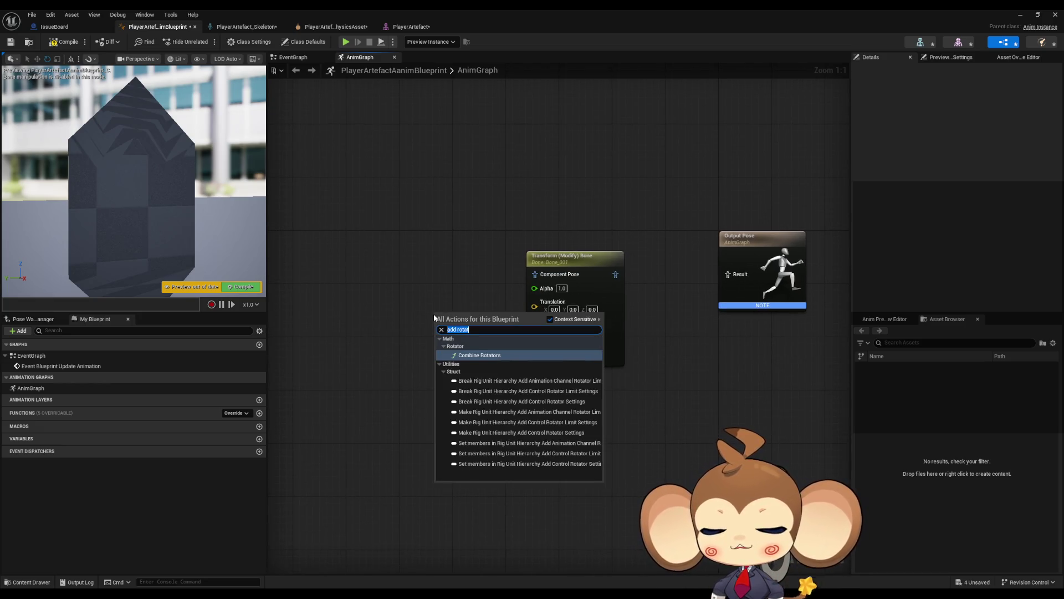
pyautogui.write('r')
pyautogui.press('BackSpace')
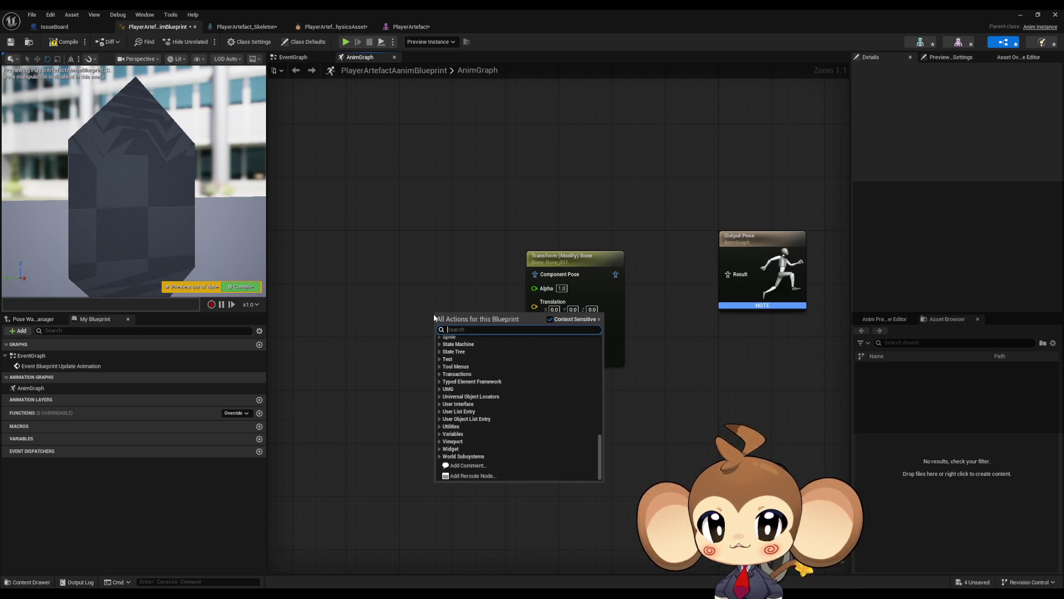
pyautogui.moveTo(513, 217)
pyautogui.mouseDown()
pyautogui.moveTo(613, 347)
pyautogui.moveTo(651, 378)
pyautogui.mouseUp()
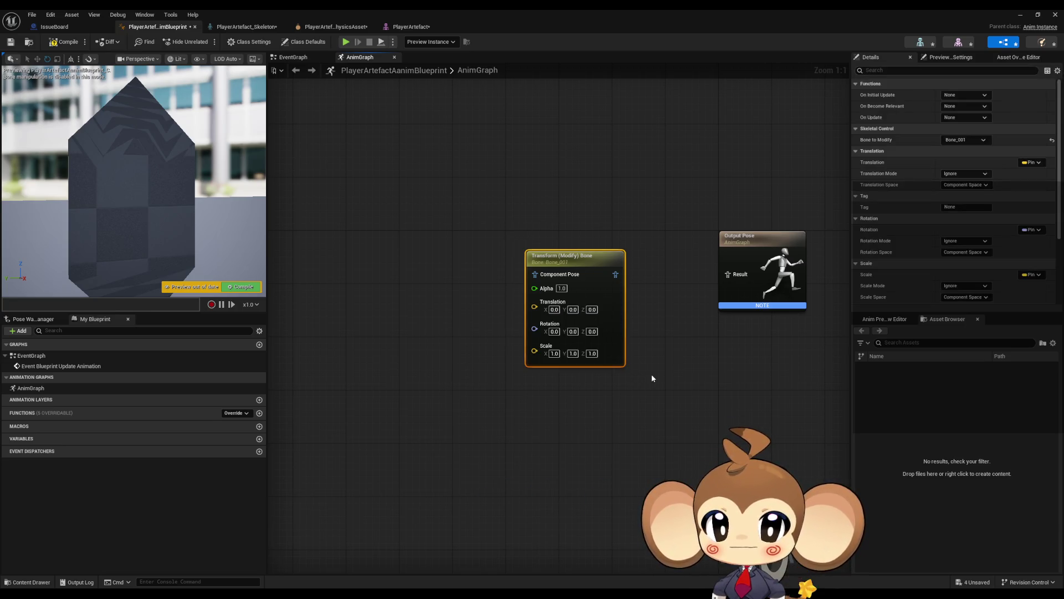
pyautogui.rightClick(428, 311)
pyautogui.write('b')
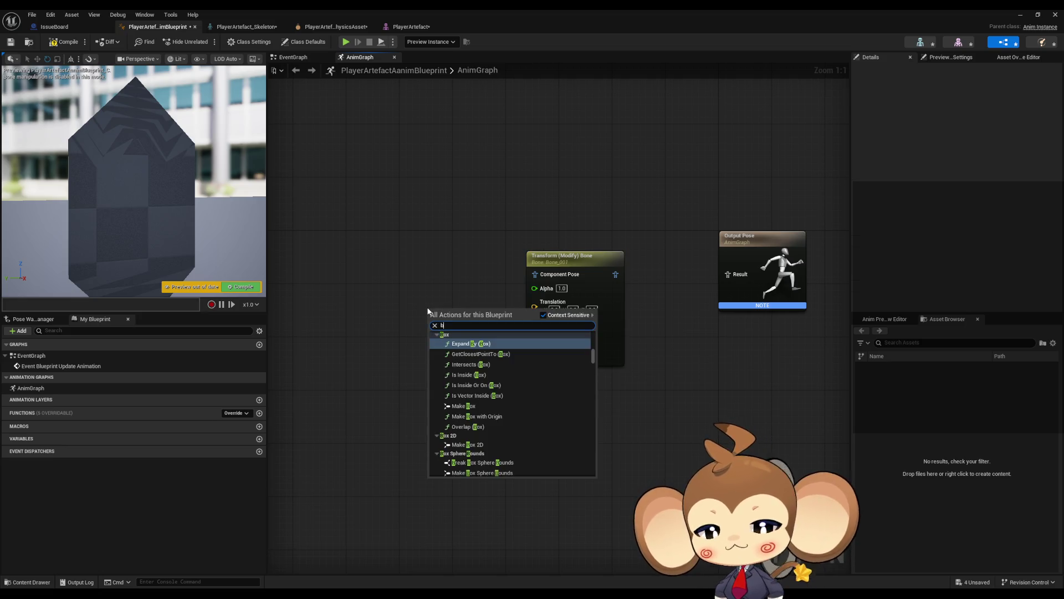
pyautogui.write('one')
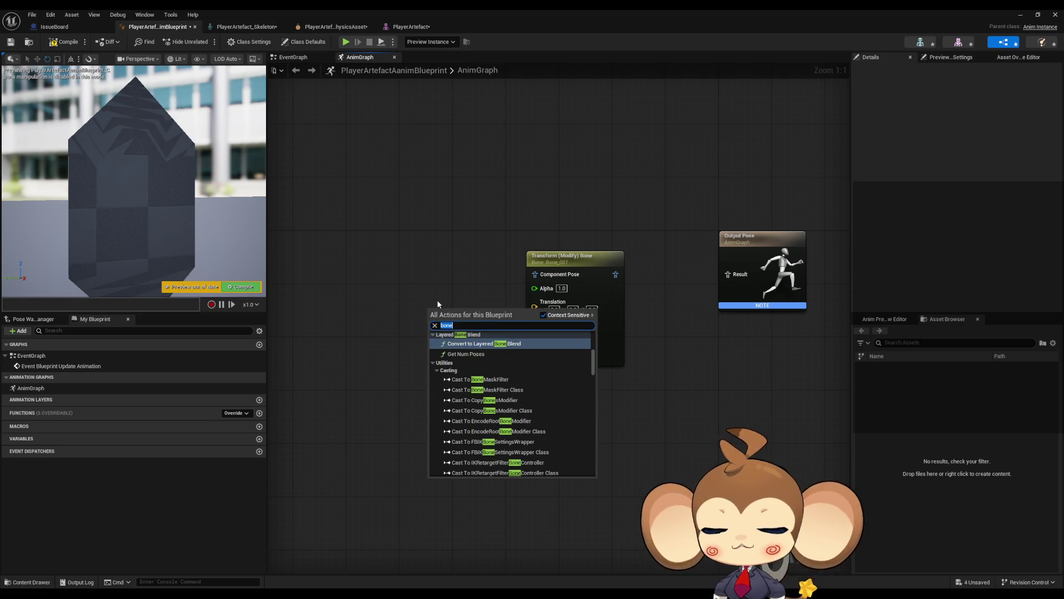
pyautogui.press('BackSpace')
pyautogui.press('BackSpace')
pyautogui.press('BackSpace')
pyautogui.write('transfor')
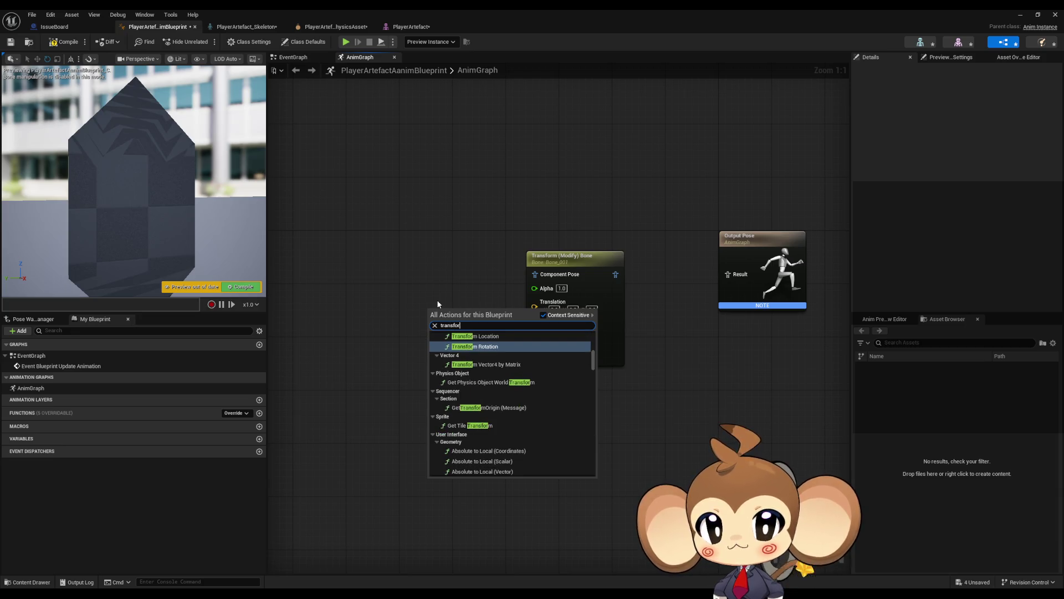
pyautogui.write(' bo')
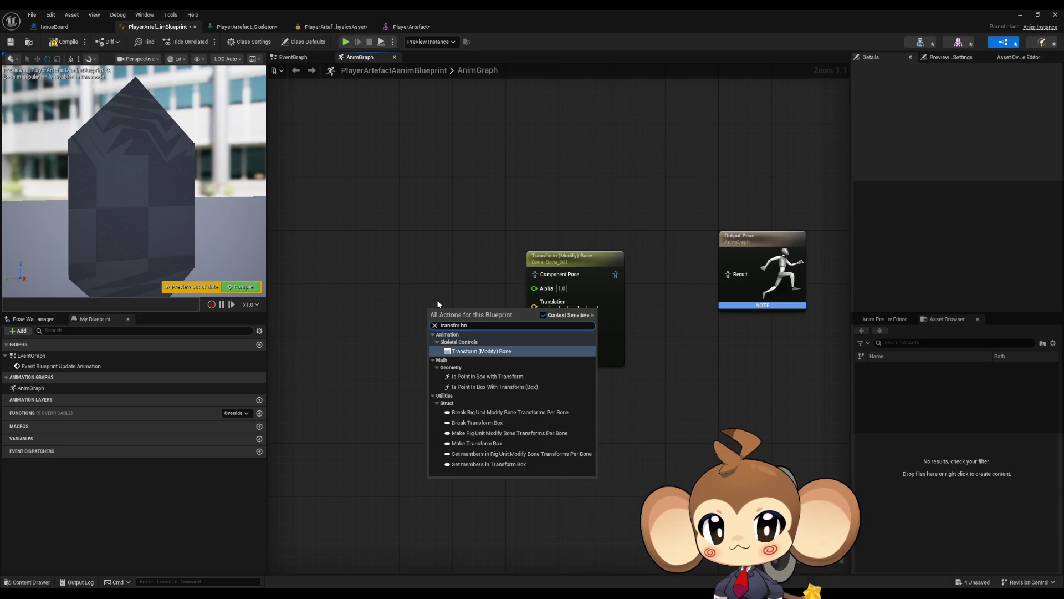
pyautogui.hotkey('ctrl', 'a')
pyautogui.write('skeletal control')
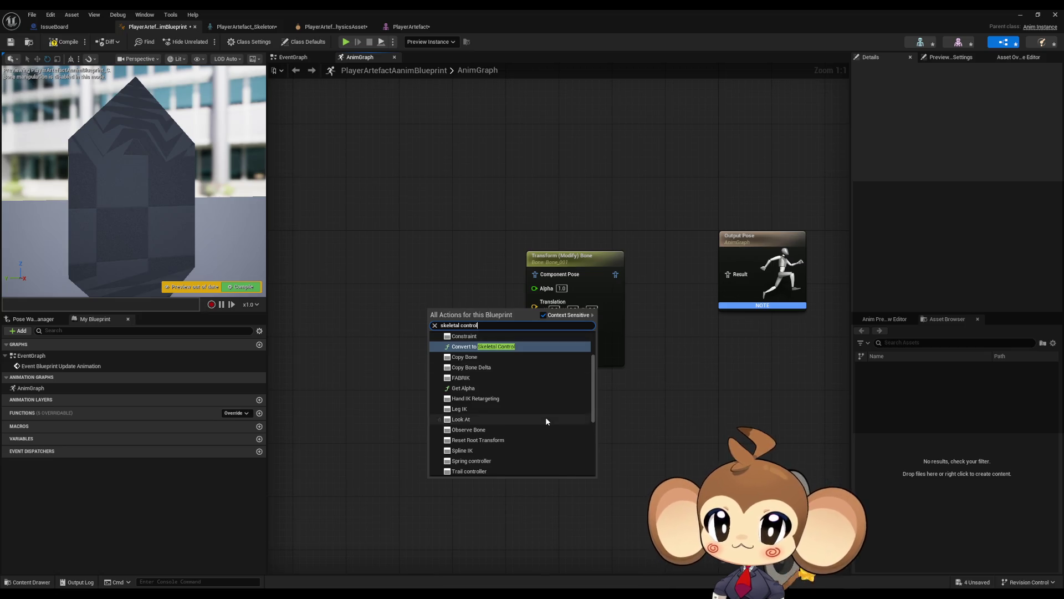
pyautogui.scroll(2, 546, 417)
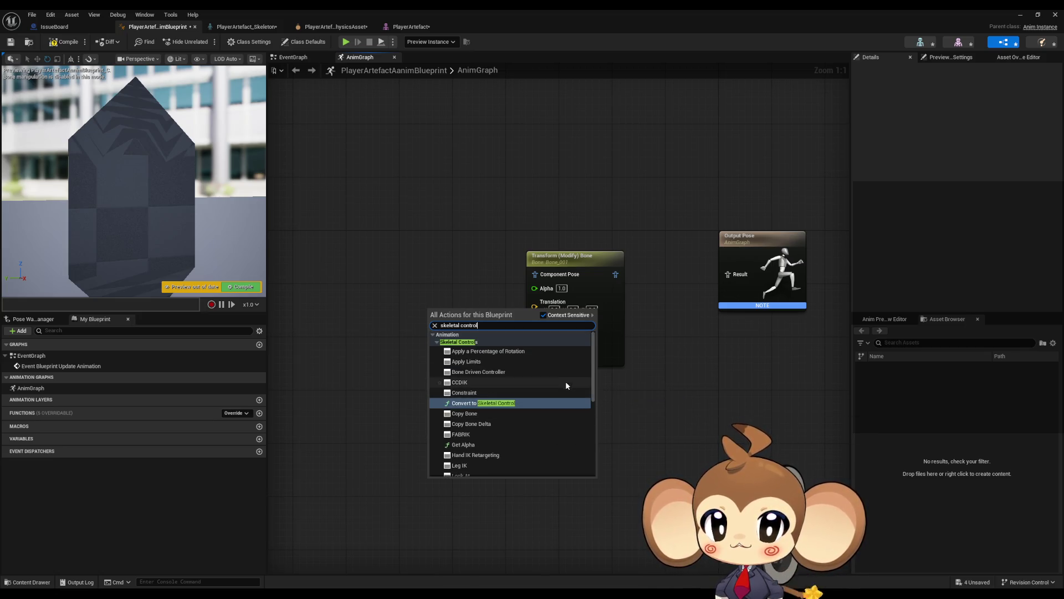
pyautogui.scroll(-10, 564, 383)
pyautogui.scroll(2, 562, 376)
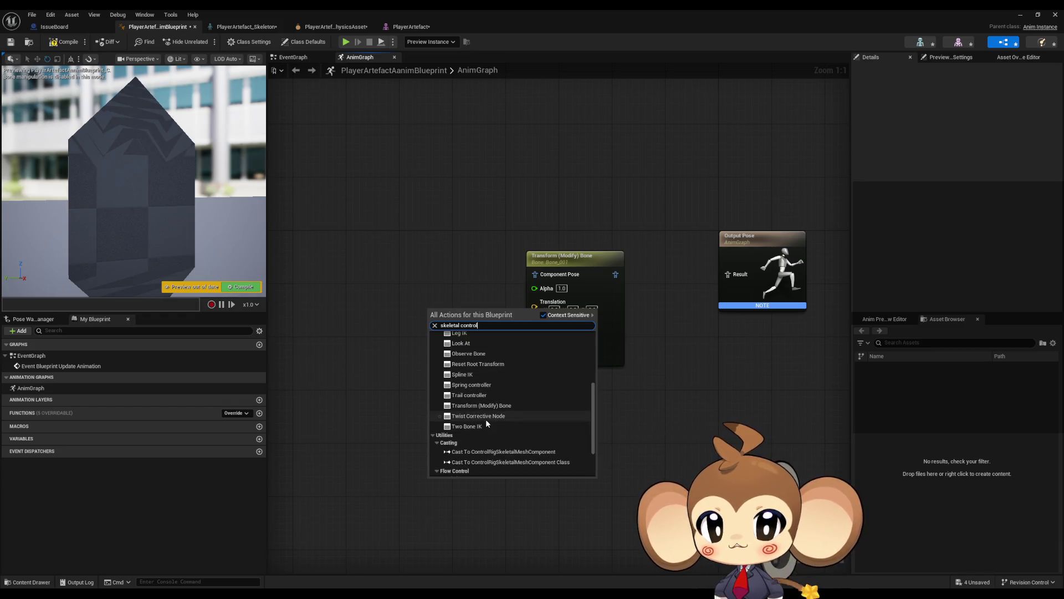
pyautogui.scroll(1, 482, 428)
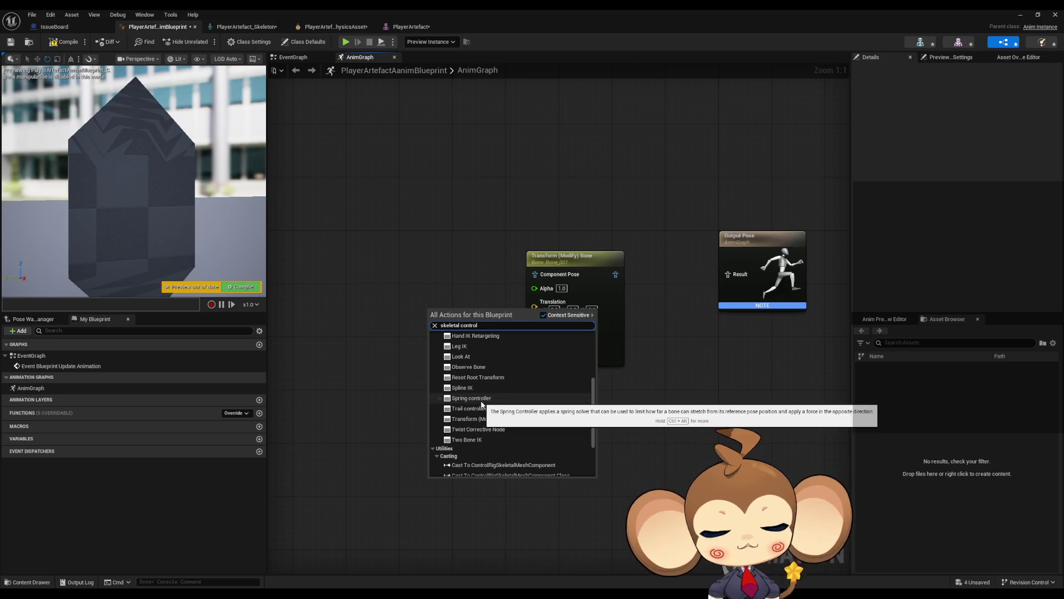
pyautogui.scroll(1, 484, 400)
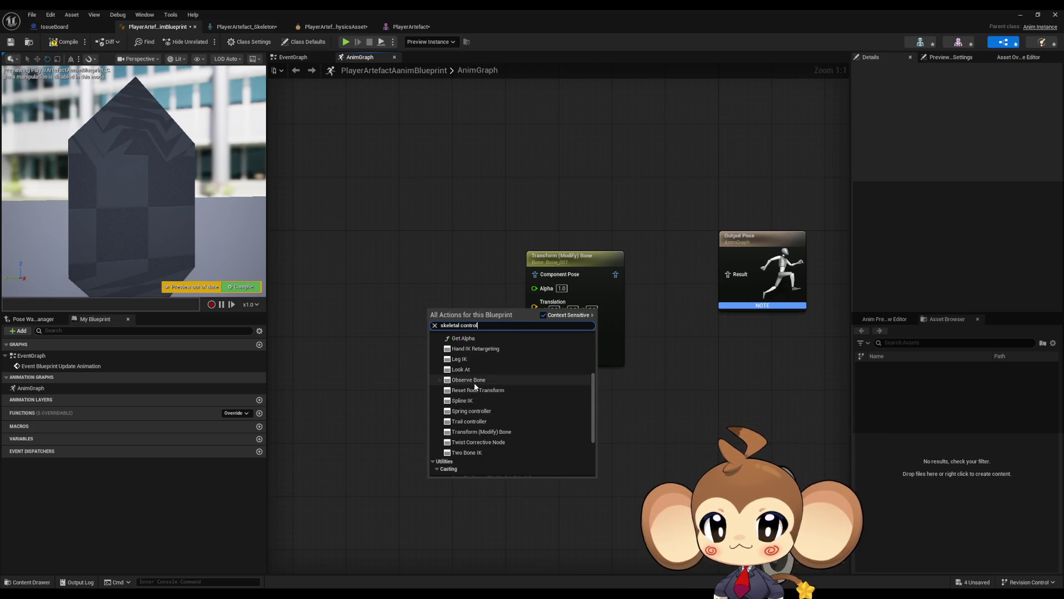
pyautogui.scroll(2, 477, 398)
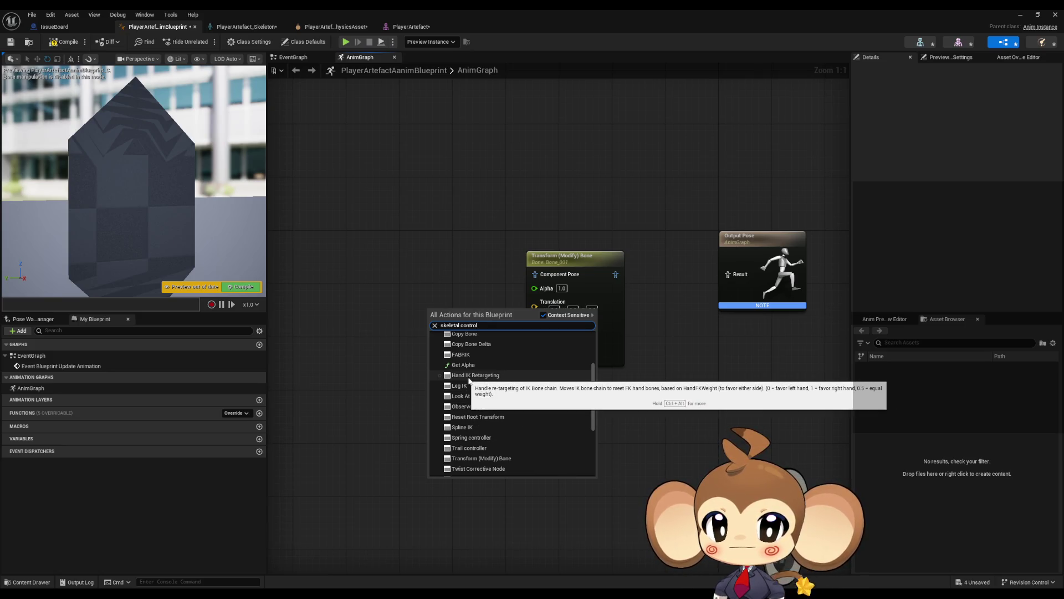
pyautogui.scroll(1, 475, 379)
pyautogui.scroll(4, 476, 371)
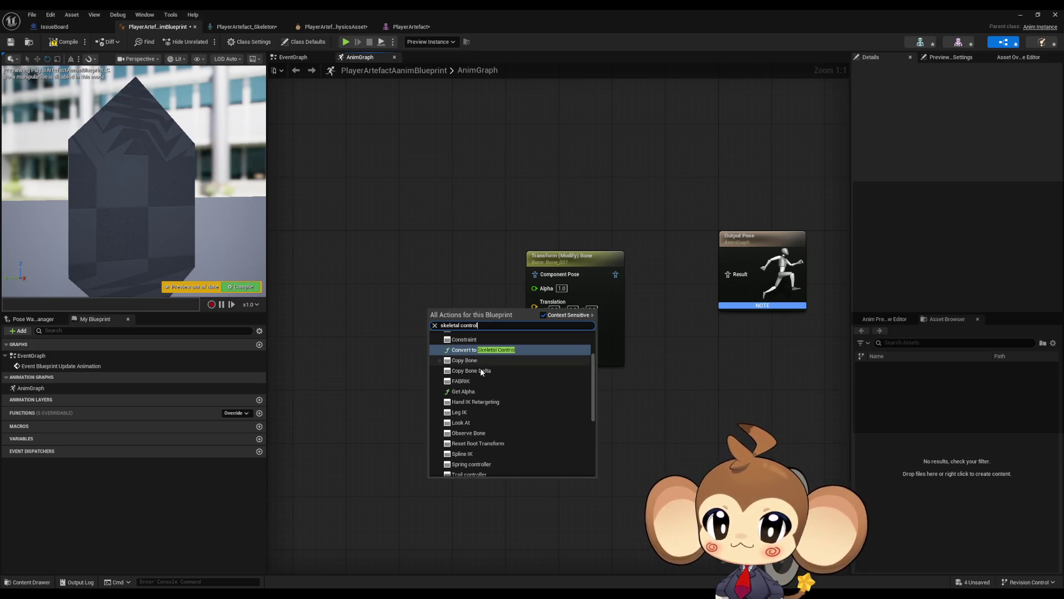
pyautogui.scroll(3, 478, 372)
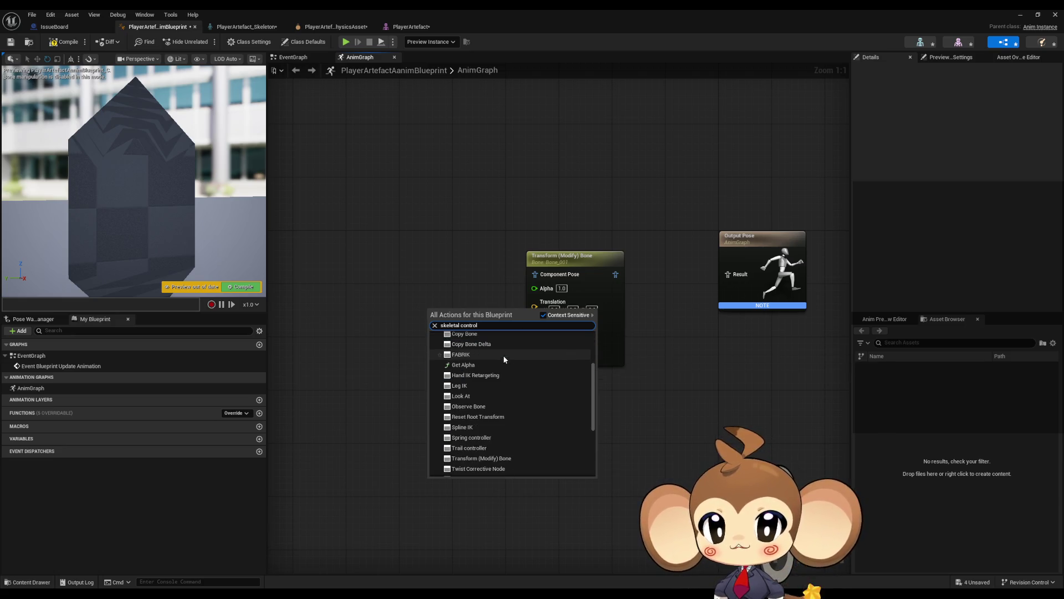
pyautogui.scroll(-5, 498, 349)
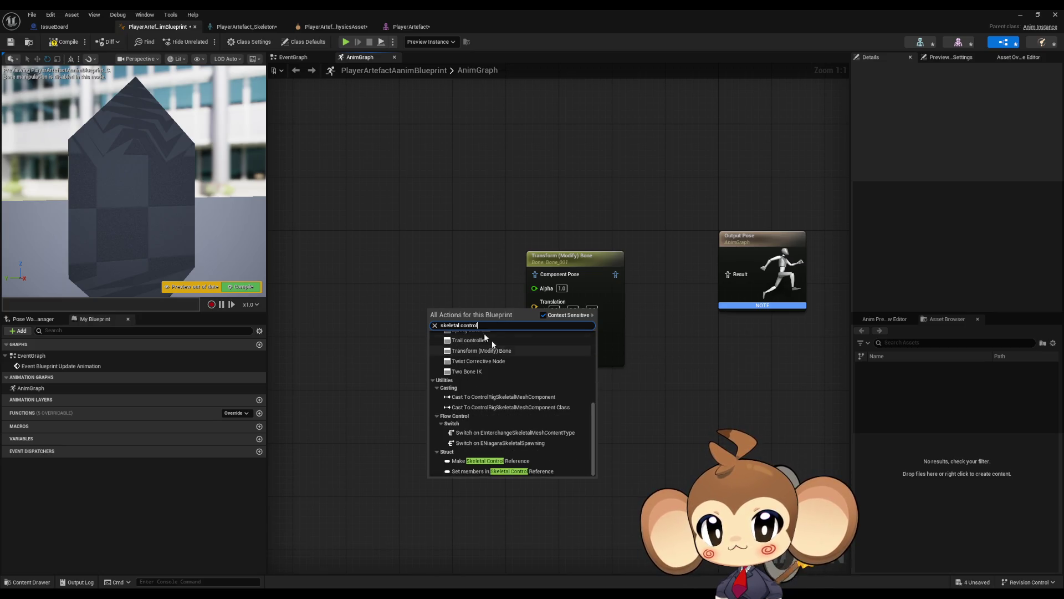
pyautogui.click(422, 249)
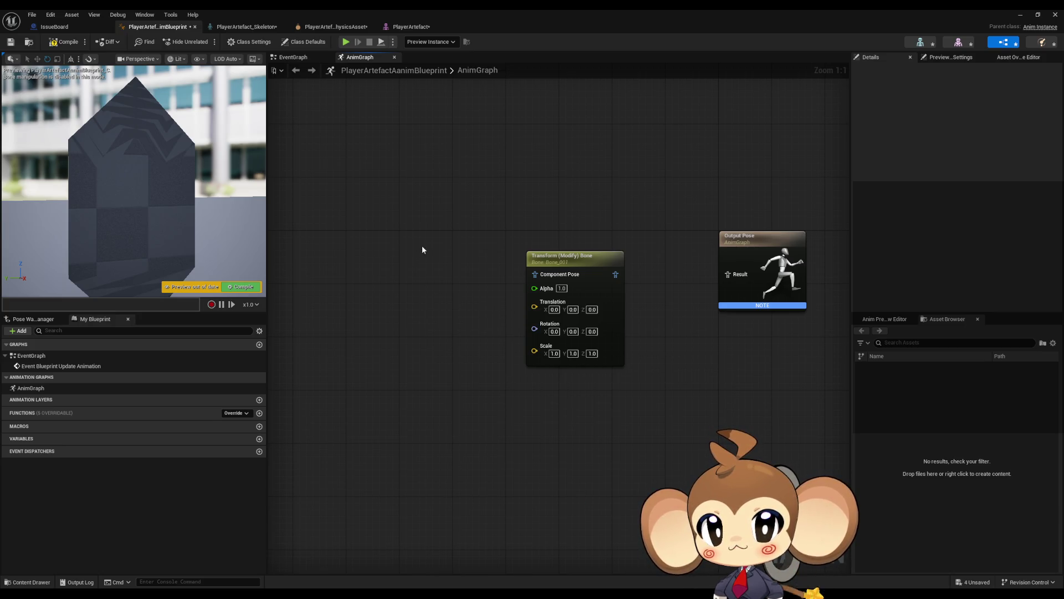
# Step: Wire Transform (Modify) Bone into Output Pose through an inserted Component To Local node
pyautogui.click(541, 262)
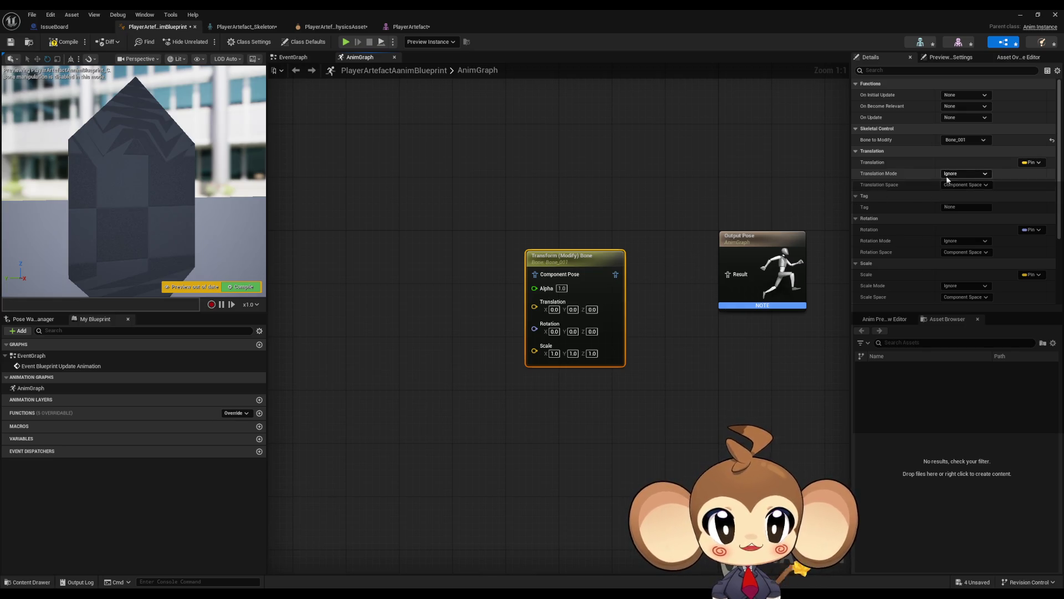
pyautogui.moveTo(616, 270); pyautogui.dragTo(728, 274)
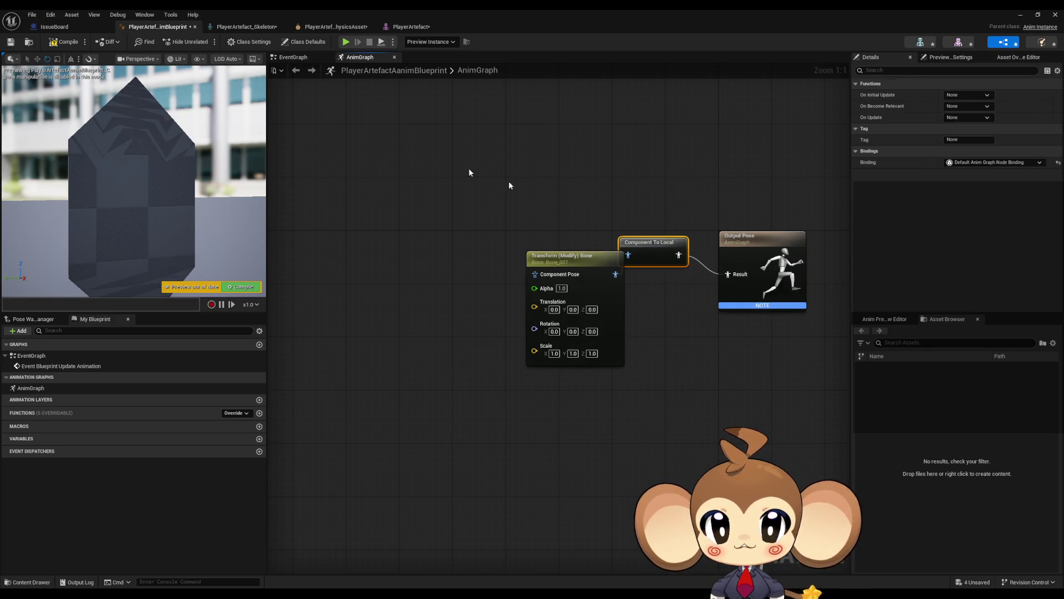
pyautogui.moveTo(649, 238); pyautogui.dragTo(665, 262)
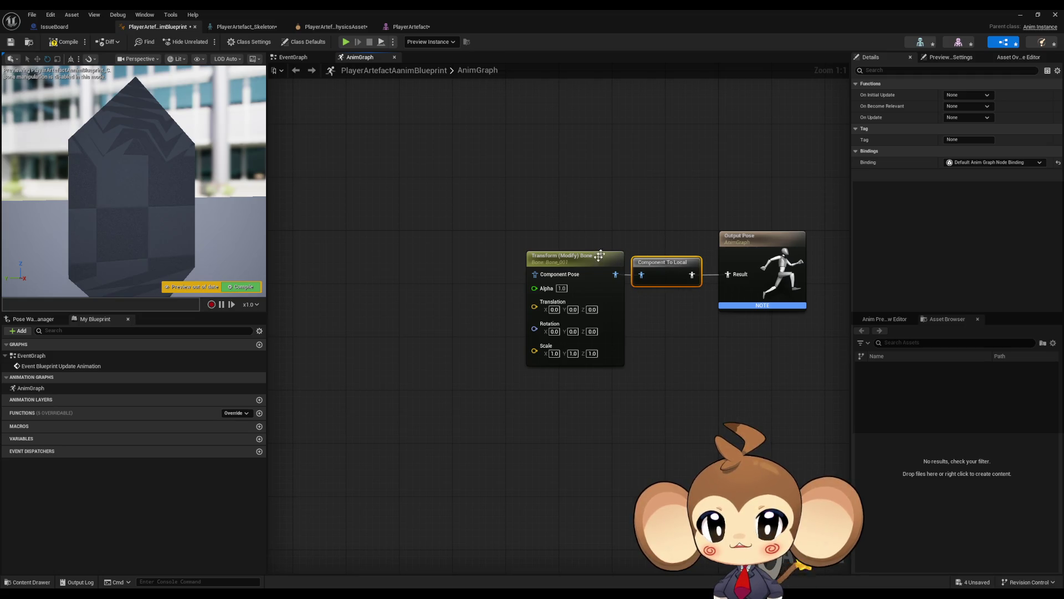
pyautogui.moveTo(601, 254); pyautogui.dragTo(593, 254)
# Step: Compile, set the node's Alpha to 0.5, and compile again
pyautogui.click(62, 42)
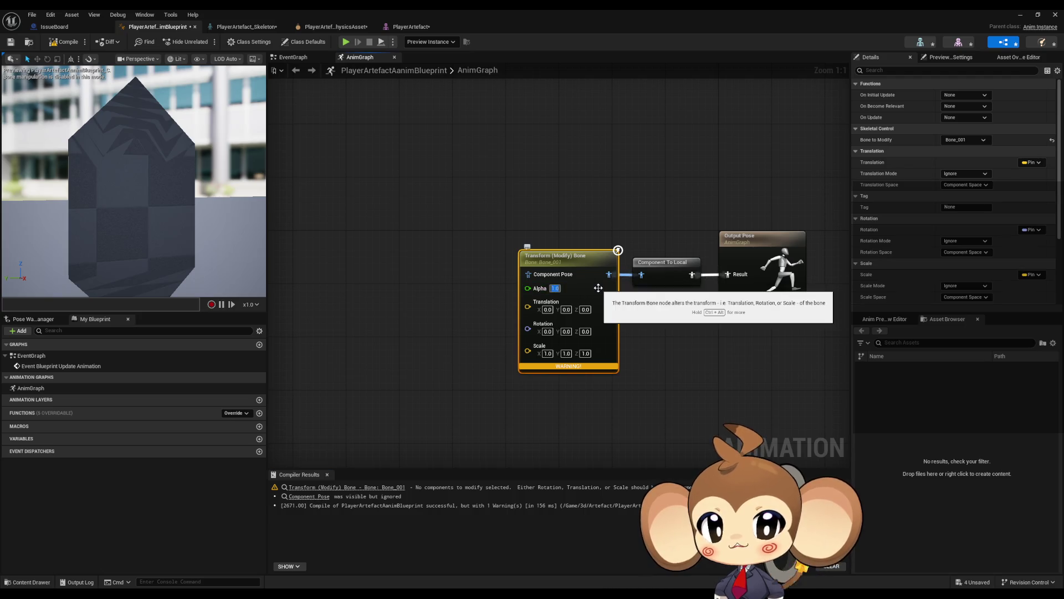
pyautogui.write('0.5')
pyautogui.press('Return')
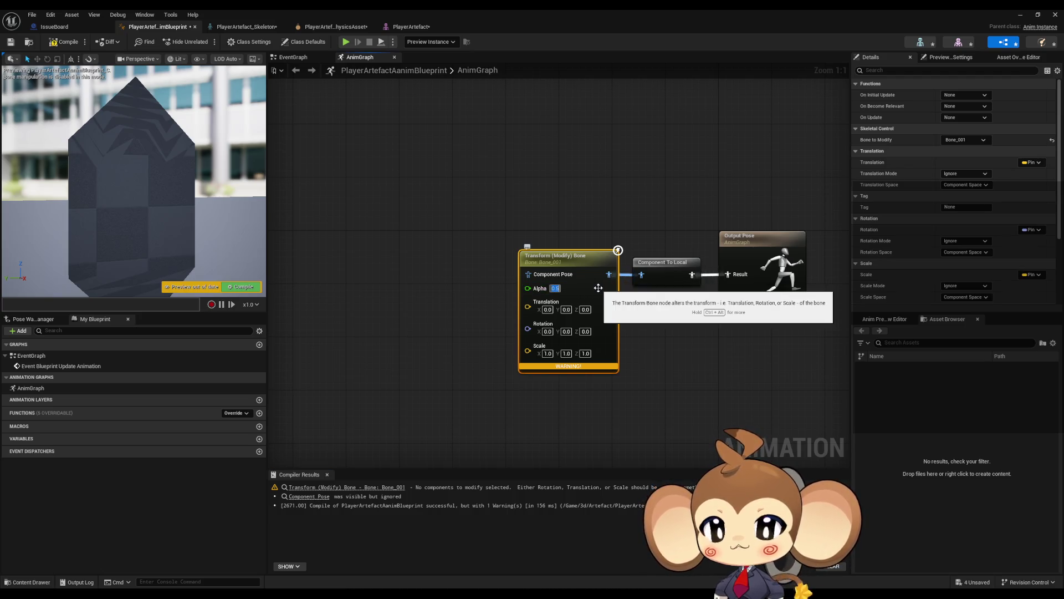
pyautogui.click(69, 43)
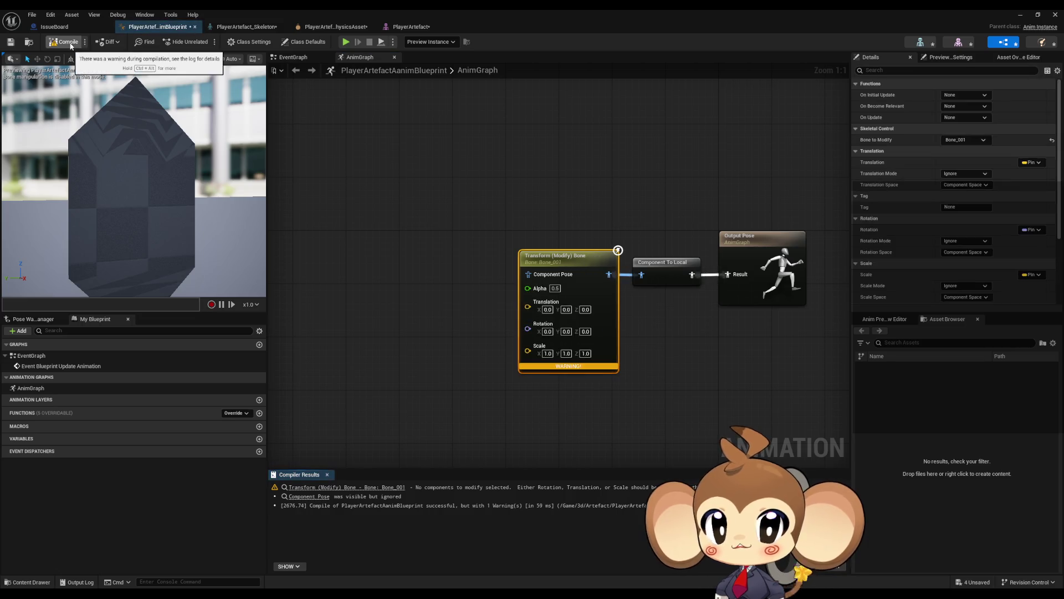
# Step: Enter 30 in the node's Rotation Z field and recompile the blueprint
pyautogui.moveTo(546, 365)
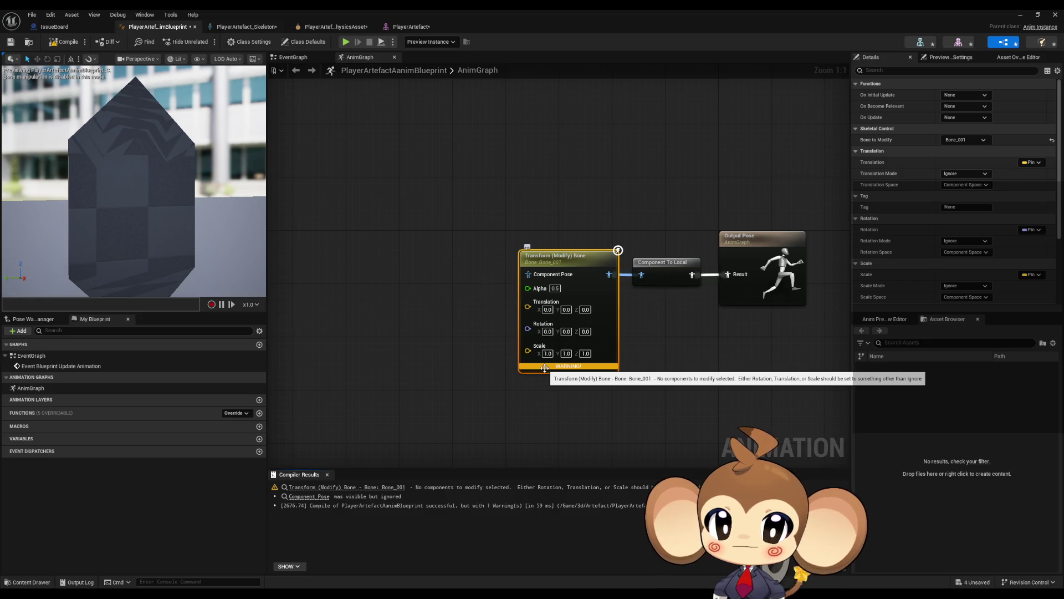
pyautogui.click(547, 331)
pyautogui.press('Tab')
pyautogui.press('Tab')
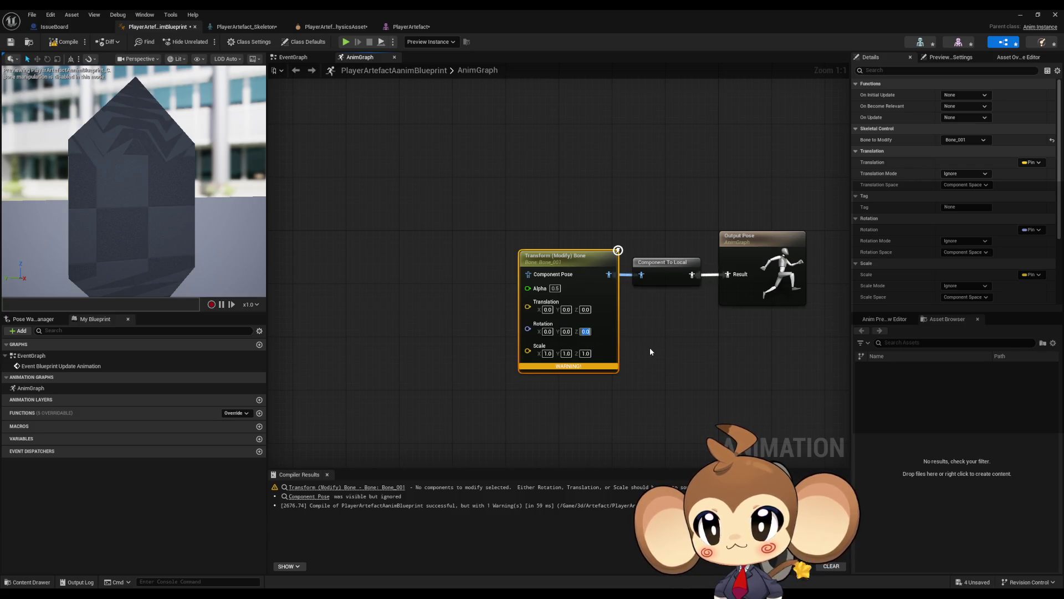
pyautogui.write('3')
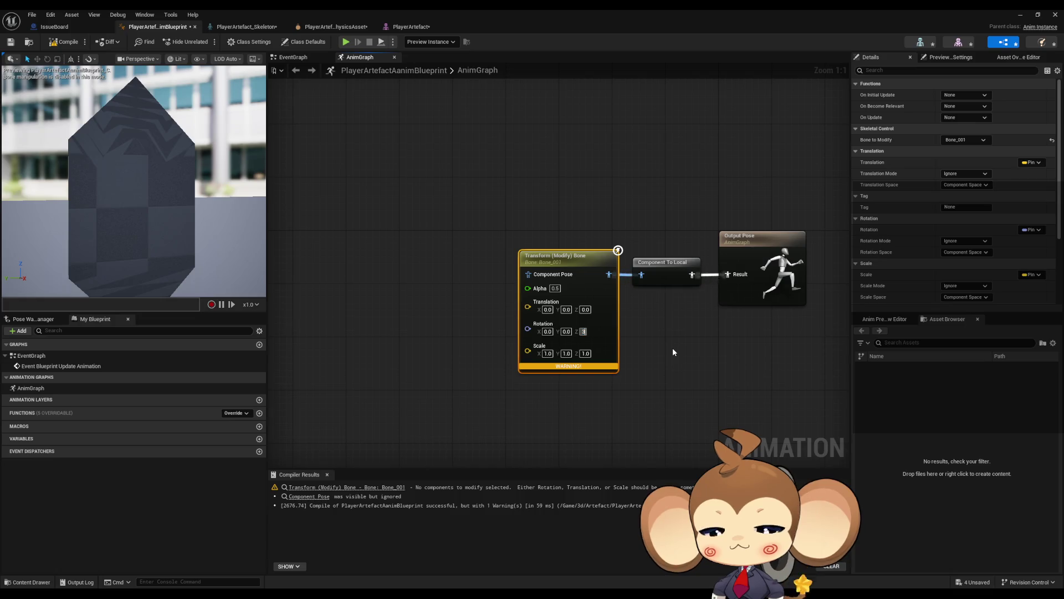
pyautogui.write('0.0')
pyautogui.press('Return')
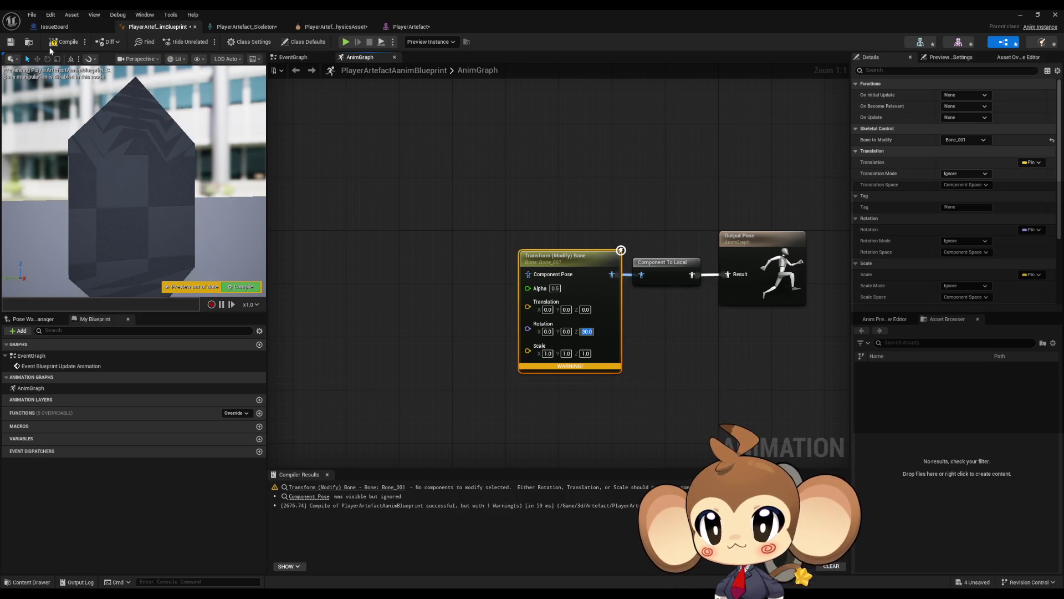
pyautogui.click(62, 43)
# Step: Set the node's Alpha to 1.0, then reselect the Transform (Modify) Bone node
pyautogui.click(555, 288)
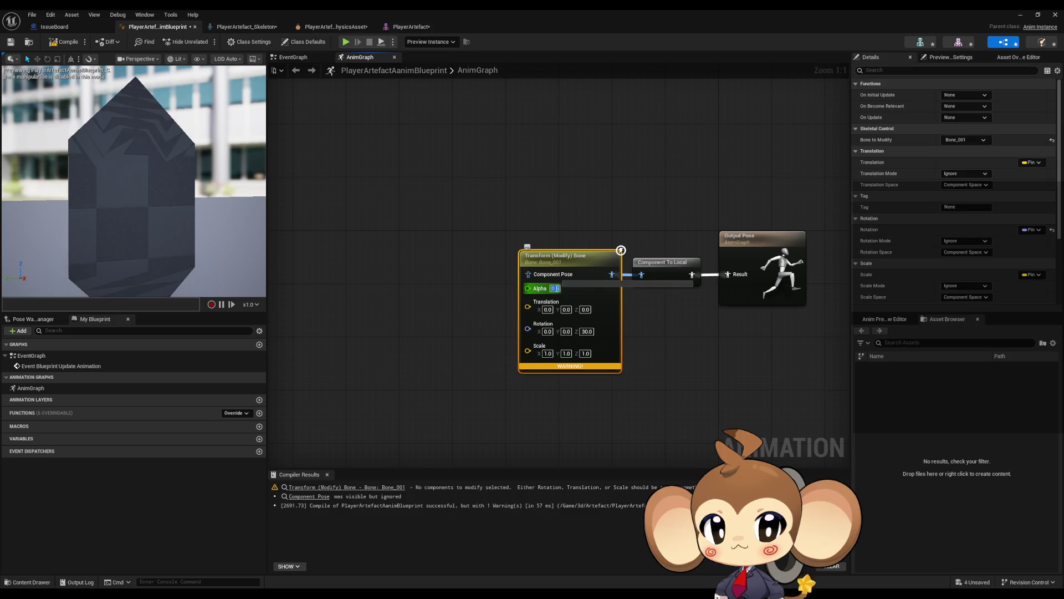
pyautogui.write('1')
pyautogui.press('Return')
pyautogui.click(447, 297)
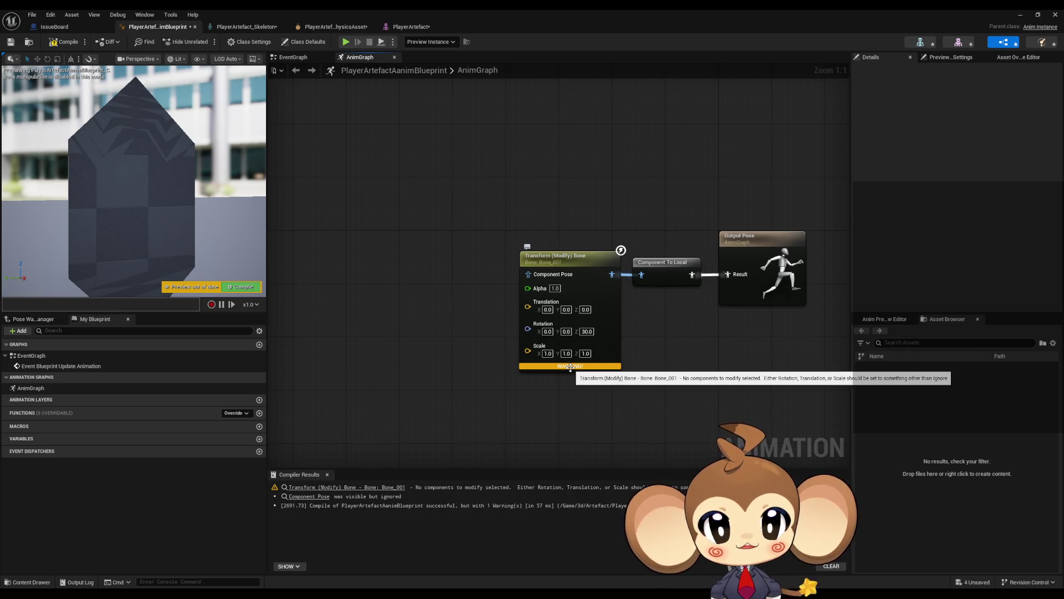
pyautogui.click(571, 367)
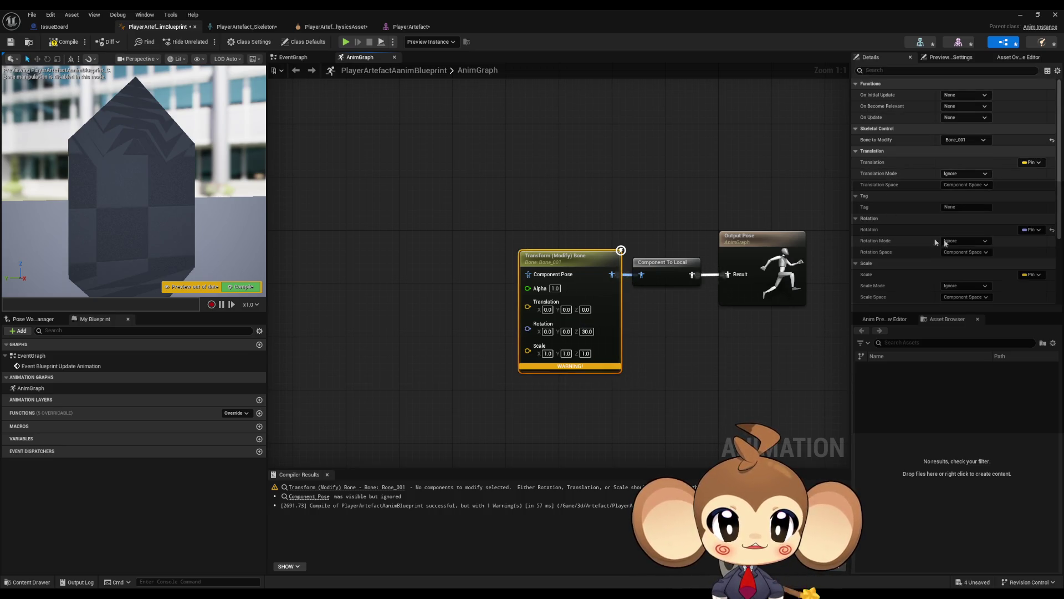
# Step: Set Rotation Mode to Add to Existing and Rotation Space to Component Space
pyautogui.click(965, 241)
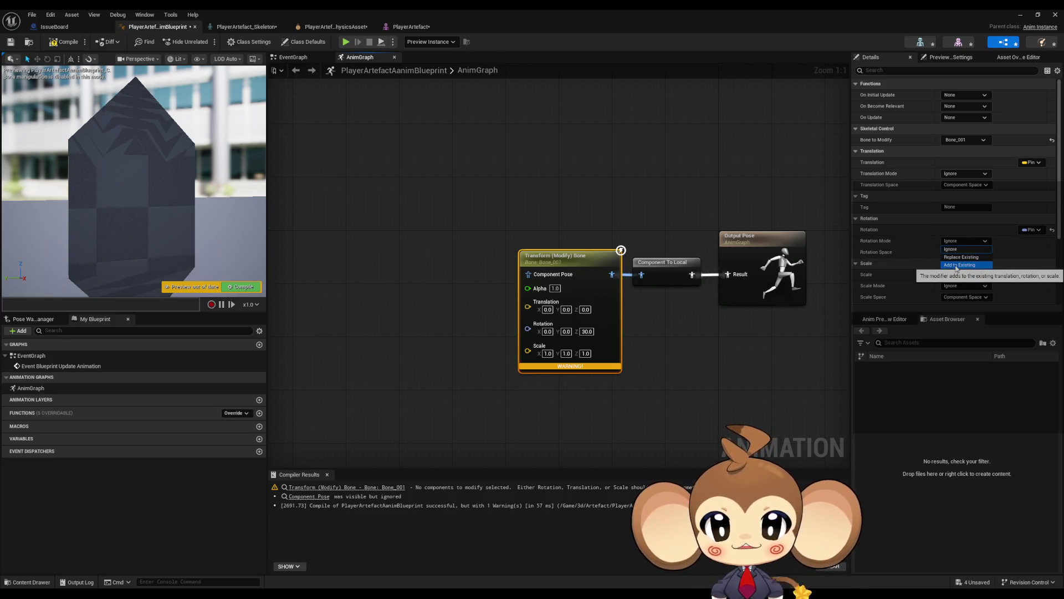
pyautogui.click(955, 265)
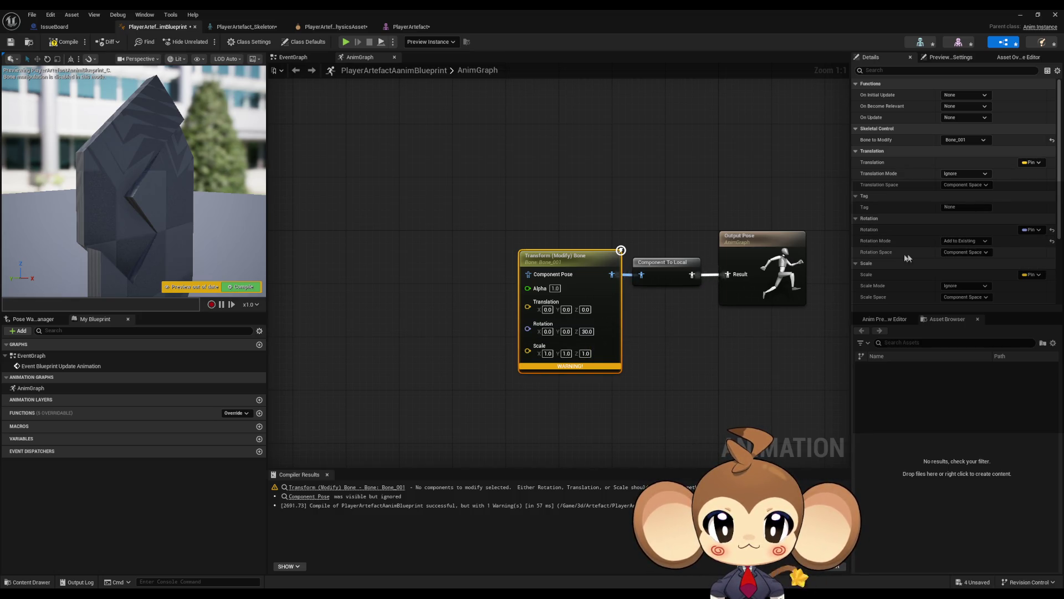
pyautogui.click(968, 253)
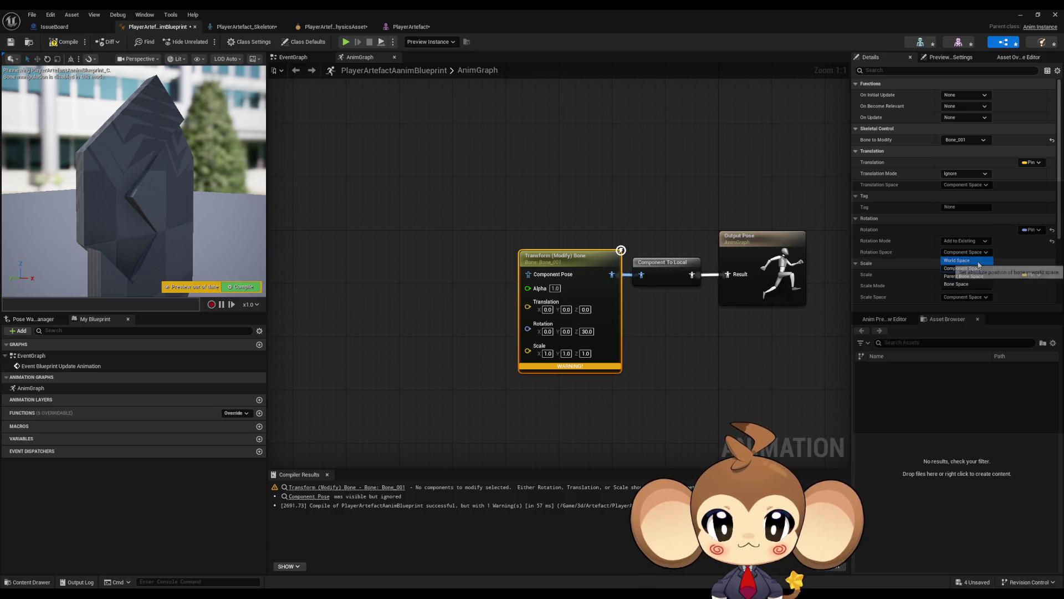
pyautogui.click(967, 252)
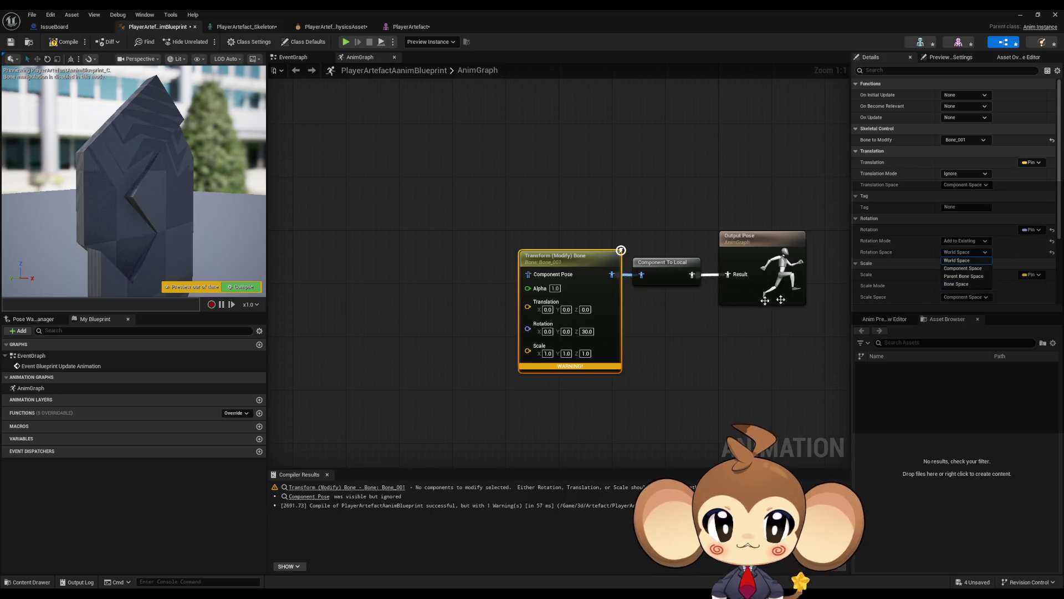
pyautogui.press('Down')
pyautogui.press('Return')
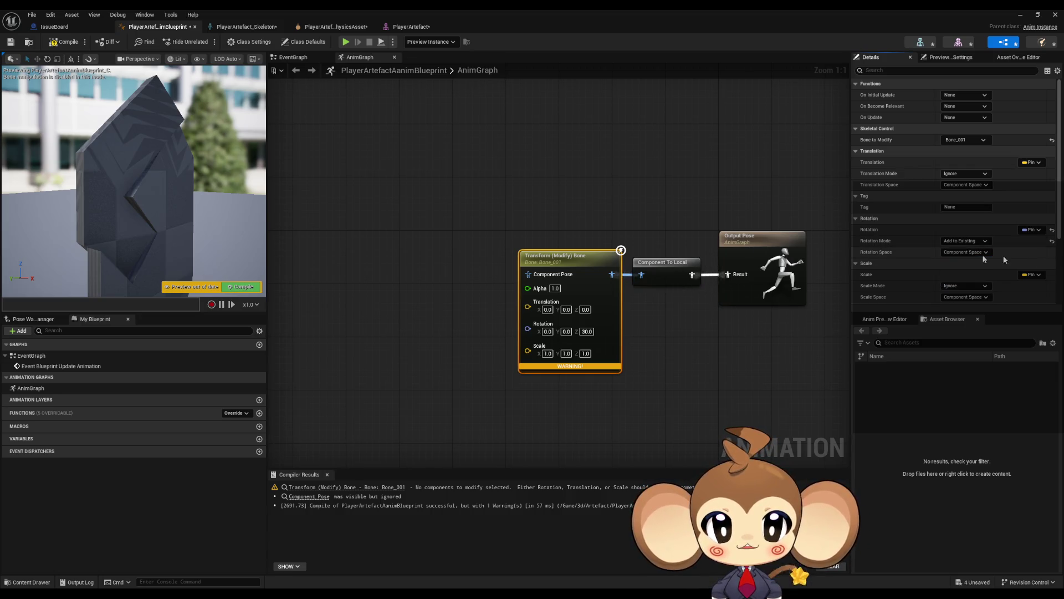
pyautogui.click(972, 259)
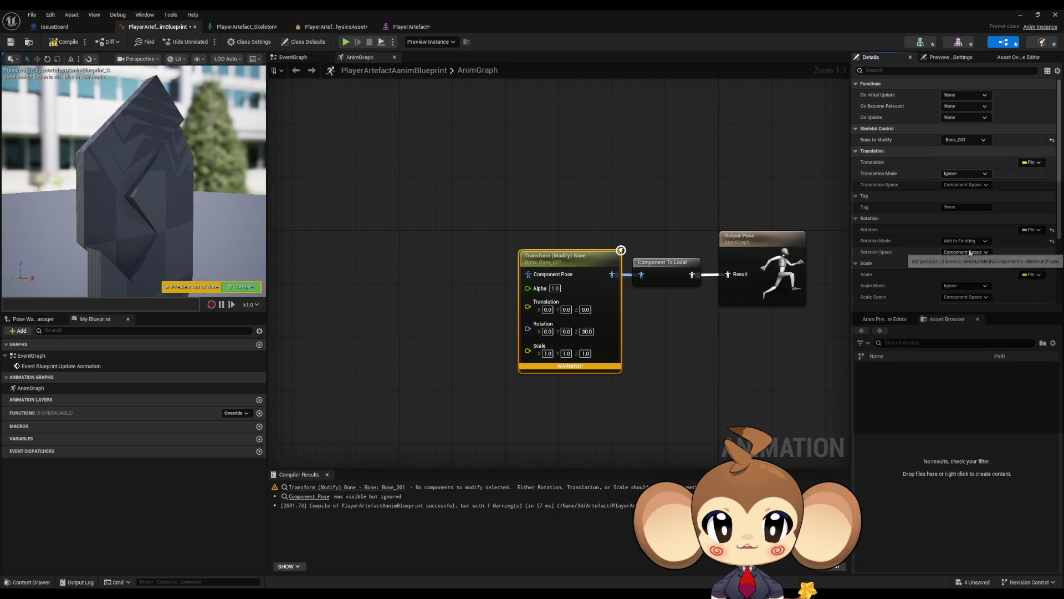
pyautogui.click(965, 240)
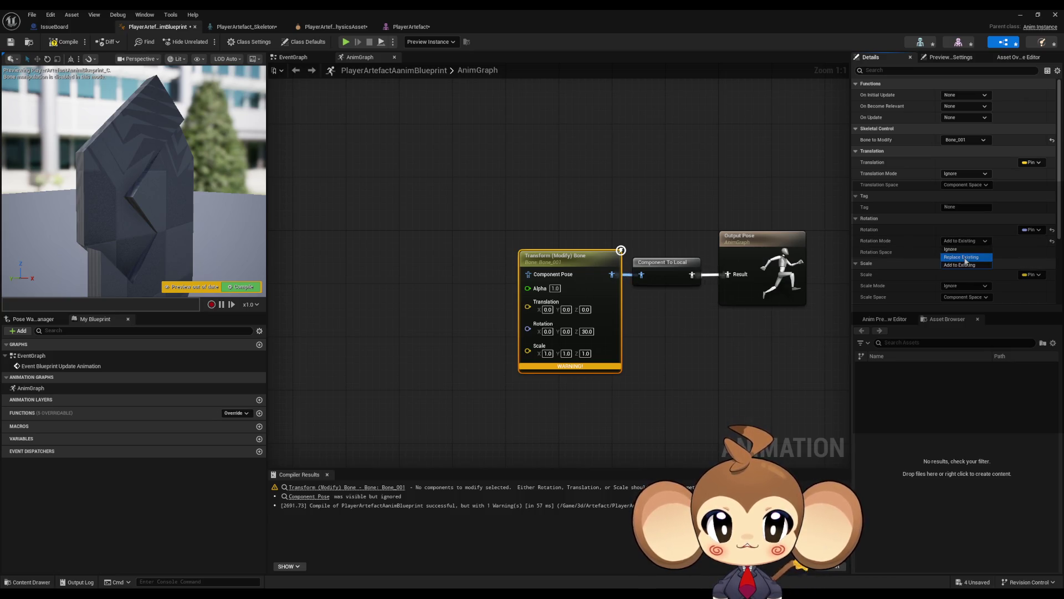
pyautogui.click(964, 257)
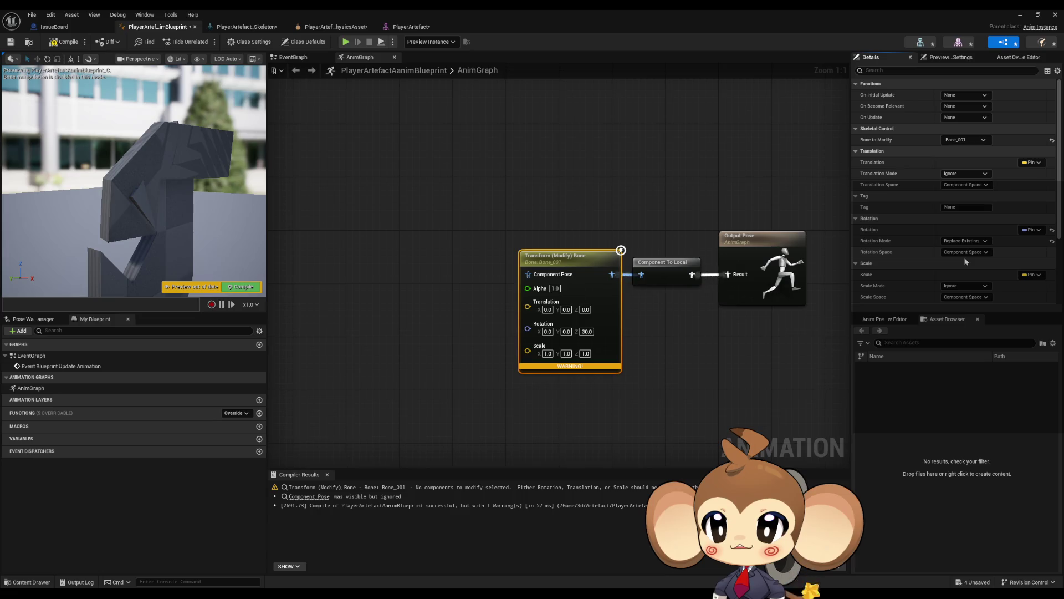
pyautogui.click(965, 241)
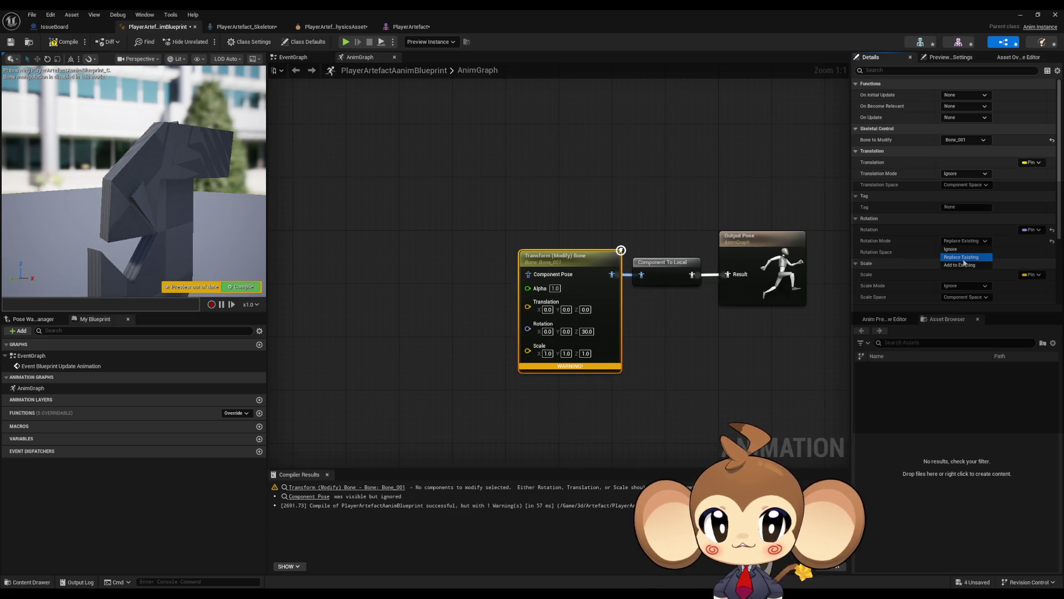
pyautogui.click(960, 263)
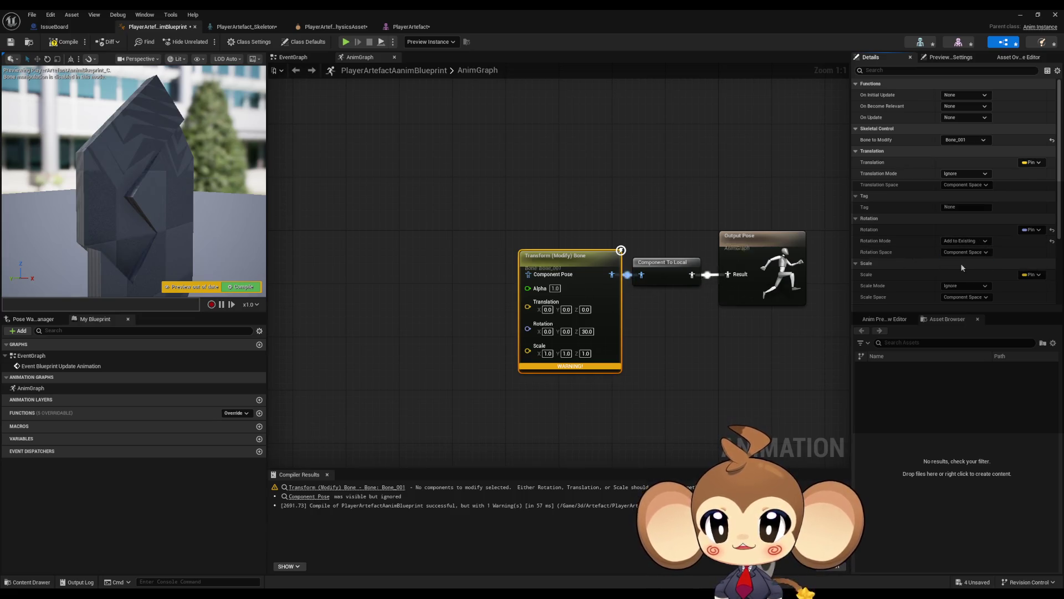
# Step: Change the Z rotation to 60.0 by entering 30+30
pyautogui.click(586, 331)
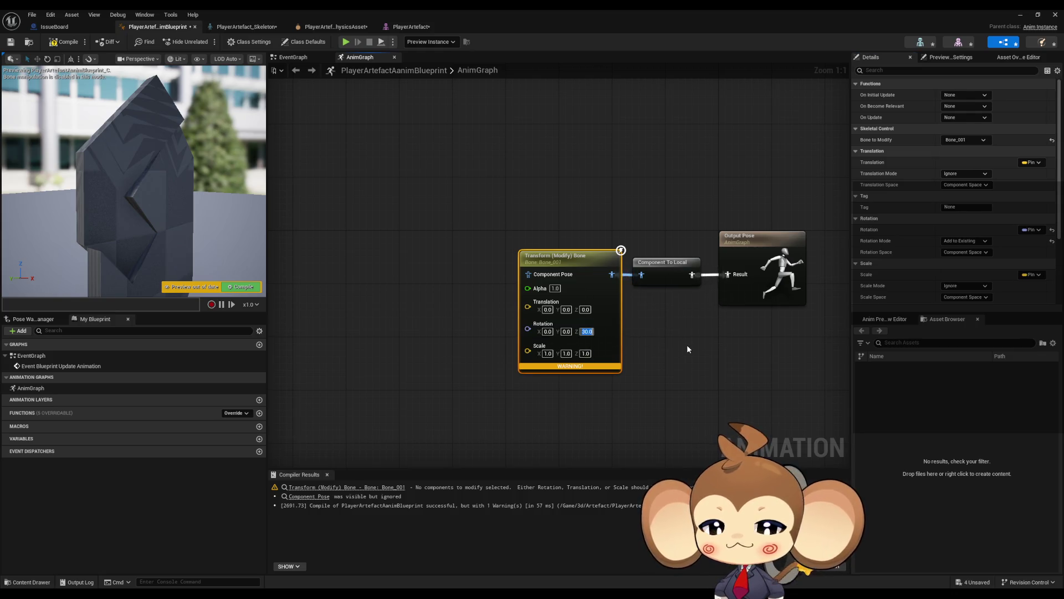
pyautogui.press('Right')
pyautogui.write('+30')
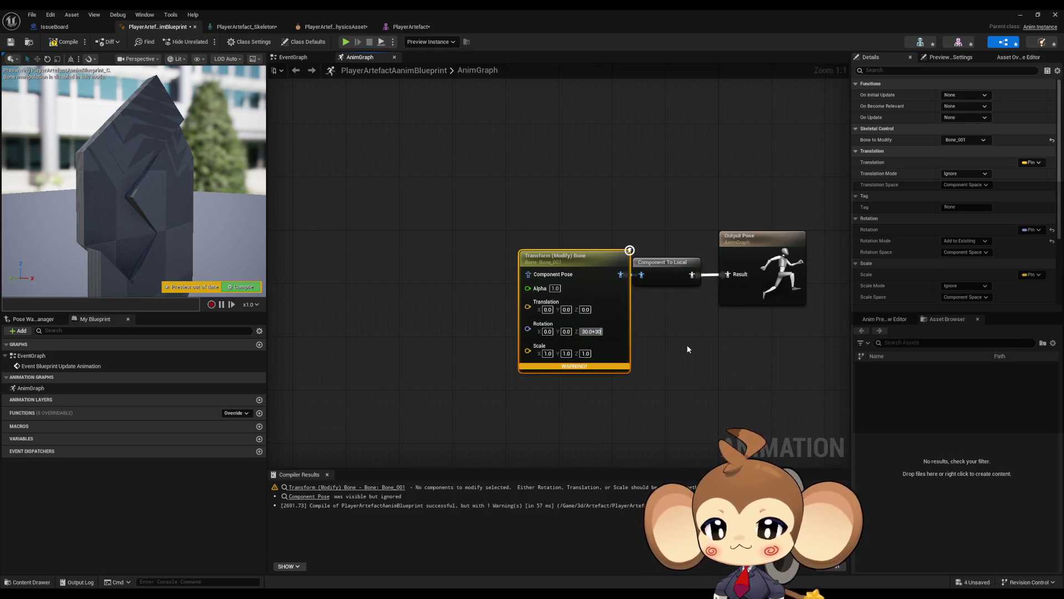
pyautogui.press('Return')
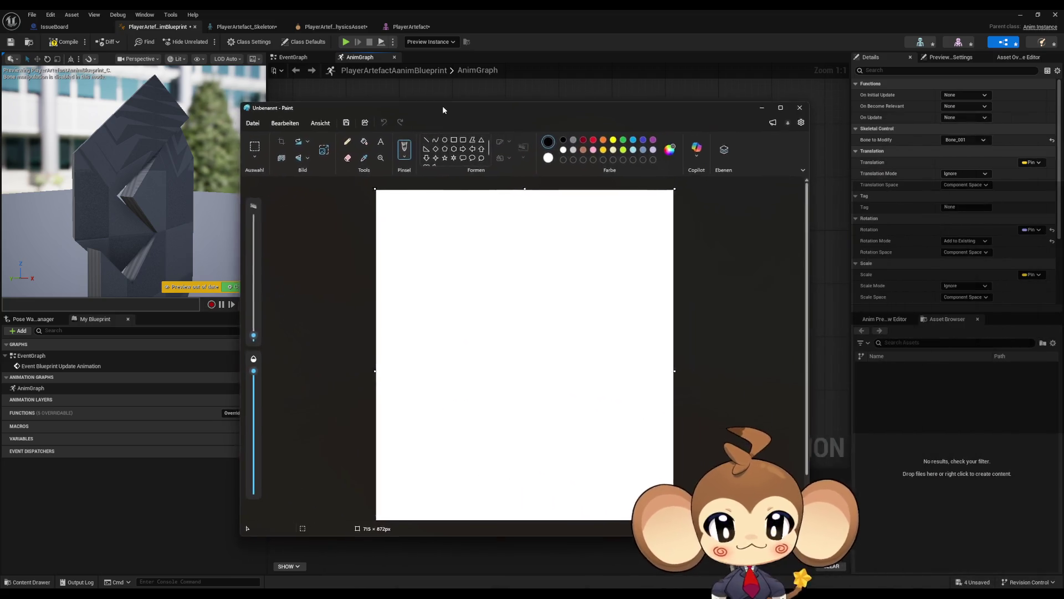
# Step: With the Pencil tool, draw the monkey's smiling eyes, head outline and both ears
pyautogui.click(365, 142)
pyautogui.moveTo(274, 337); pyautogui.dragTo(272, 330)
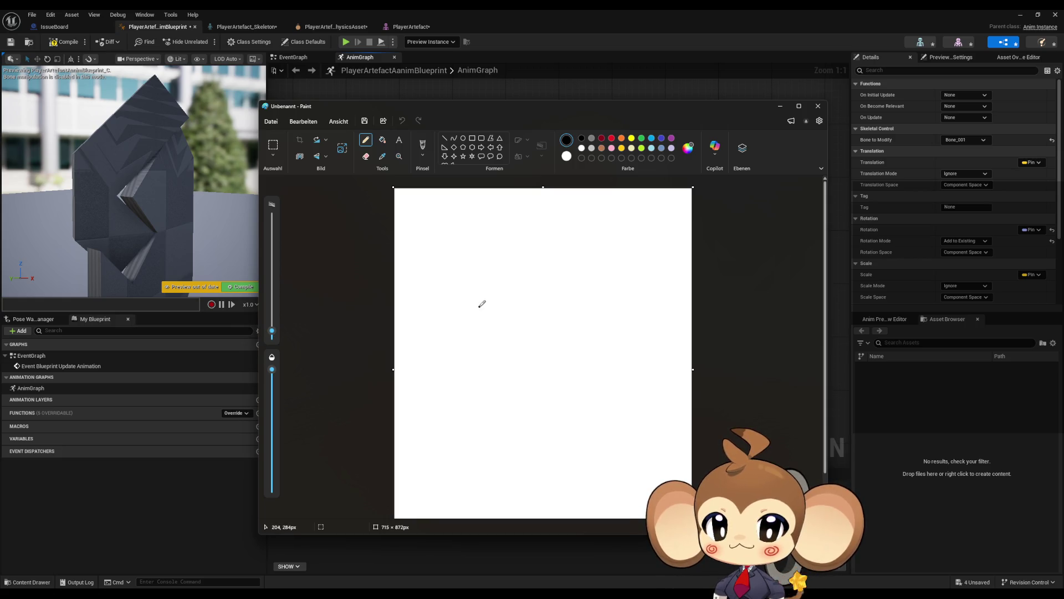
pyautogui.moveTo(476, 318); pyautogui.dragTo(539, 309)
pyautogui.moveTo(511, 269)
pyautogui.mouseDown()
pyautogui.moveTo(484, 269)
pyautogui.moveTo(457, 327)
pyautogui.moveTo(537, 341)
pyautogui.moveTo(540, 277)
pyautogui.moveTo(509, 268)
pyautogui.moveTo(502, 287)
pyautogui.mouseUp()
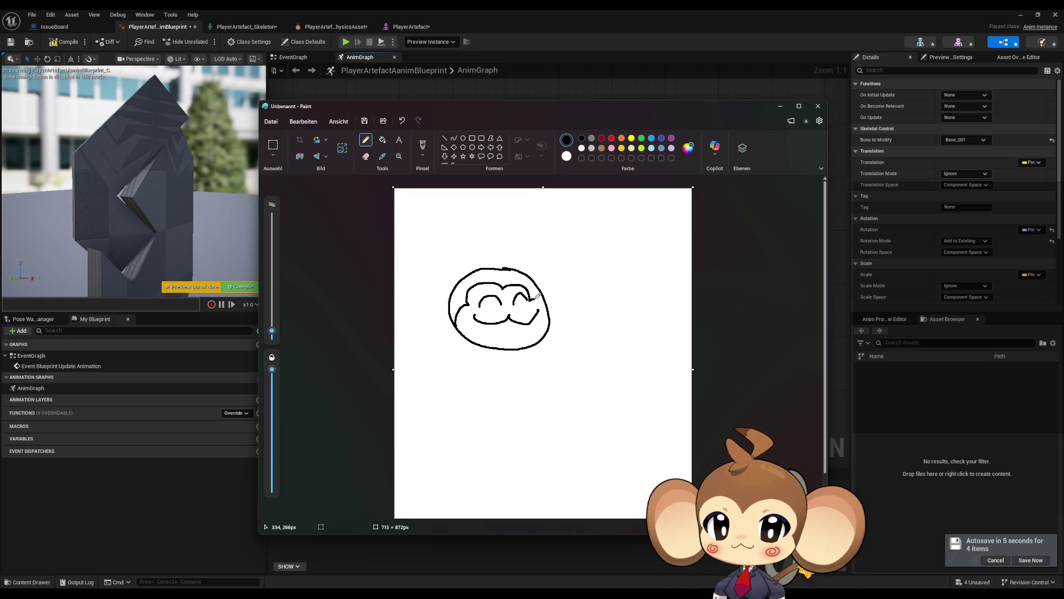
pyautogui.moveTo(541, 281)
pyautogui.mouseDown()
pyautogui.moveTo(572, 300)
pyautogui.moveTo(597, 289)
pyautogui.moveTo(555, 319)
pyautogui.mouseUp()
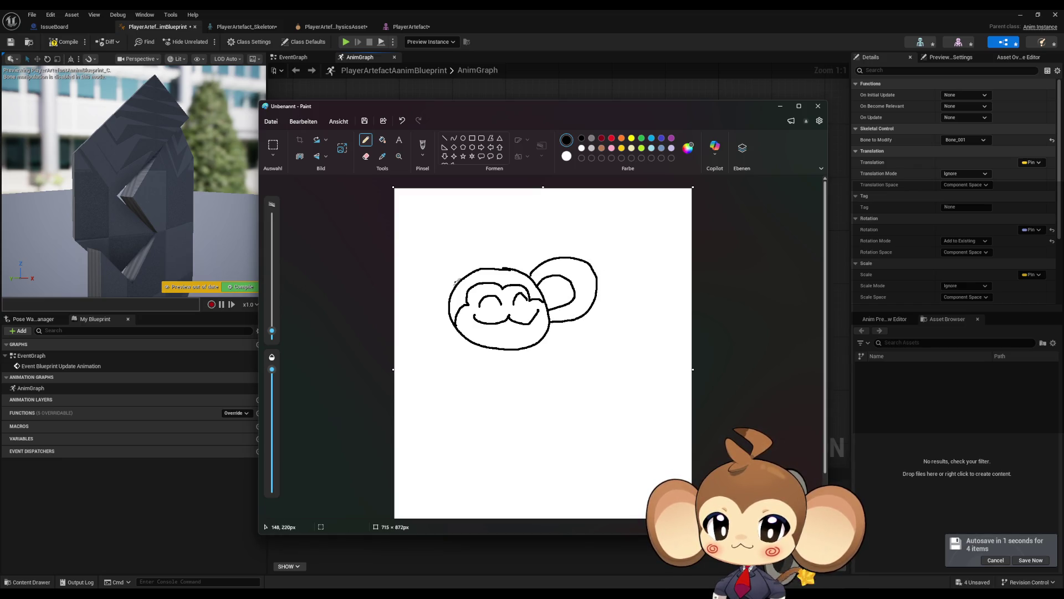
pyautogui.moveTo(458, 281)
pyautogui.mouseDown()
pyautogui.moveTo(429, 287)
pyautogui.moveTo(442, 264)
pyautogui.moveTo(410, 295)
pyautogui.moveTo(451, 305)
pyautogui.mouseUp()
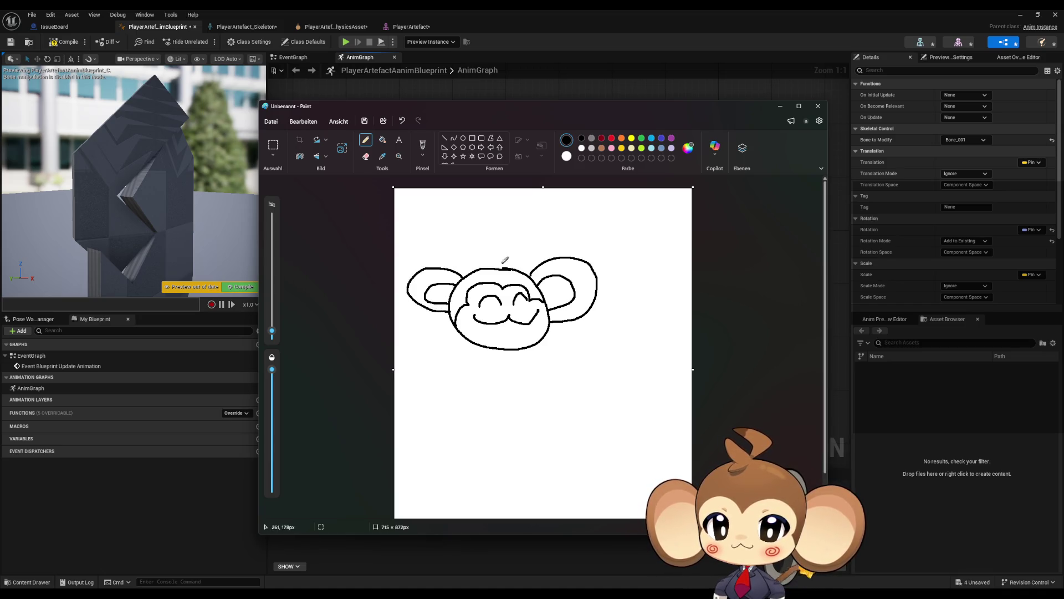
# Step: Add dark red blush marks on both cheeks
pyautogui.click(602, 140)
pyautogui.moveTo(468, 311); pyautogui.dragTo(469, 315)
pyautogui.moveTo(529, 303); pyautogui.dragTo(538, 302)
# Step: Handwrite BRB in black below the monkey, redoing a misdrawn letter
pyautogui.click(581, 140)
pyautogui.moveTo(441, 364)
pyautogui.mouseDown()
pyautogui.moveTo(425, 388)
pyautogui.moveTo(446, 395)
pyautogui.moveTo(478, 378)
pyautogui.moveTo(482, 387)
pyautogui.mouseUp()
pyautogui.moveTo(499, 363)
pyautogui.mouseDown()
pyautogui.moveTo(500, 383)
pyautogui.moveTo(511, 384)
pyautogui.moveTo(499, 371)
pyautogui.moveTo(523, 383)
pyautogui.moveTo(502, 388)
pyautogui.mouseUp()
pyautogui.click(523, 388)
pyautogui.hotkey('ctrl', 'z')
pyautogui.hotkey('ctrl', 'z')
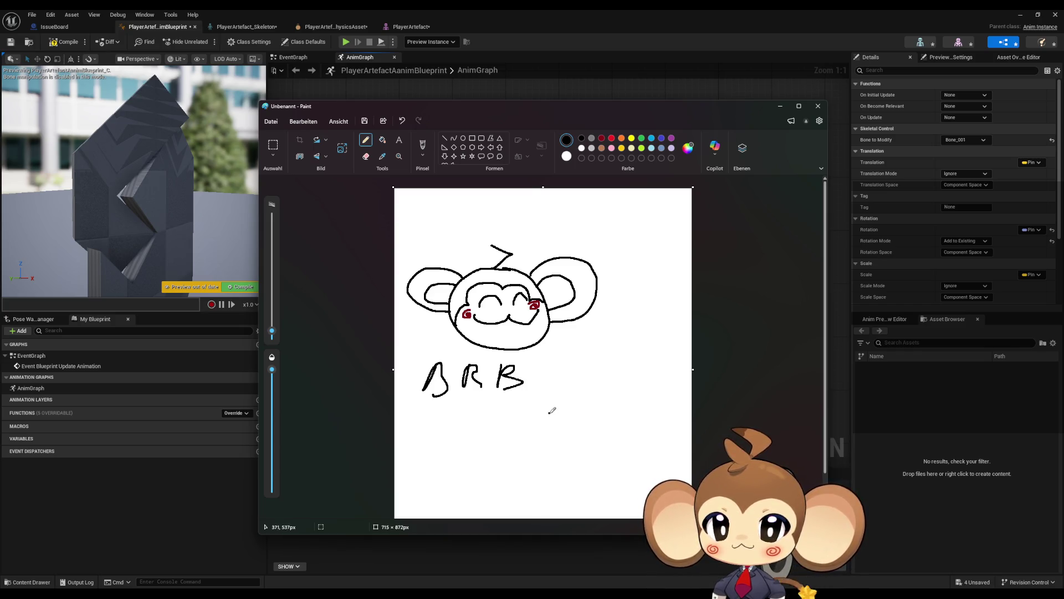
pyautogui.click(458, 424)
pyautogui.moveTo(454, 412)
pyautogui.mouseDown()
pyautogui.moveTo(449, 437)
pyautogui.moveTo(464, 435)
pyautogui.mouseUp()
# Step: Handwrite a short greeting under BRB and finish it with a smiley
pyautogui.moveTo(453, 425)
pyautogui.mouseDown()
pyautogui.moveTo(487, 426)
pyautogui.moveTo(490, 413)
pyautogui.moveTo(507, 431)
pyautogui.mouseUp()
pyautogui.moveTo(531, 405)
pyautogui.mouseDown()
pyautogui.moveTo(530, 424)
pyautogui.moveTo(598, 424)
pyautogui.moveTo(596, 436)
pyautogui.moveTo(632, 420)
pyautogui.moveTo(632, 438)
pyautogui.mouseUp()
pyautogui.click(614, 434)
pyautogui.click(615, 422)
pyautogui.click(663, 456)
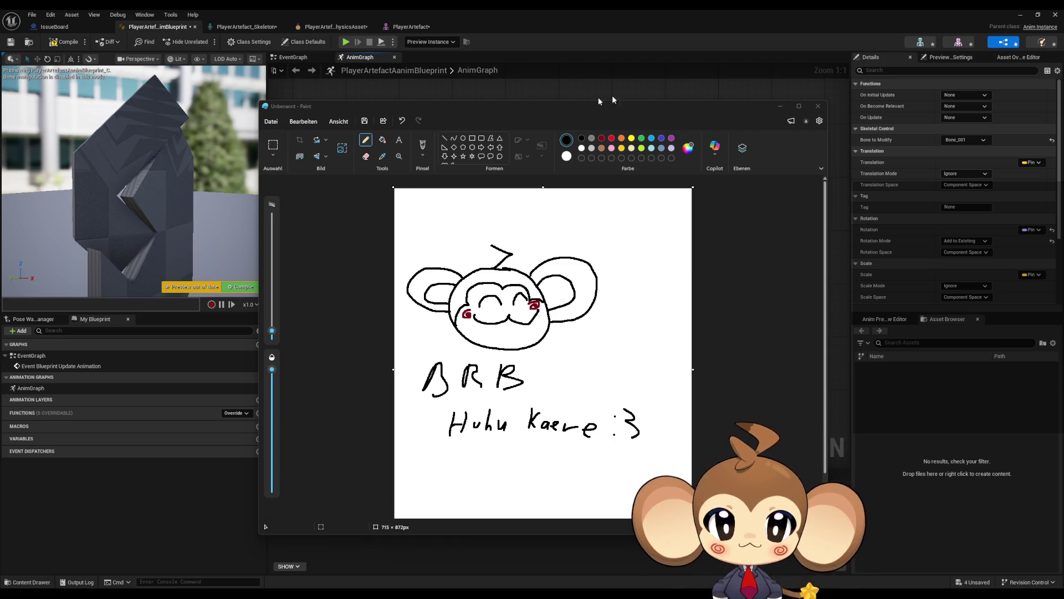
# Step: Close Paint without saving, commit Rotation Z of 60, compile, and select the bone node
pyautogui.click(818, 106)
pyautogui.click(544, 341)
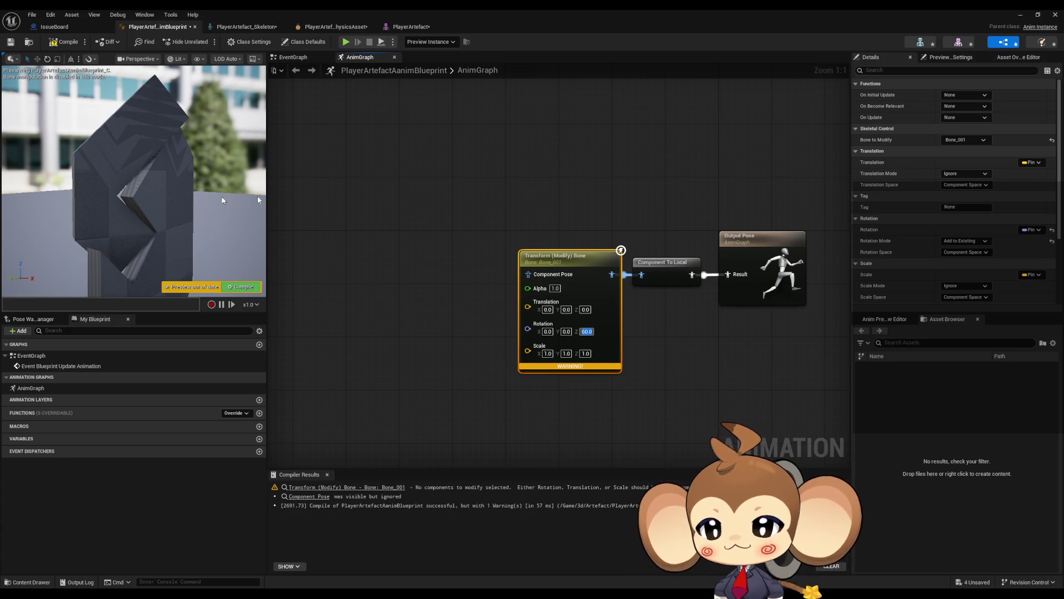
pyautogui.click(385, 202)
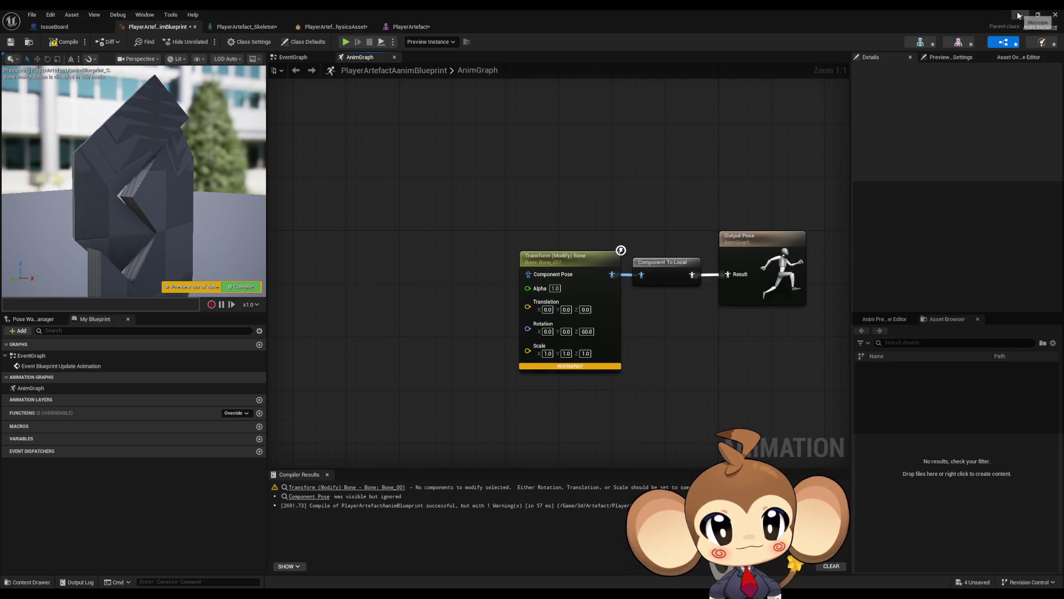
pyautogui.click(59, 43)
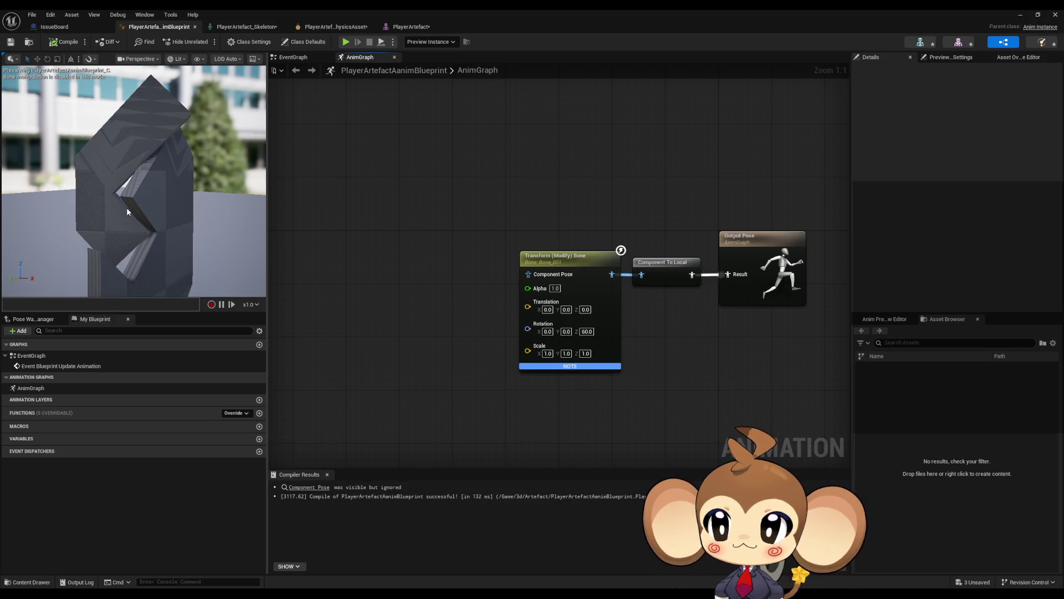
pyautogui.click(610, 257)
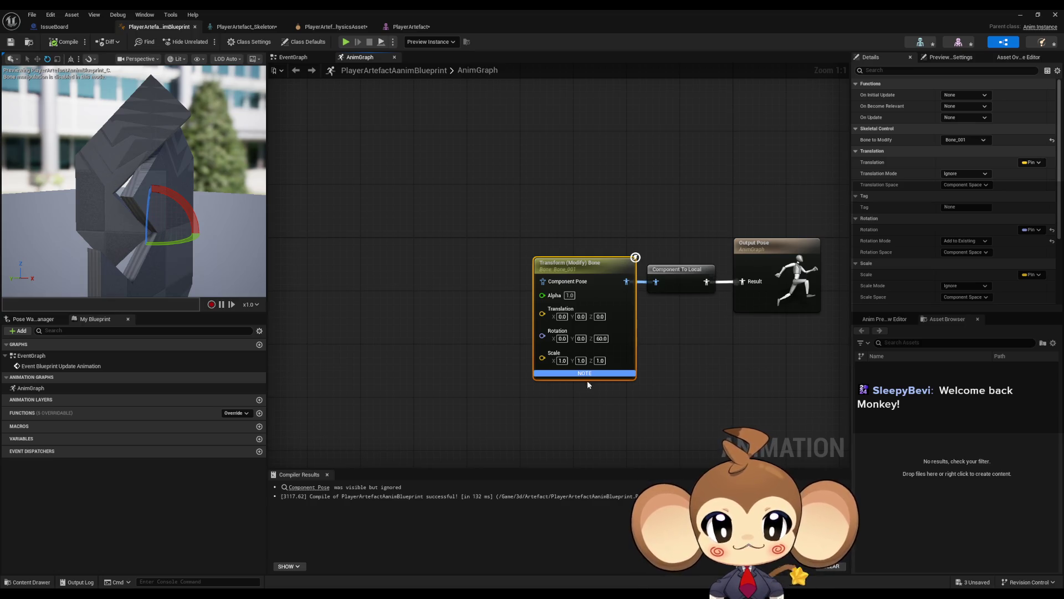
pyautogui.moveTo(587, 373)
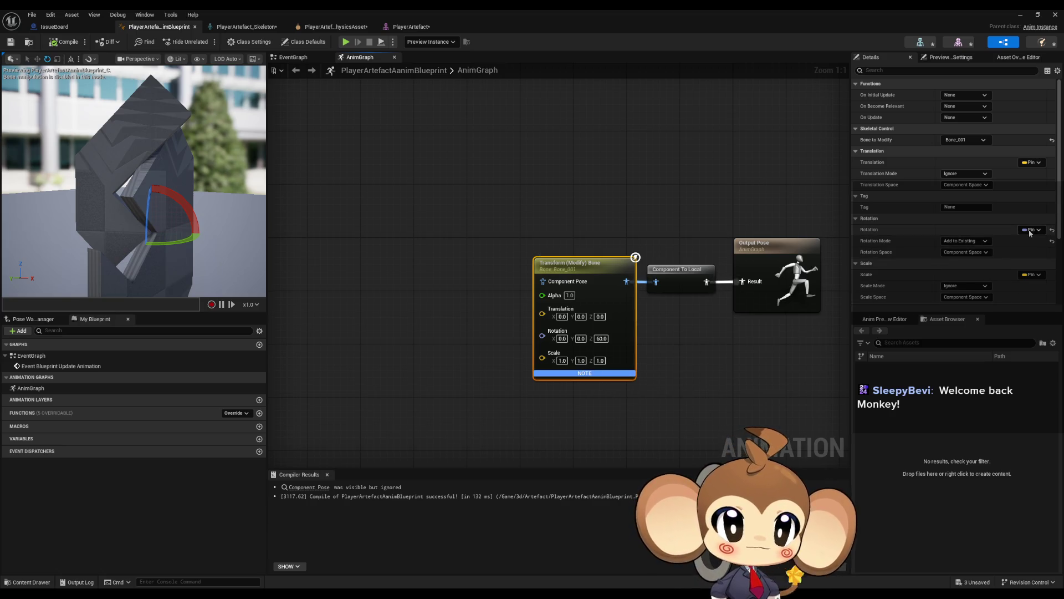
pyautogui.click(1034, 162)
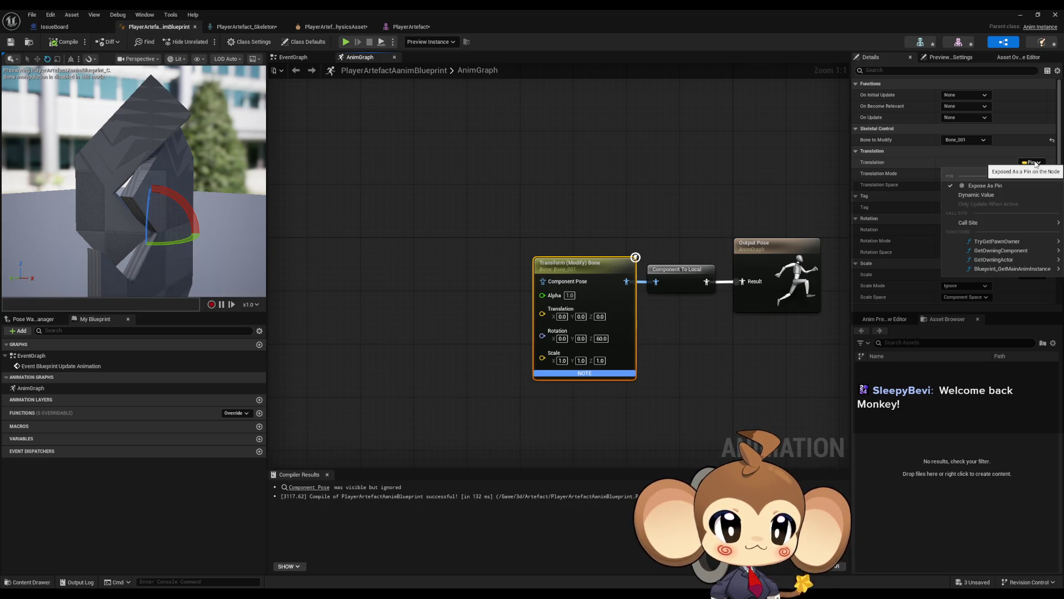
pyautogui.click(1036, 163)
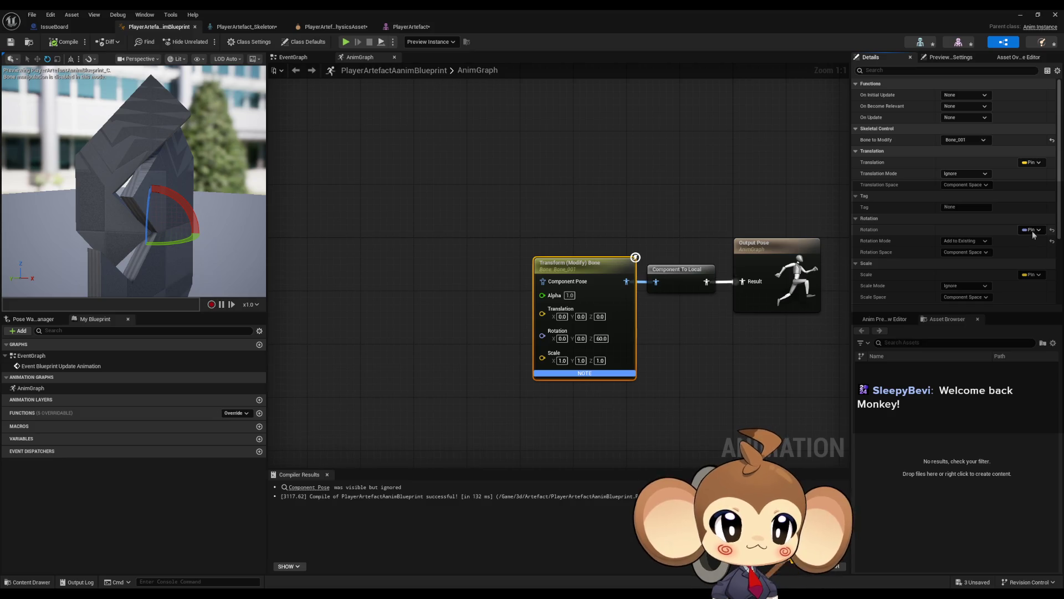
pyautogui.click(1032, 232)
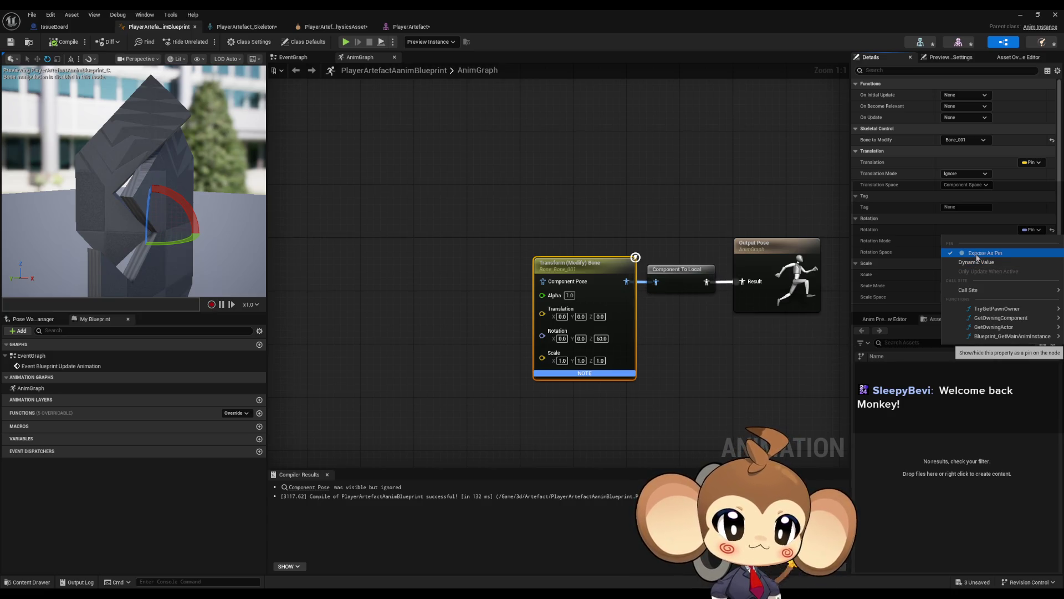
pyautogui.moveTo(970, 296)
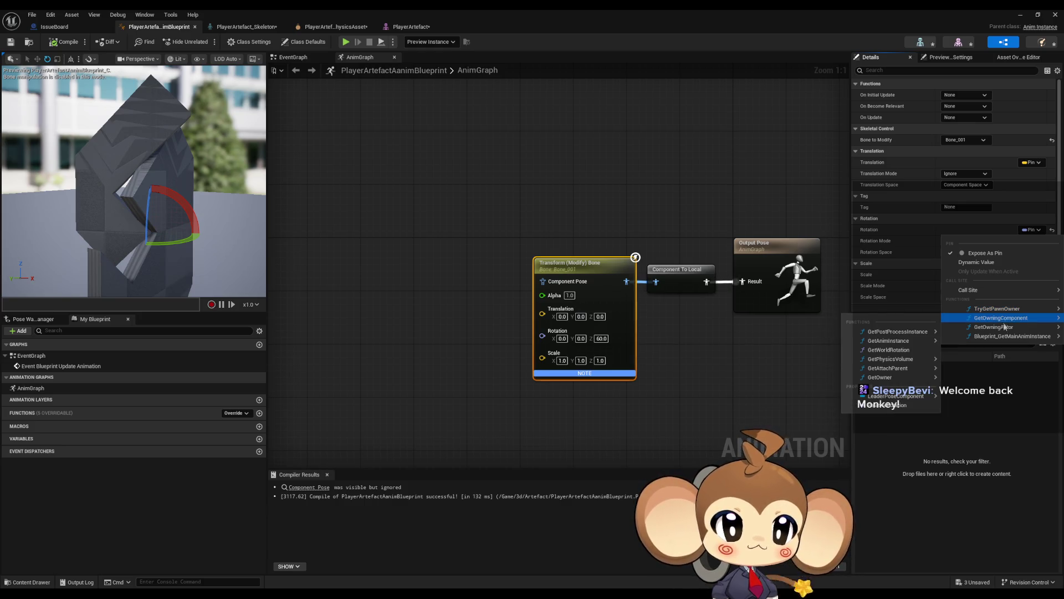
pyautogui.click(902, 301)
pyautogui.moveTo(482, 218); pyautogui.dragTo(521, 323)
pyautogui.click(610, 264)
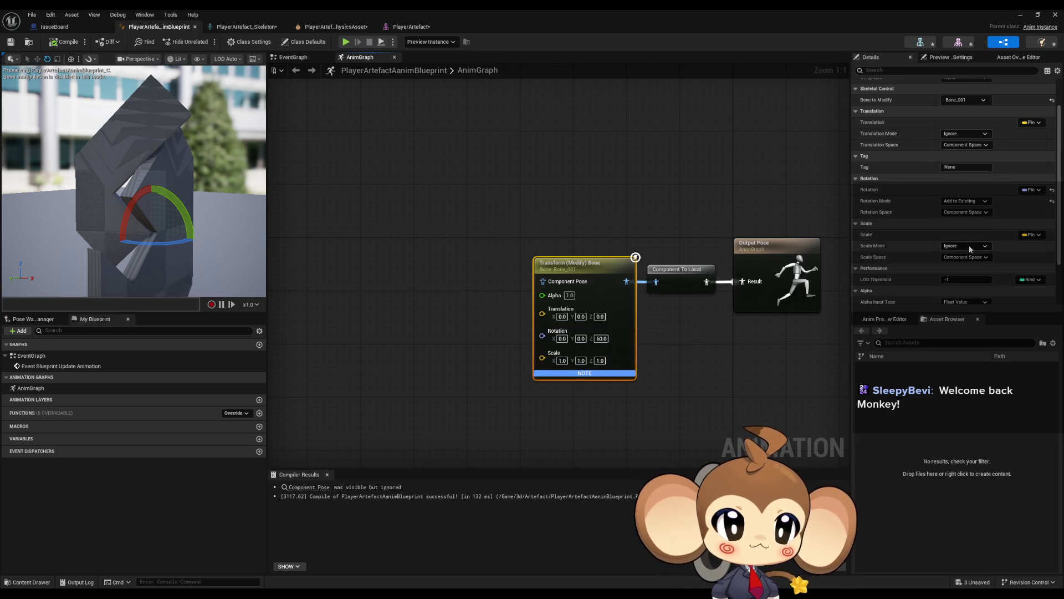
pyautogui.scroll(-3, 981, 222)
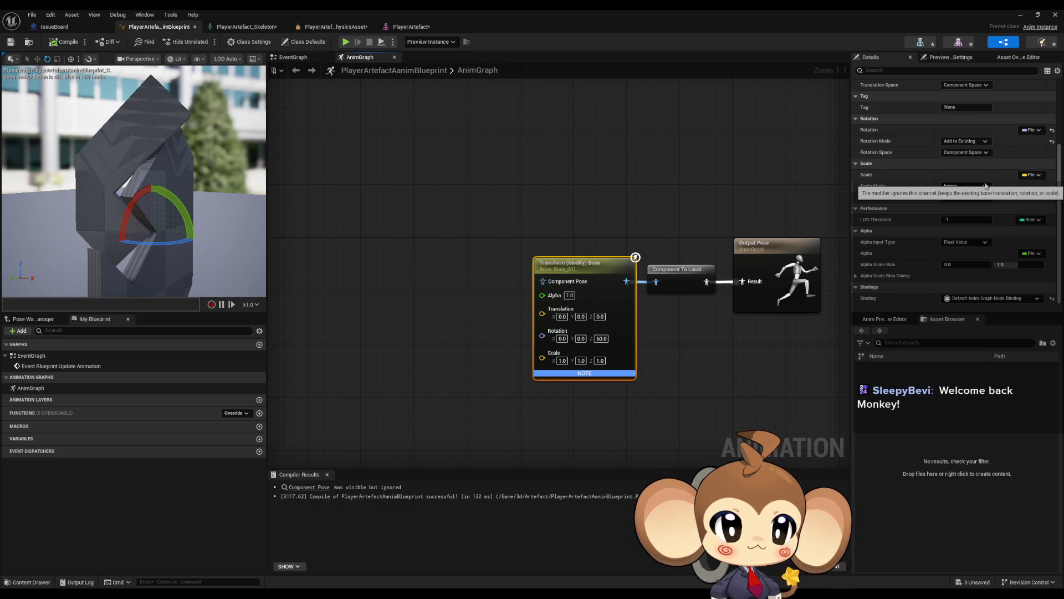
pyautogui.scroll(3, 985, 185)
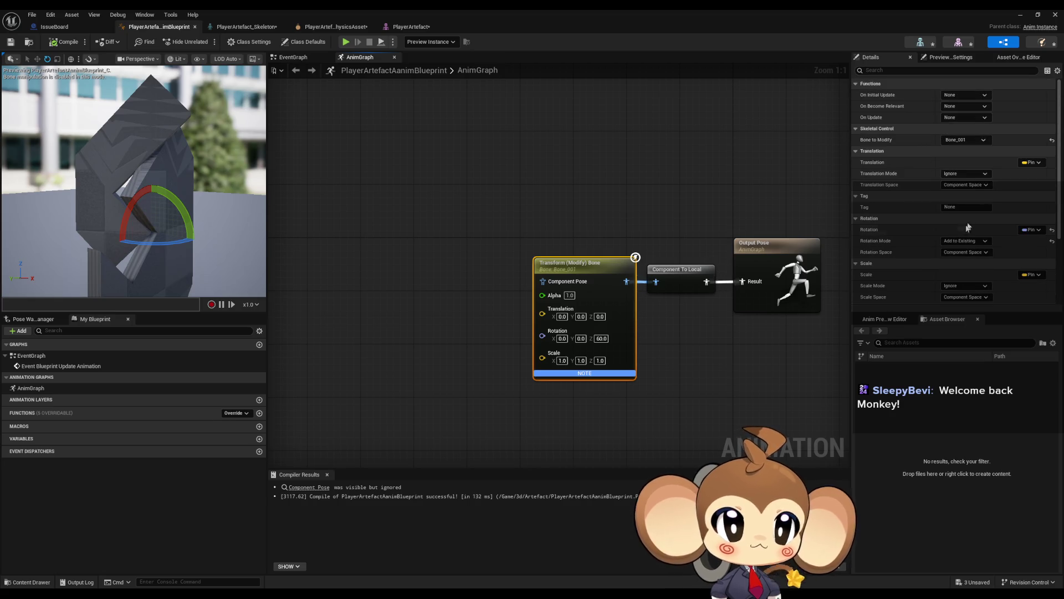
pyautogui.click(498, 163)
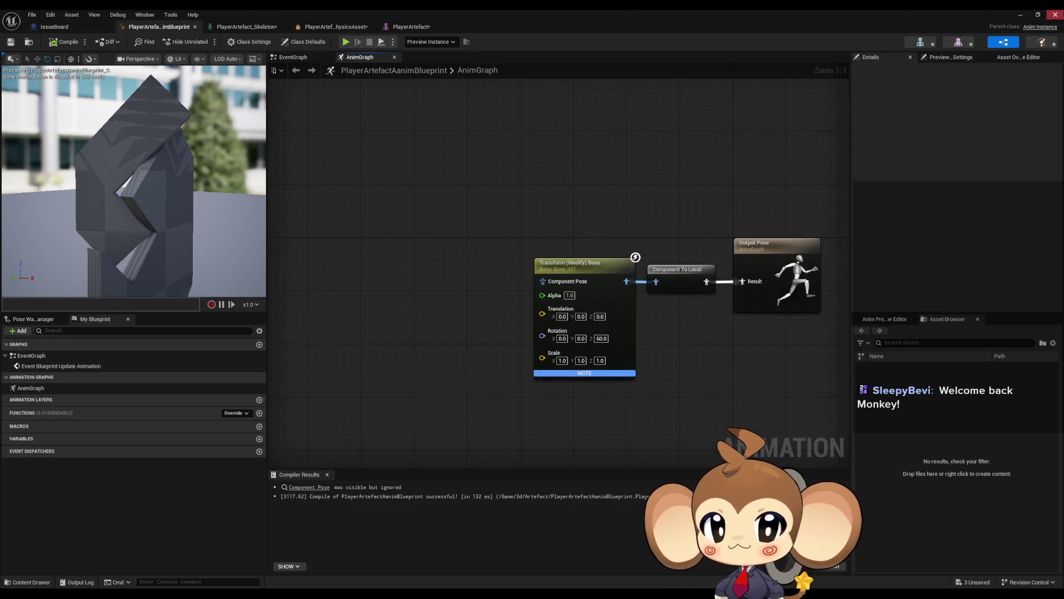
pyautogui.click(1019, 17)
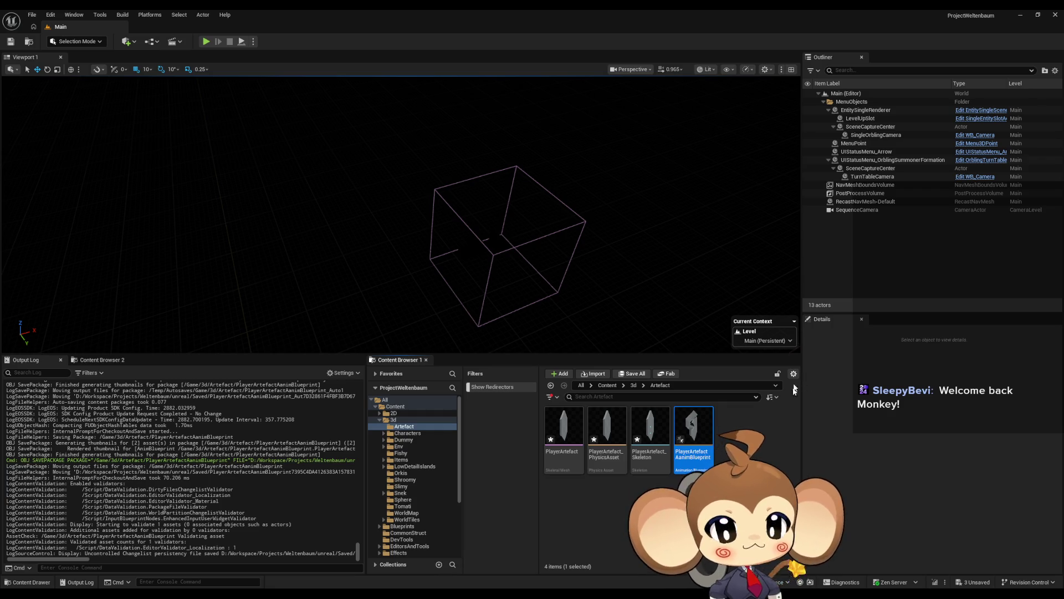
# Step: Create a new Basic level and drop PlayerArtefactAanimBlueprint into the viewport
pyautogui.click(776, 488)
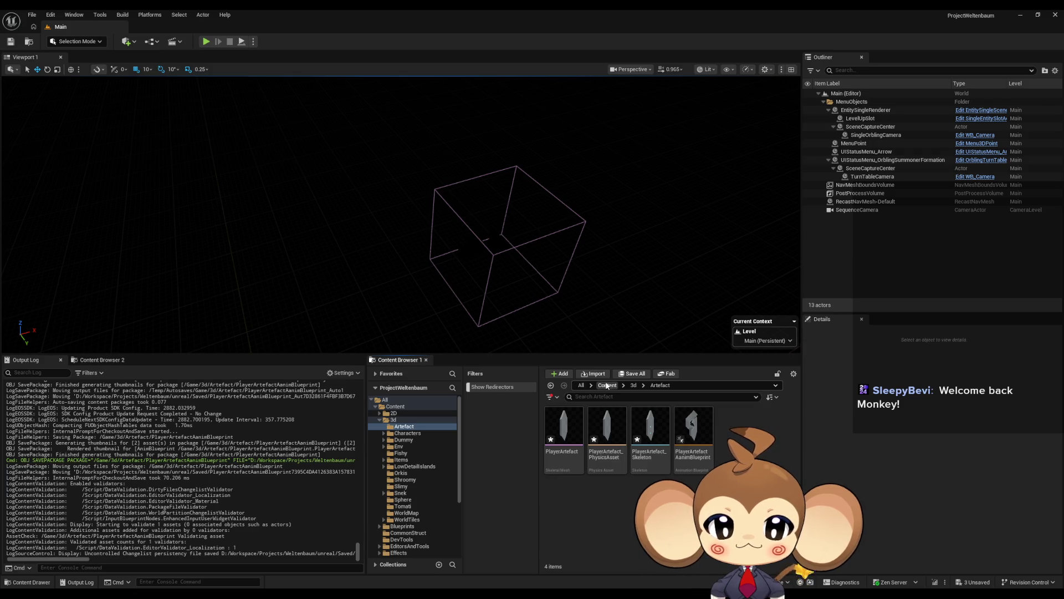
pyautogui.click(31, 16)
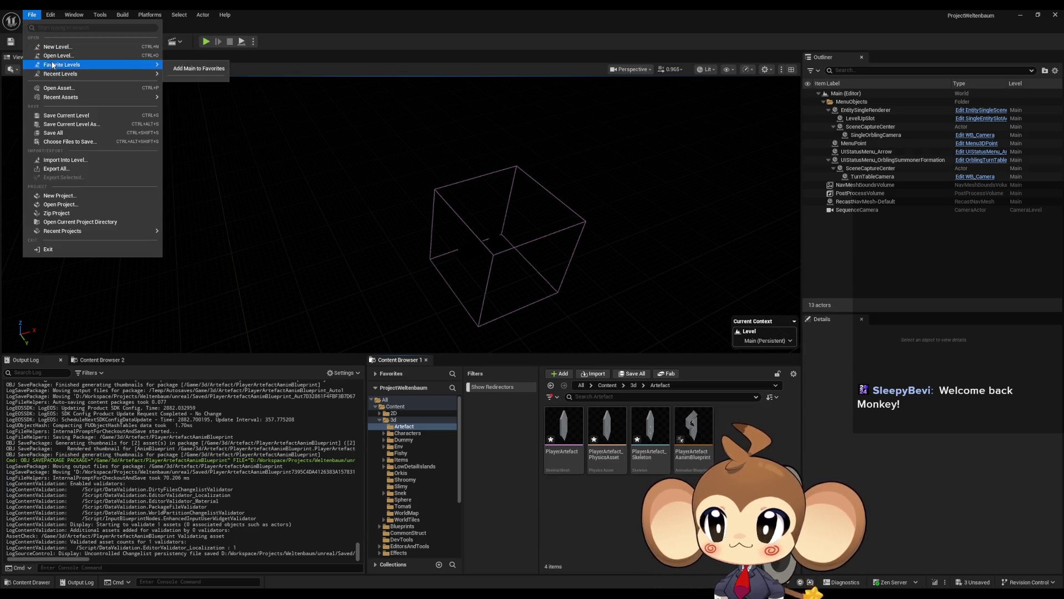
pyautogui.click(74, 48)
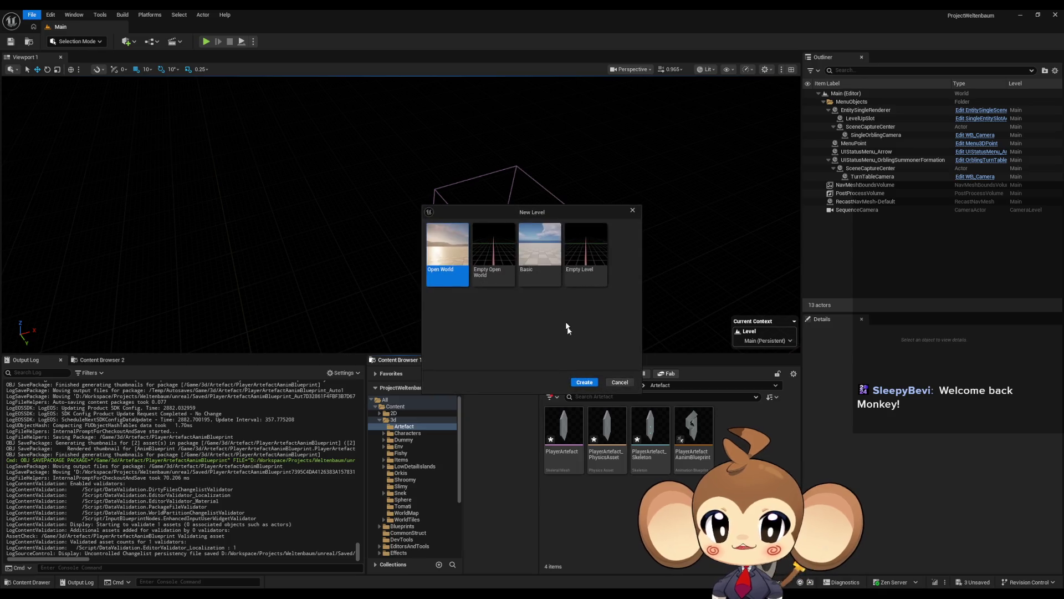
pyautogui.click(539, 255)
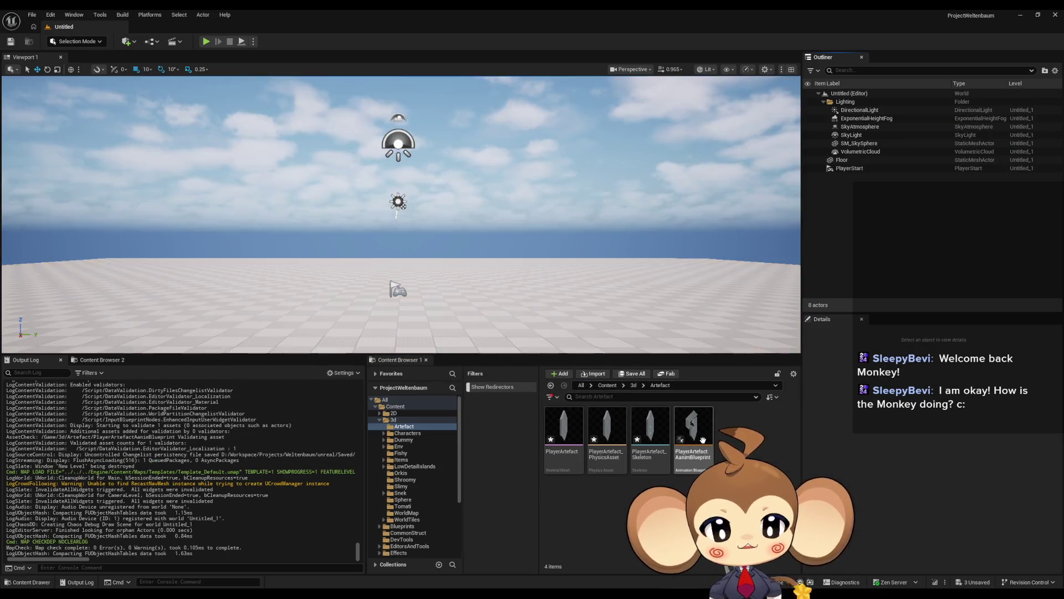
pyautogui.moveTo(693, 429)
pyautogui.mouseDown()
pyautogui.moveTo(452, 313)
pyautogui.moveTo(435, 270)
pyautogui.mouseUp()
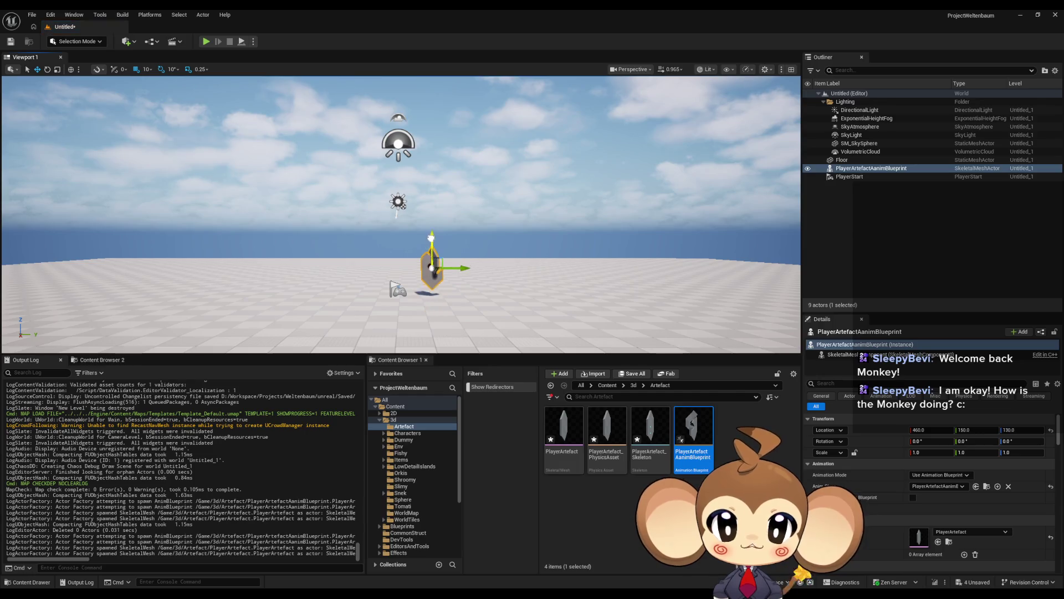
# Step: Play the level and move the camera toward the crystal
pyautogui.click(205, 41)
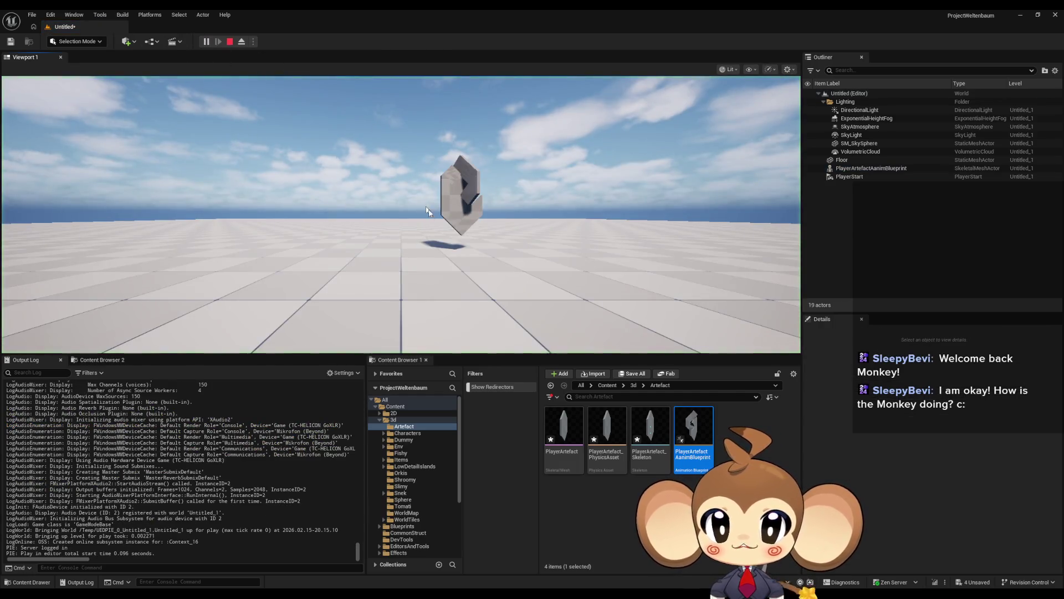
pyautogui.press('w')
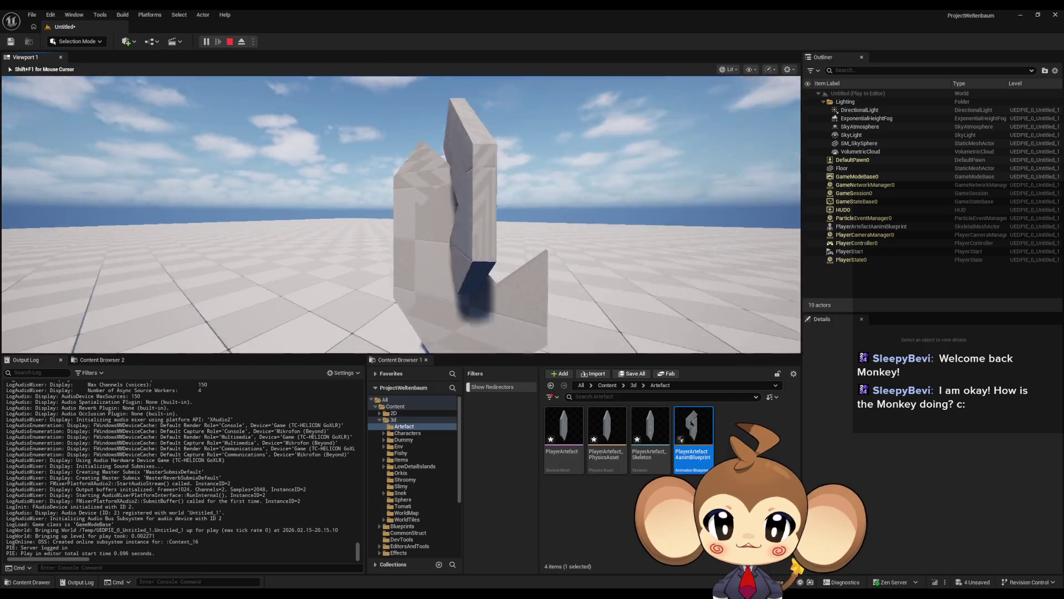
pyautogui.press('s')
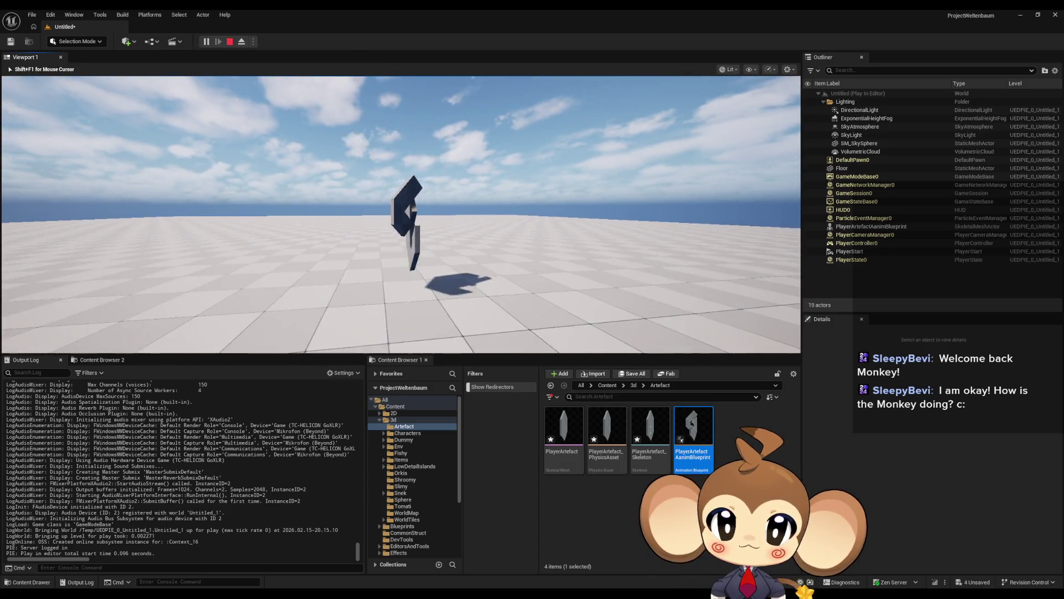
pyautogui.hotkey('shift', 'F1')
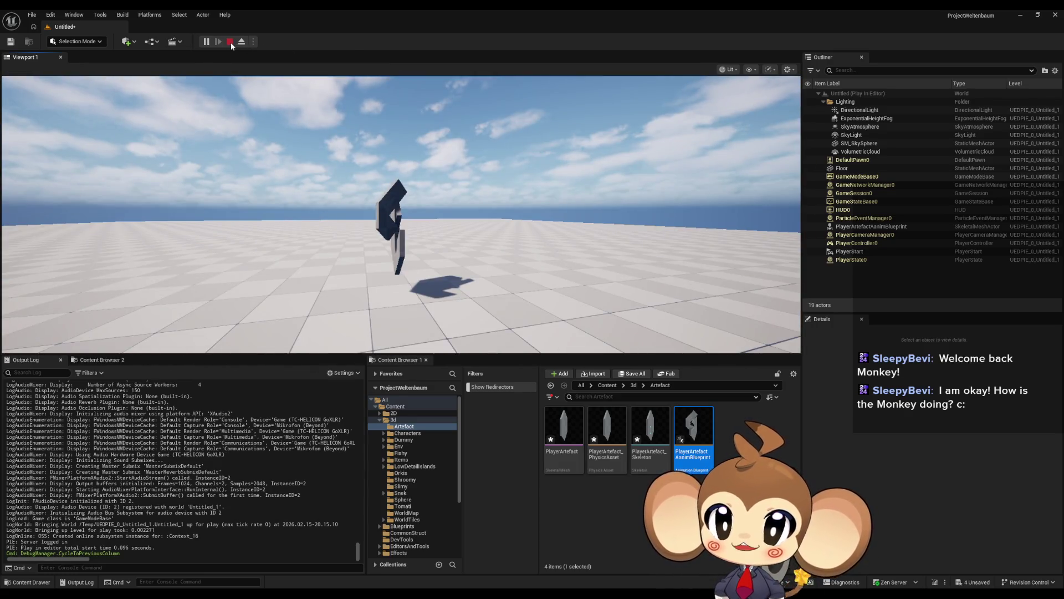
# Step: Stop playing, reopen PlayerArtefactAanimBlueprint, and select the Transform (Modify) Bone node
pyautogui.click(230, 41)
pyautogui.doubleClick(701, 431)
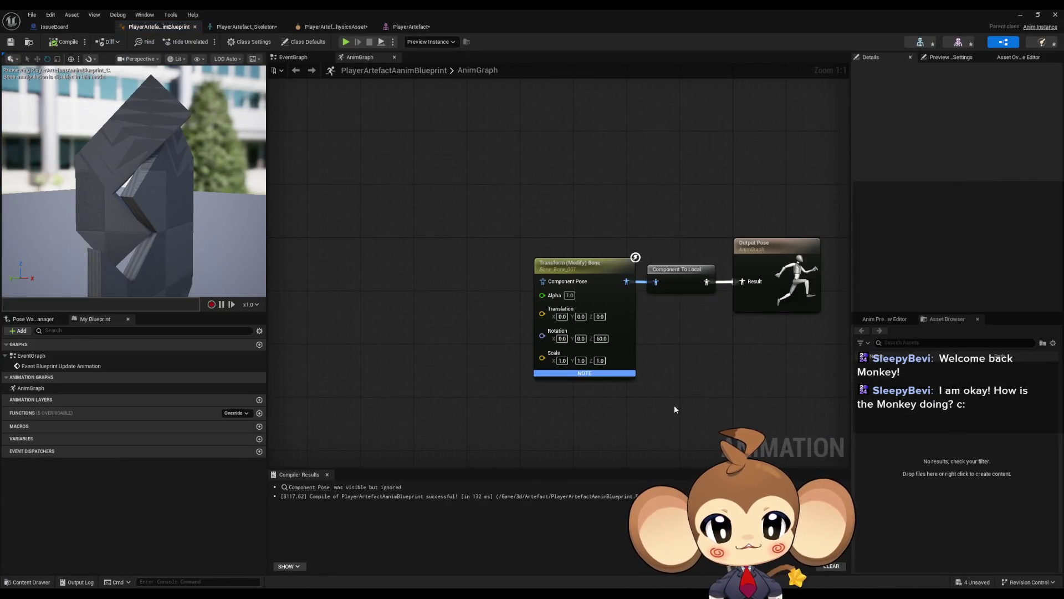
pyautogui.click(607, 277)
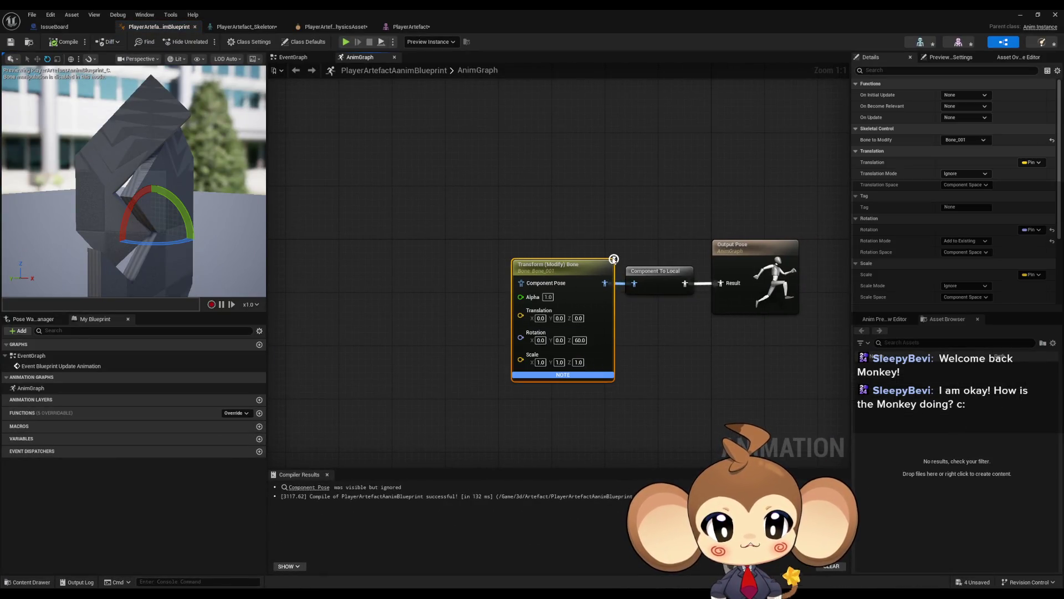
# Step: Set the Transform (Modify) Bone node's Rotation Mode to Replace Existing
pyautogui.moveTo(613, 260)
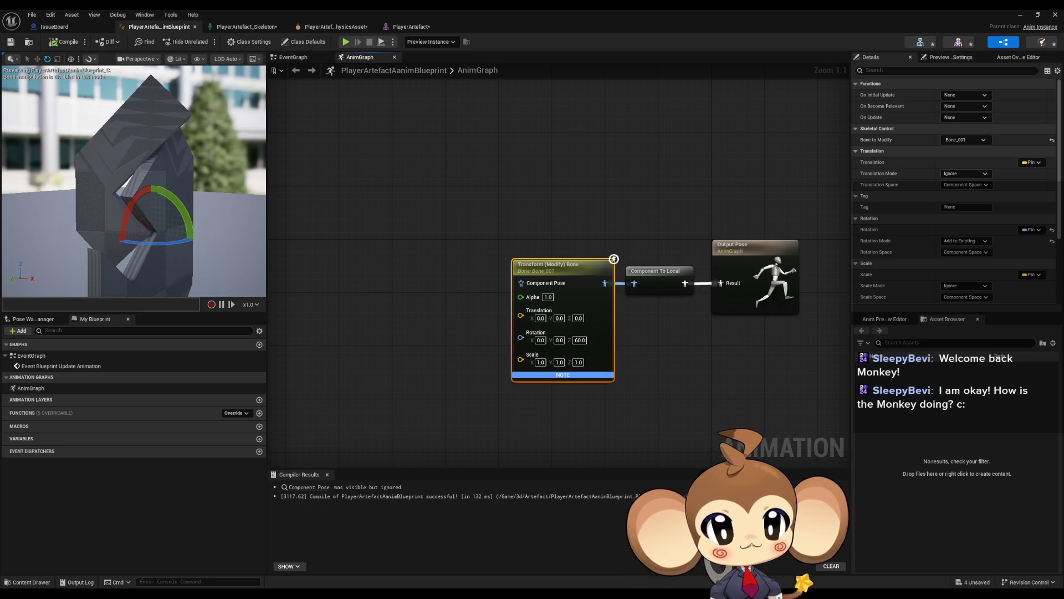
pyautogui.moveTo(637, 409); pyautogui.dragTo(672, 420)
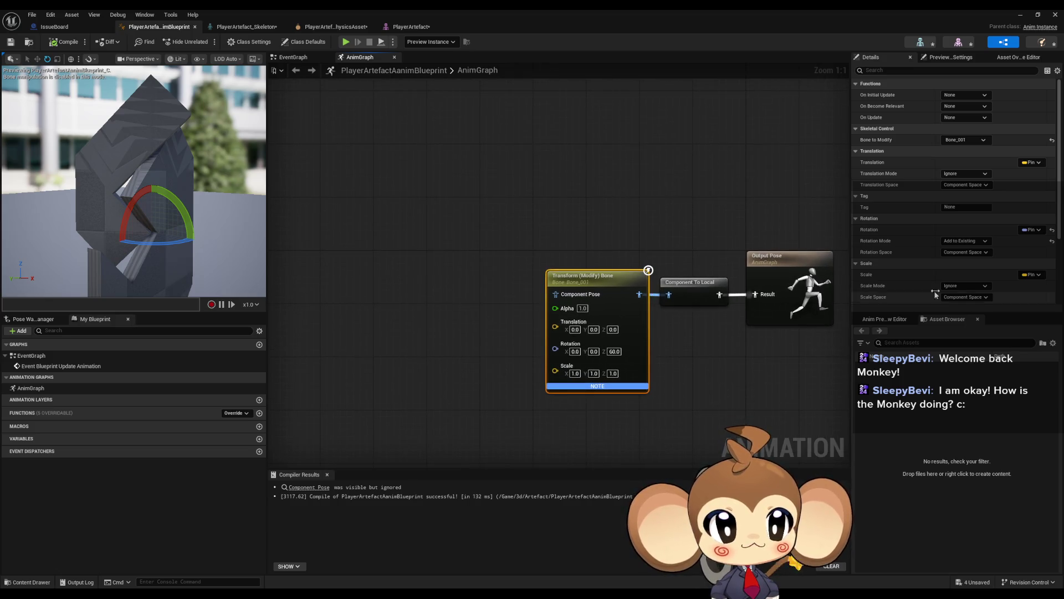
pyautogui.click(972, 241)
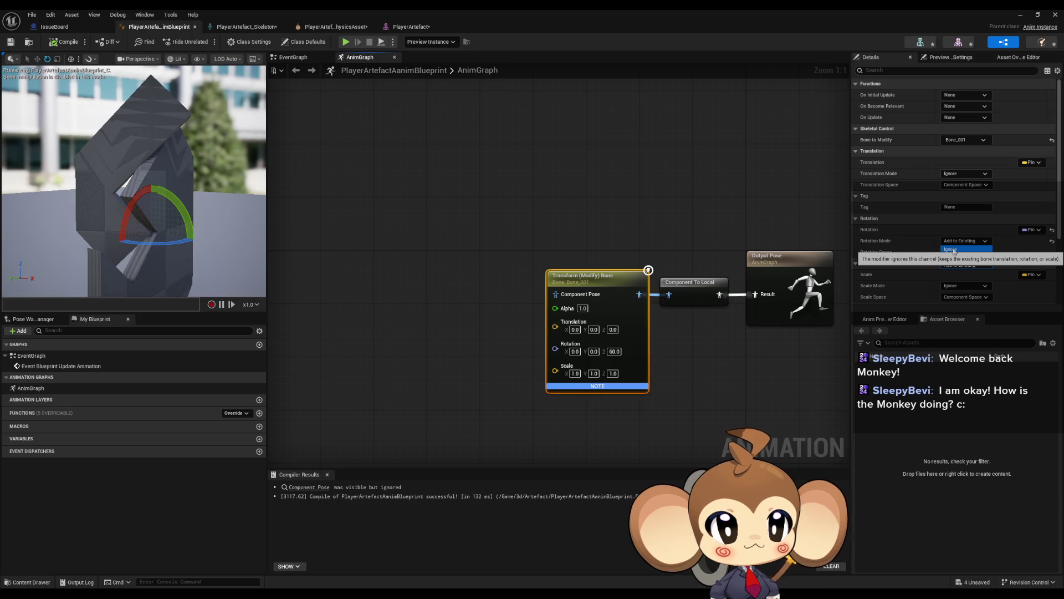
pyautogui.click(955, 257)
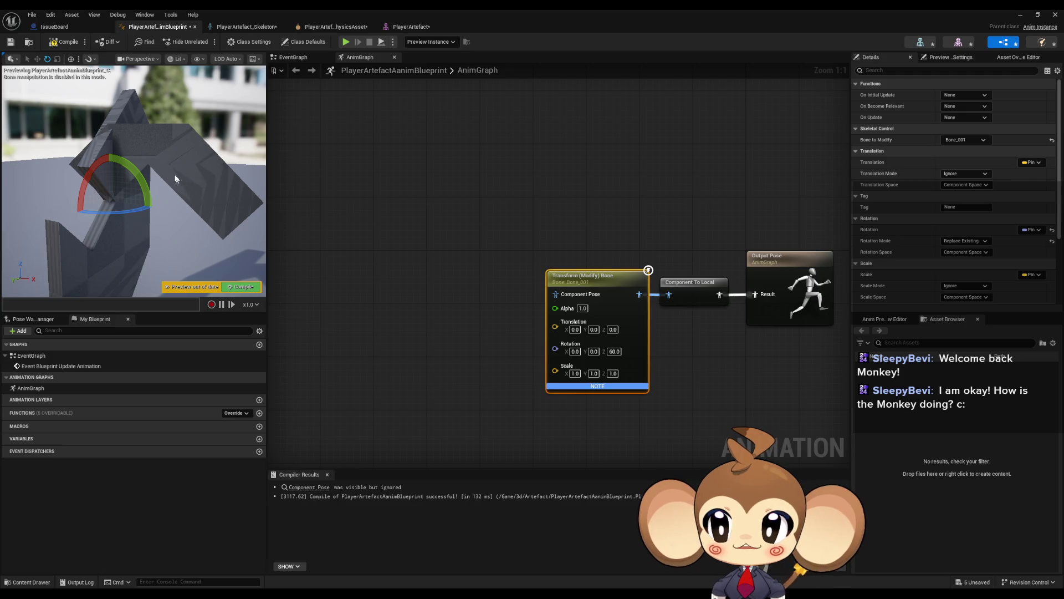
# Step: Set Rotation Mode back to Add to Existing, then switch to the bone-rotation forum thread
pyautogui.click(959, 242)
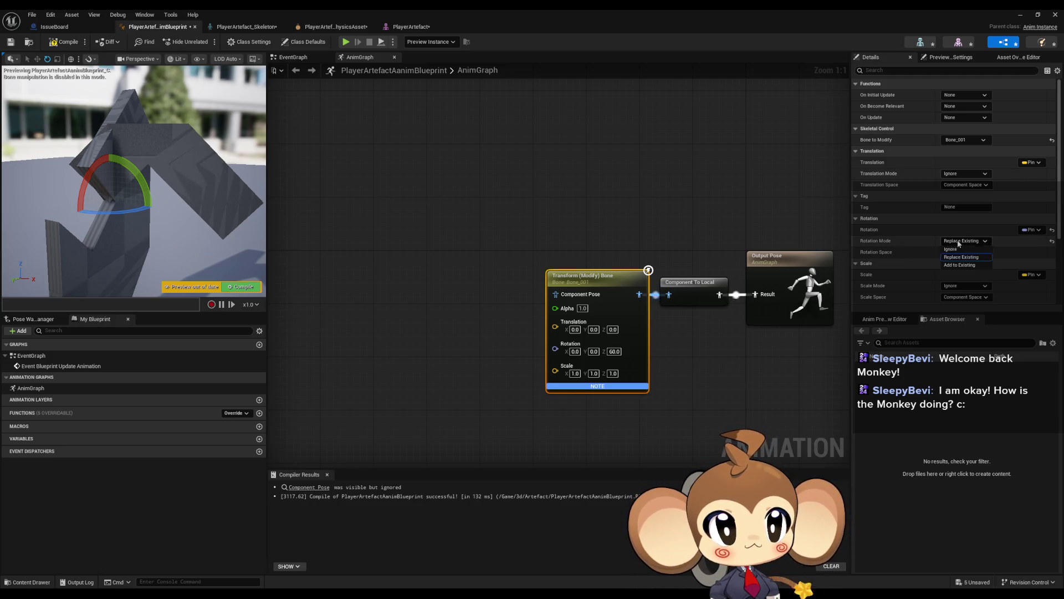
pyautogui.click(961, 269)
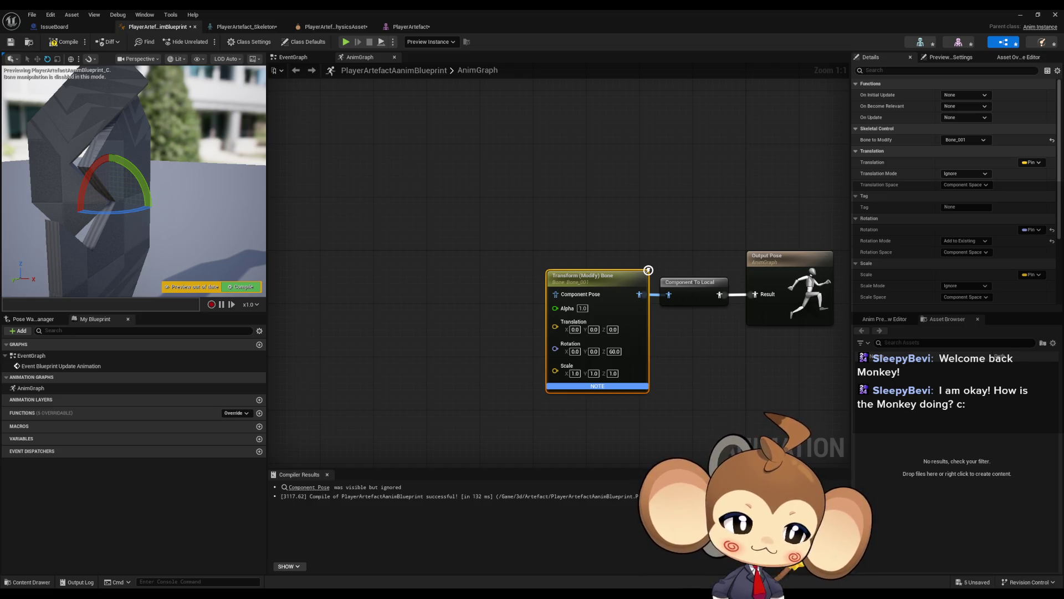
pyautogui.hotkey('alt', 'Tab')
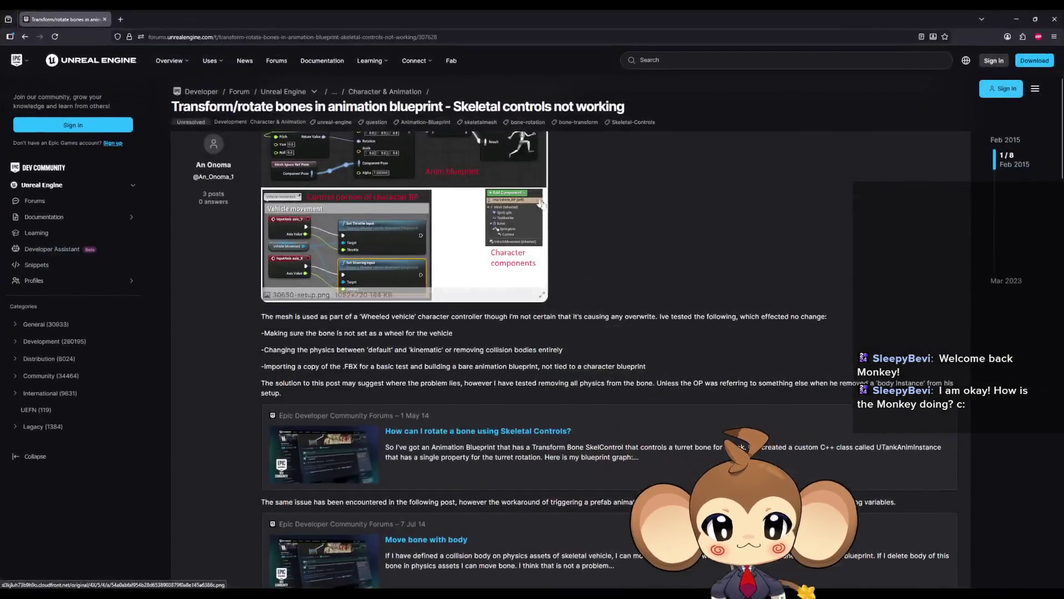
# Step: Scroll the forum thread to the reply recommending Rotation Mode BMM Additive or BMM Replace
pyautogui.scroll(3, 616, 276)
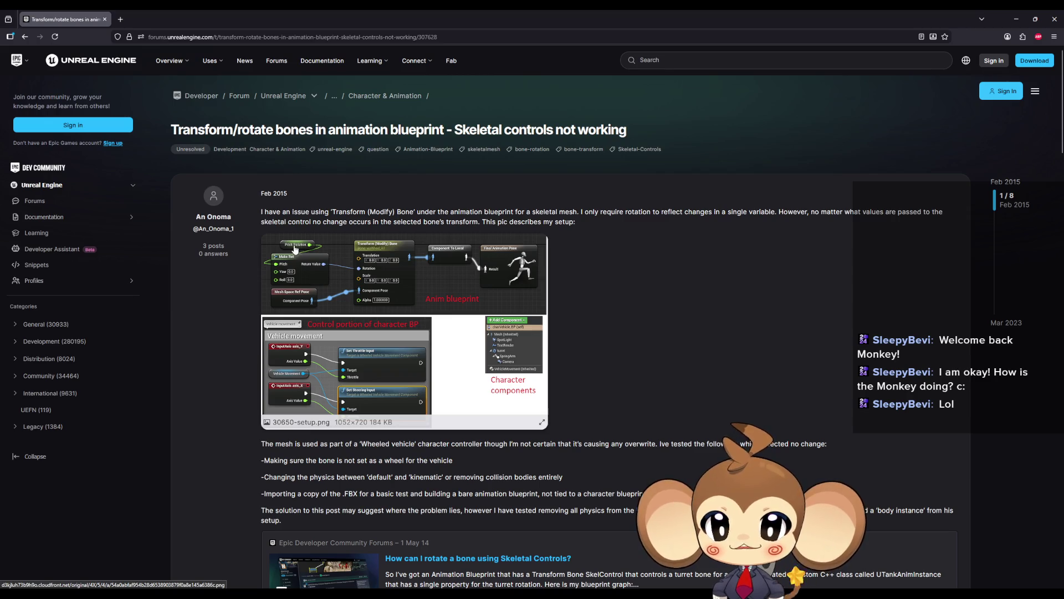
pyautogui.scroll(-4, 404, 245)
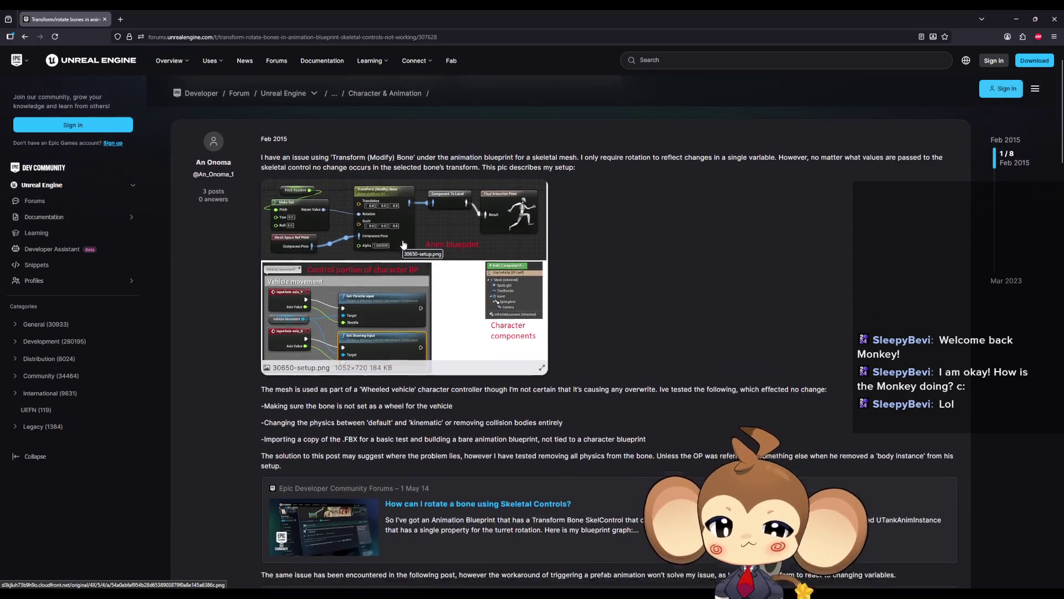
pyautogui.scroll(3, 404, 244)
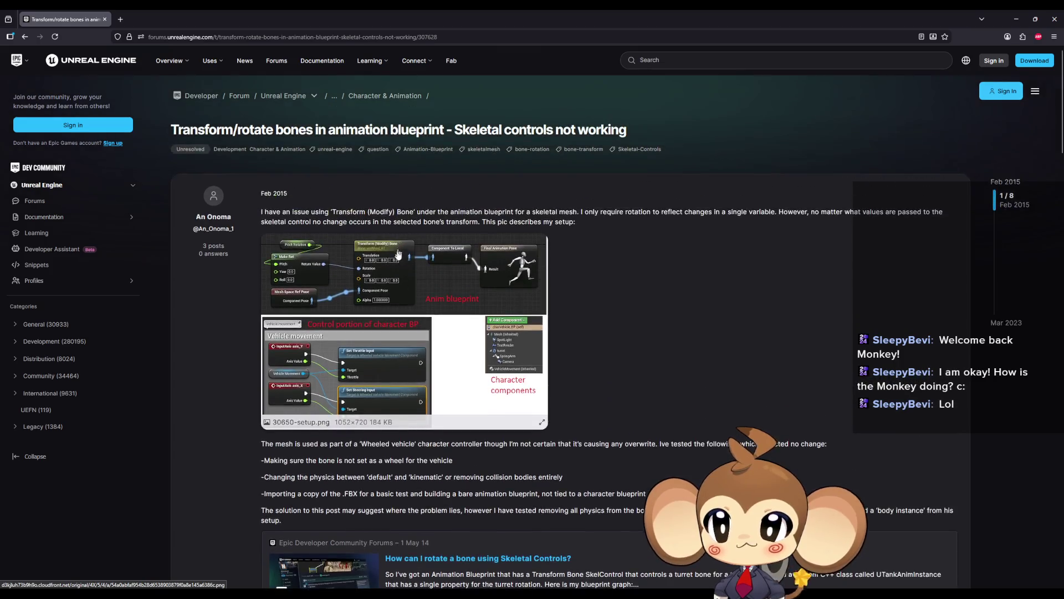
pyautogui.scroll(-7, 423, 271)
pyautogui.scroll(-4, 423, 272)
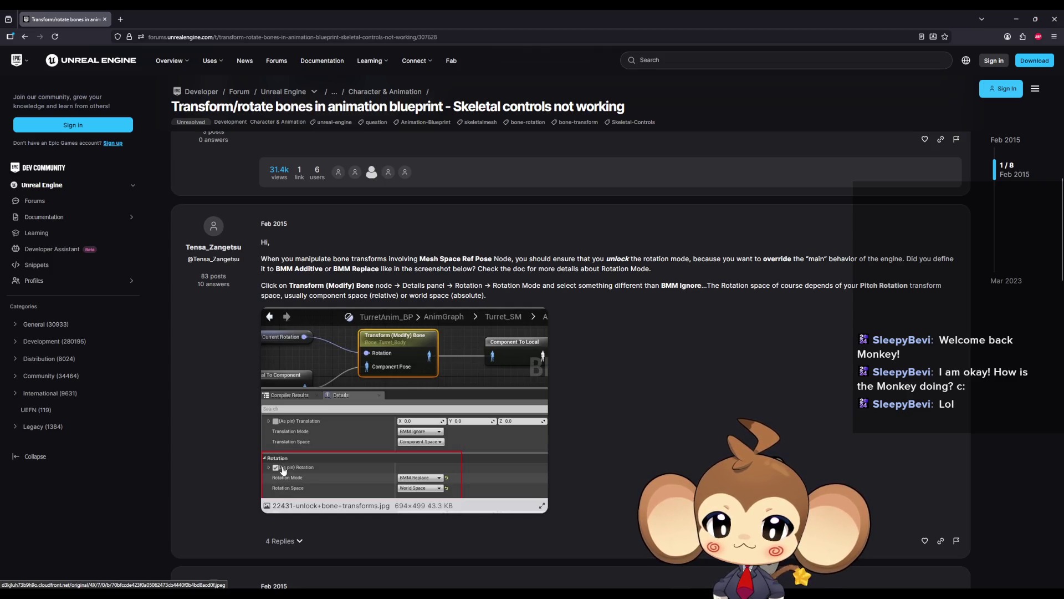
pyautogui.moveTo(295, 259); pyautogui.dragTo(427, 258)
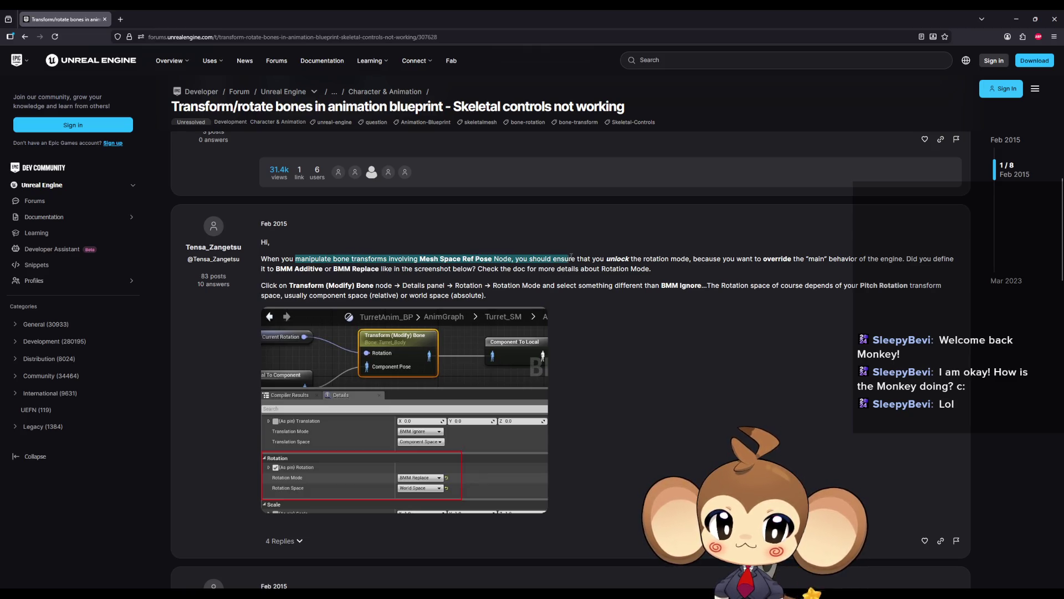
pyautogui.moveTo(605, 258); pyautogui.dragTo(632, 258)
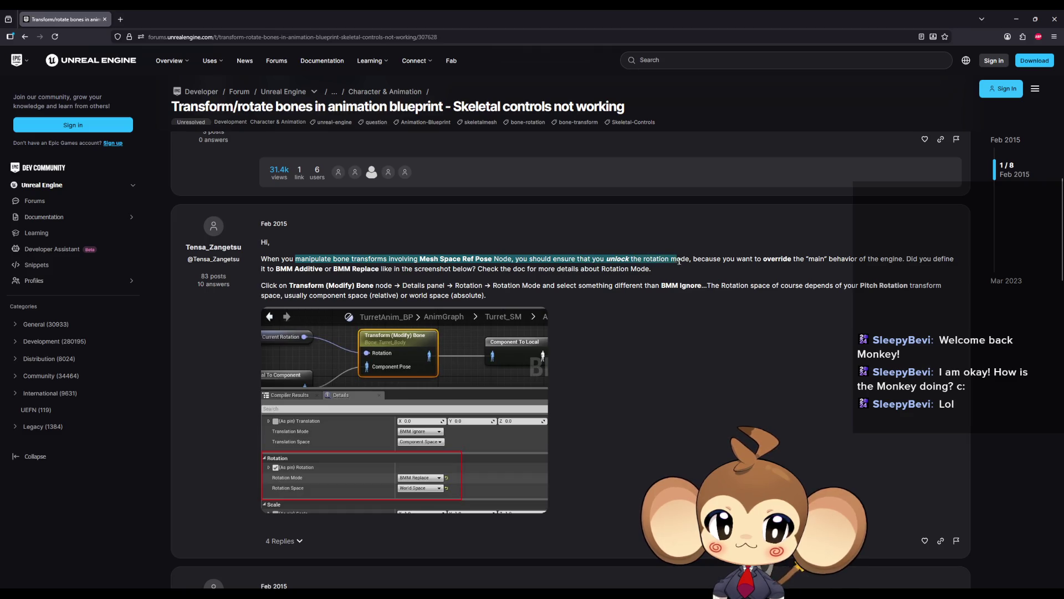
pyautogui.moveTo(738, 260)
pyautogui.mouseDown()
pyautogui.moveTo(857, 260)
pyautogui.moveTo(321, 270)
pyautogui.mouseUp()
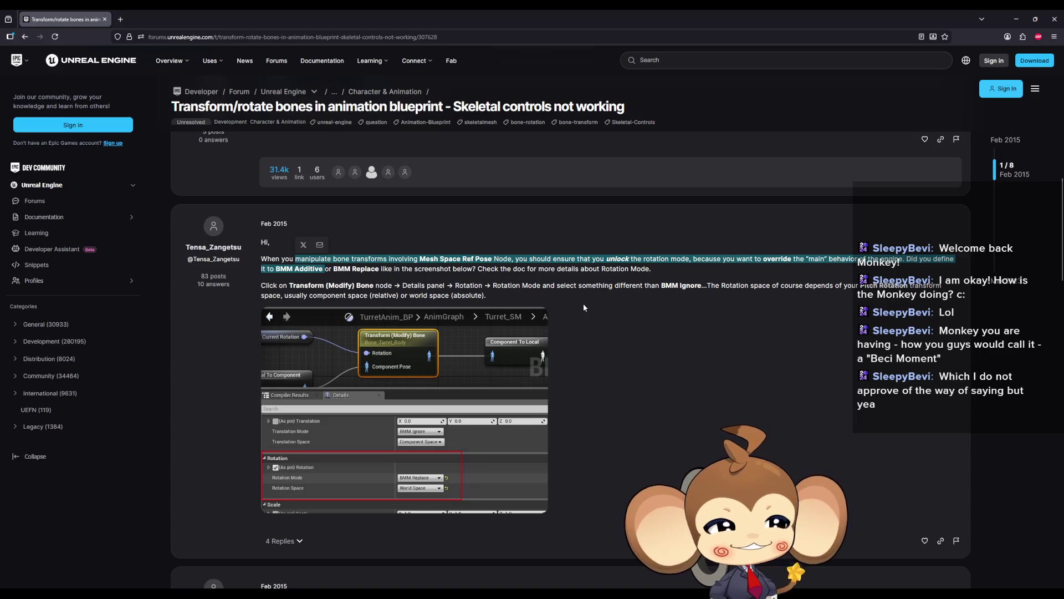
pyautogui.click(551, 340)
pyautogui.scroll(-1, 550, 340)
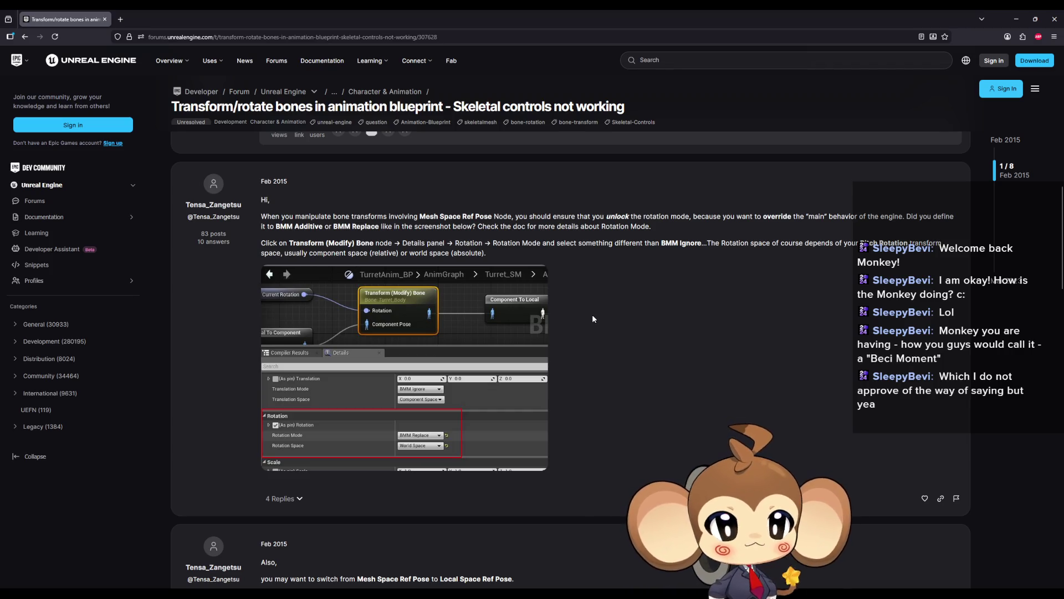
pyautogui.scroll(-4, 592, 319)
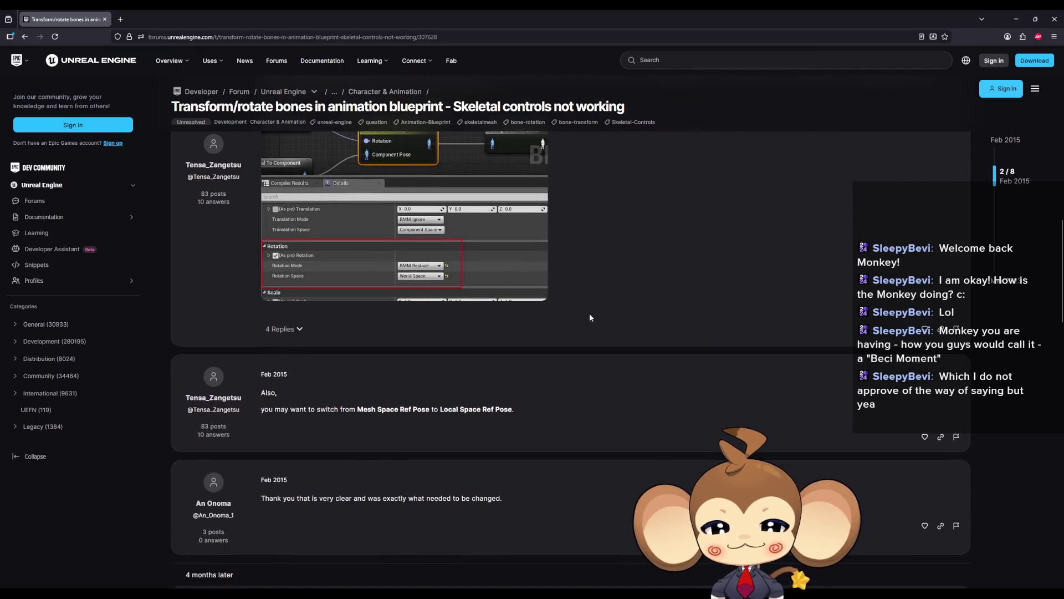
pyautogui.moveTo(283, 409)
pyautogui.mouseDown()
pyautogui.moveTo(274, 409)
pyautogui.moveTo(479, 407)
pyautogui.moveTo(408, 409)
pyautogui.mouseUp()
pyautogui.scroll(-2, 412, 381)
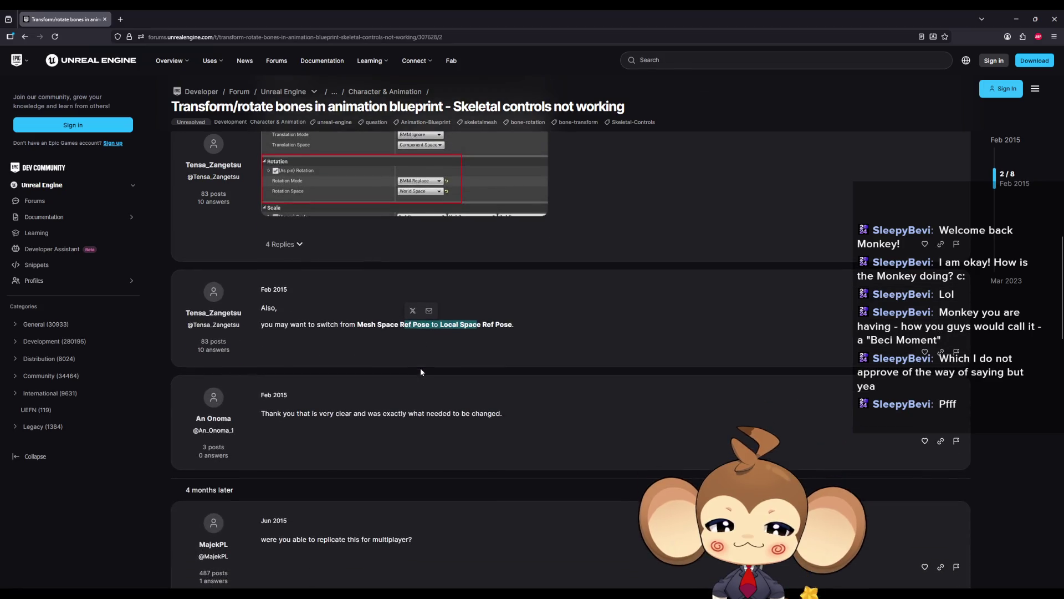
pyautogui.scroll(10, 420, 366)
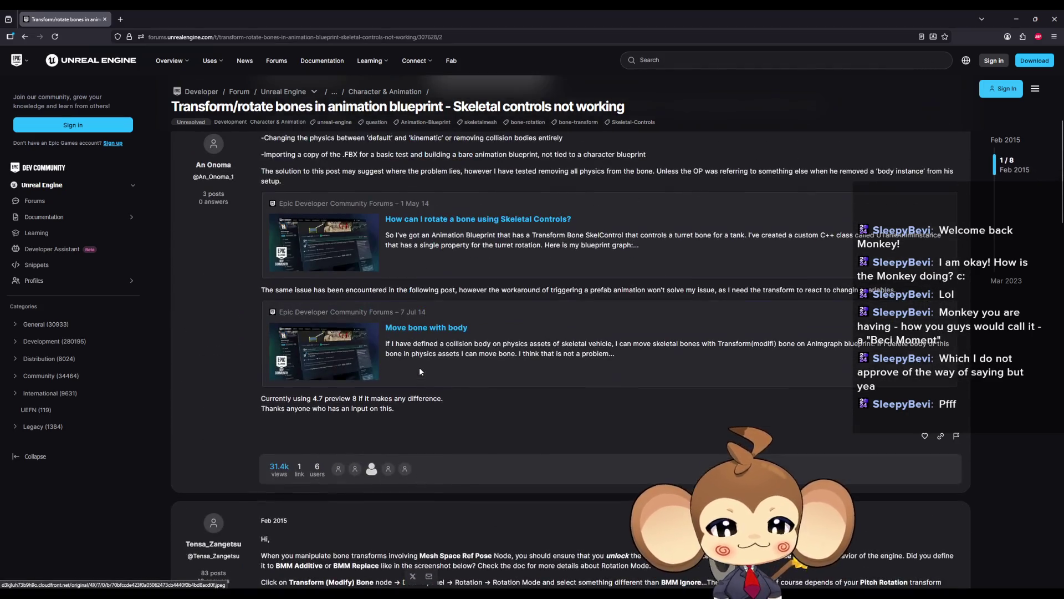
pyautogui.scroll(1, 419, 371)
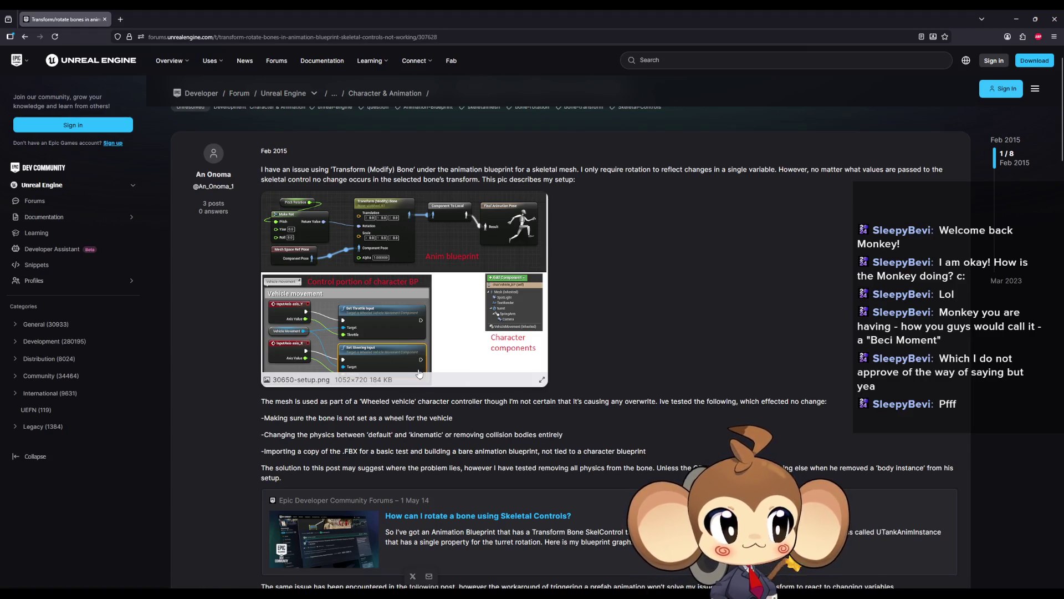
pyautogui.scroll(-10, 417, 374)
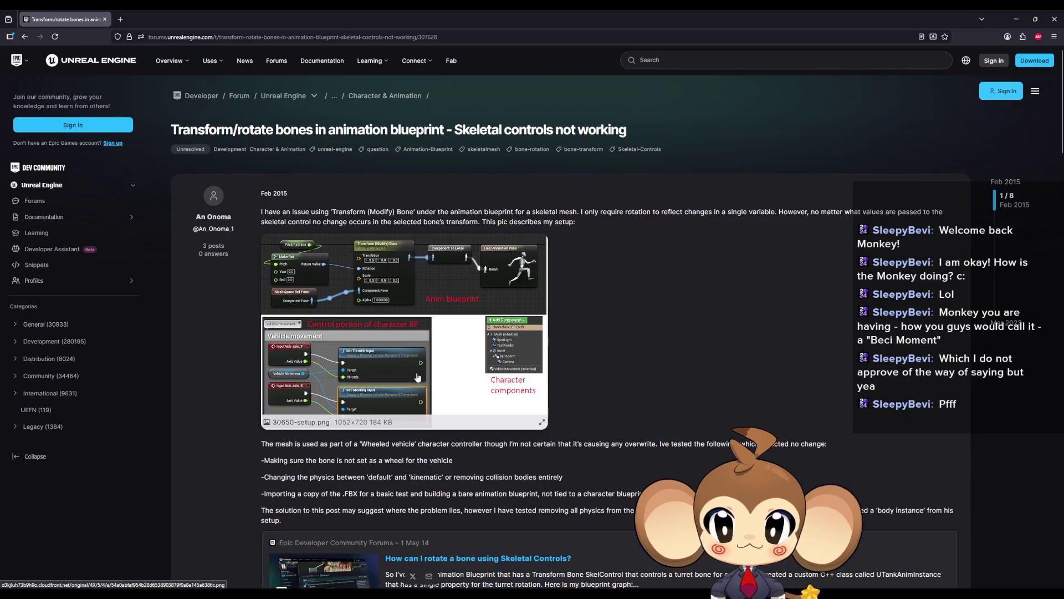
pyautogui.scroll(-5, 433, 369)
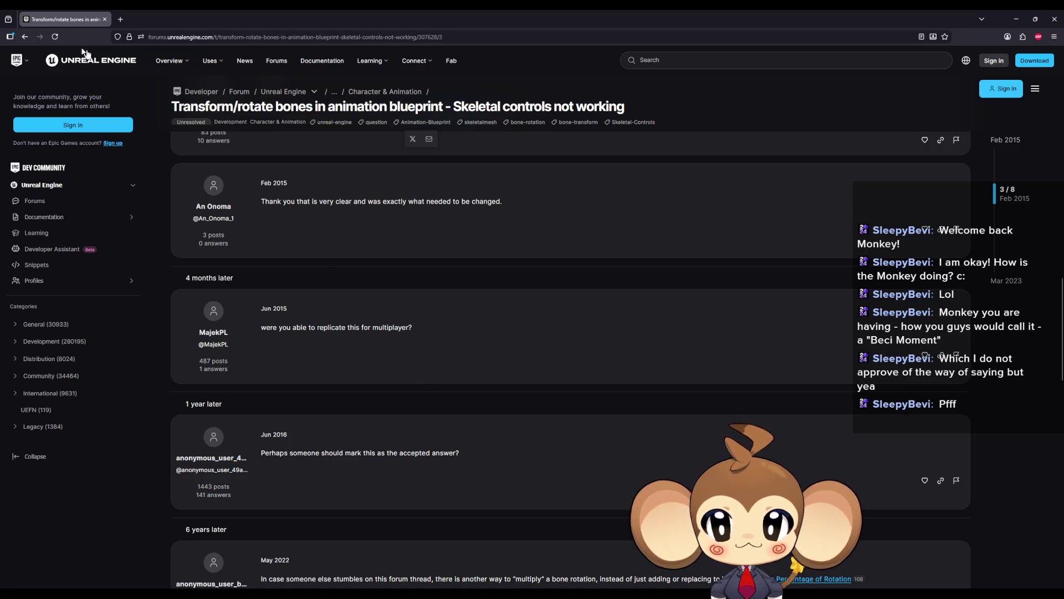
pyautogui.click(25, 37)
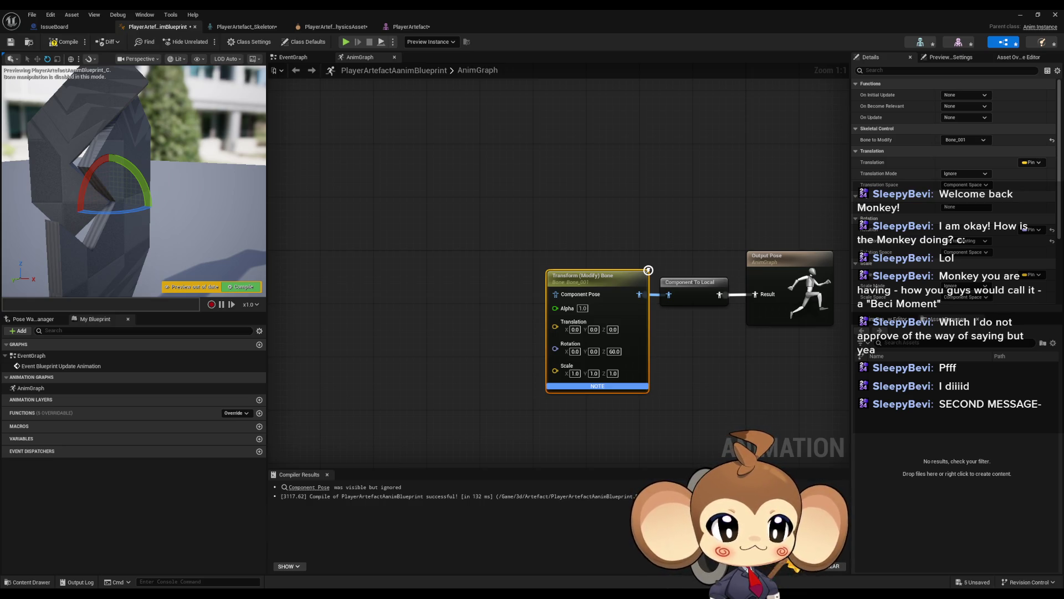
# Step: Switch to the Transform Bone documentation page and scroll down through its settings
pyautogui.hotkey('alt', 'Tab')
pyautogui.scroll(-3, 510, 232)
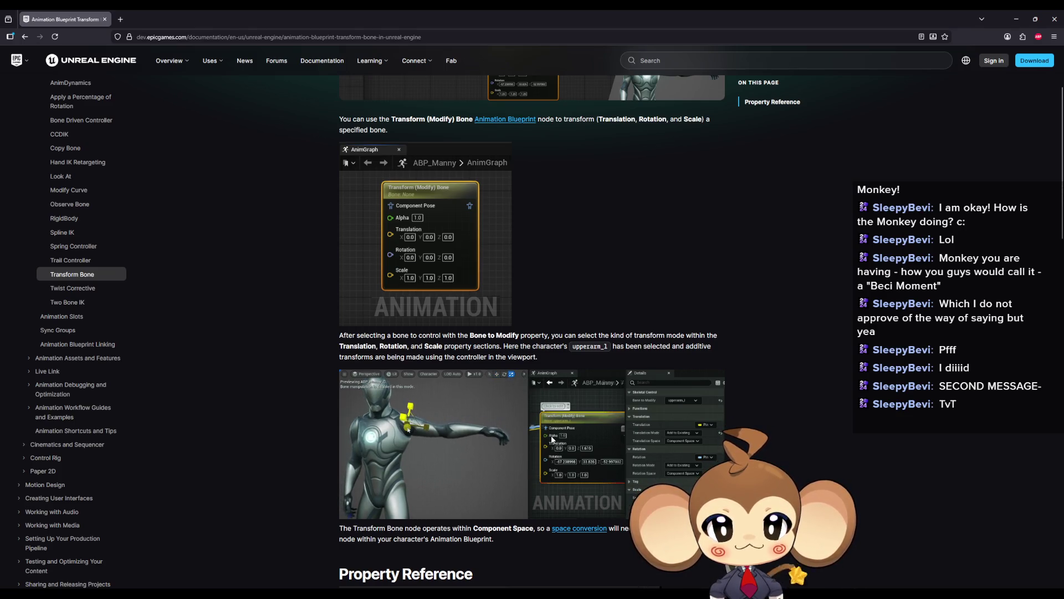
pyautogui.scroll(-1, 578, 441)
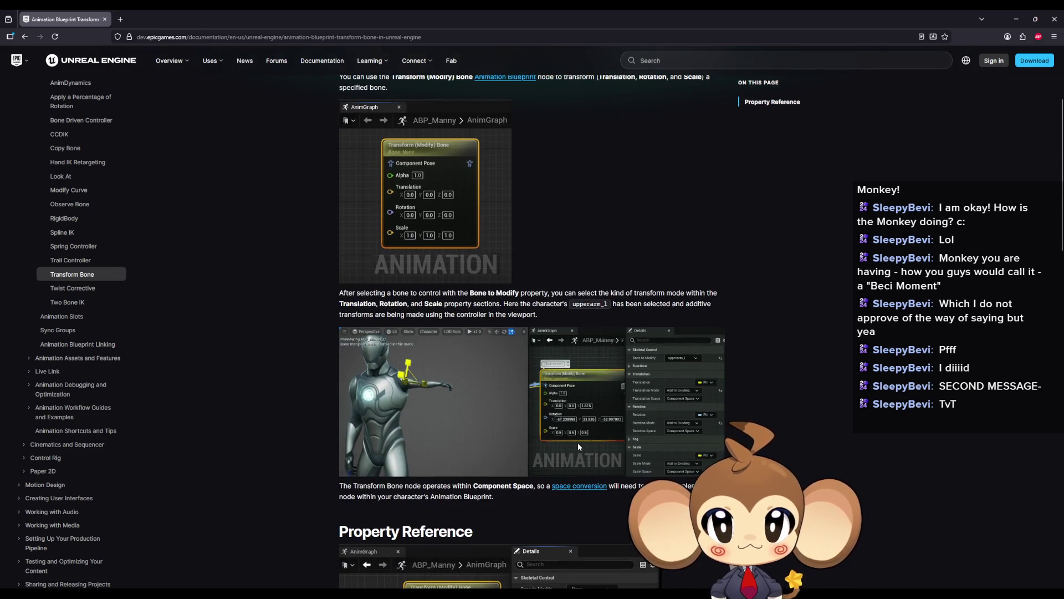
pyautogui.scroll(3, 577, 442)
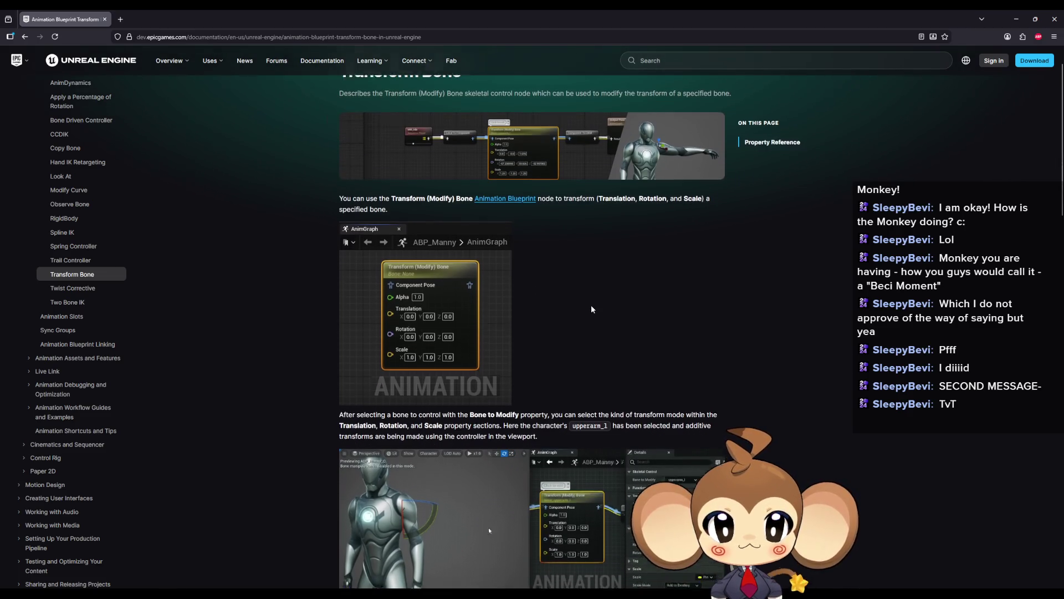
pyautogui.scroll(-1, 582, 306)
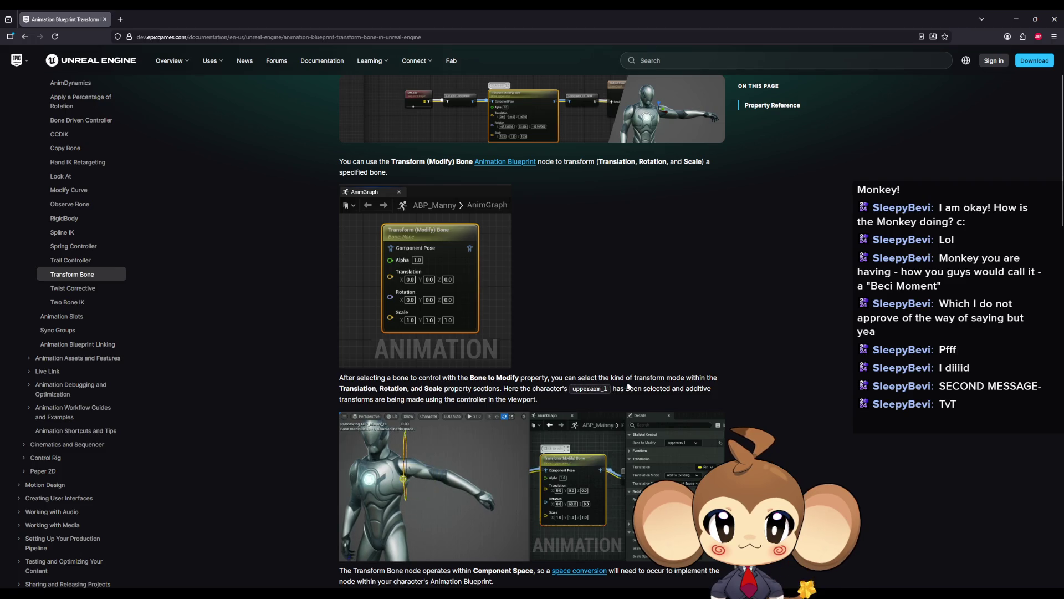
pyautogui.scroll(-6, 571, 354)
pyautogui.scroll(-1, 402, 413)
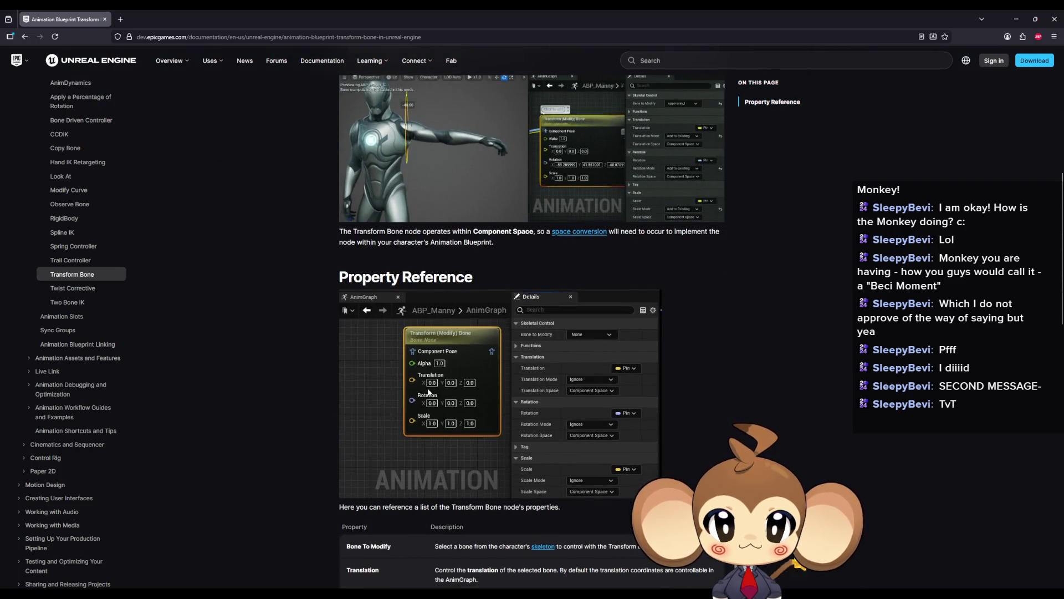
pyautogui.scroll(-6, 435, 391)
pyautogui.scroll(-12, 435, 392)
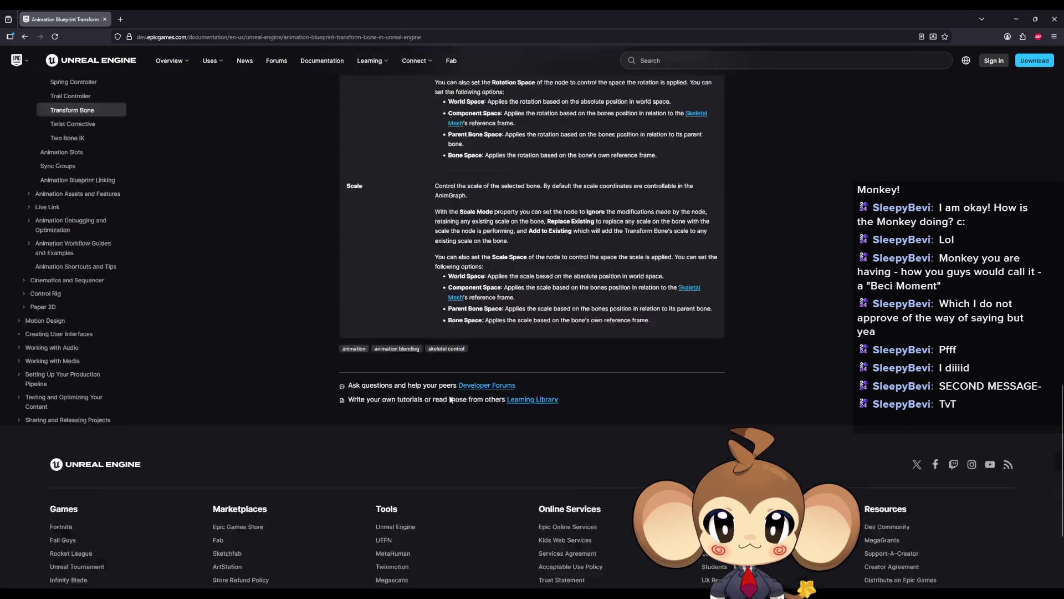
pyautogui.scroll(11, 453, 390)
pyautogui.scroll(2, 243, 298)
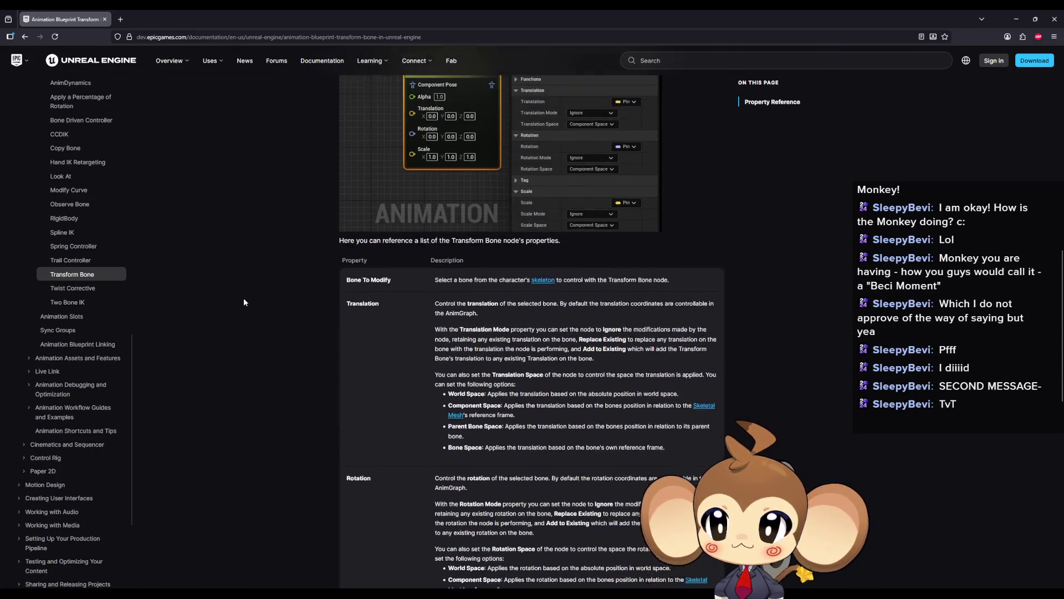
pyautogui.scroll(2, 71, 291)
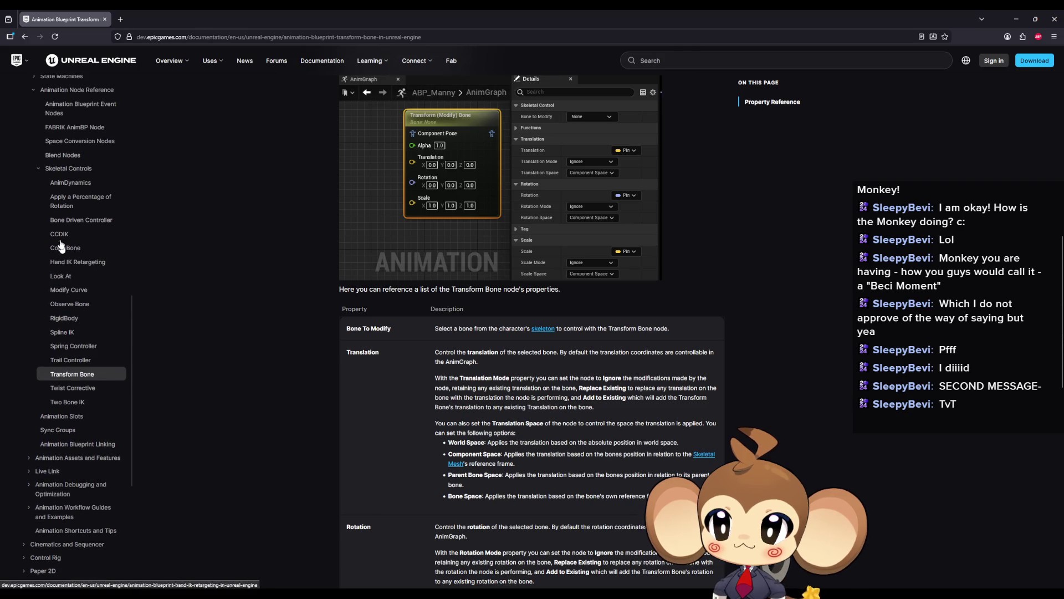
# Step: Read the Apply a Percentage of Rotation docs, return to Transform Bone, then minimise the browser
pyautogui.click(75, 205)
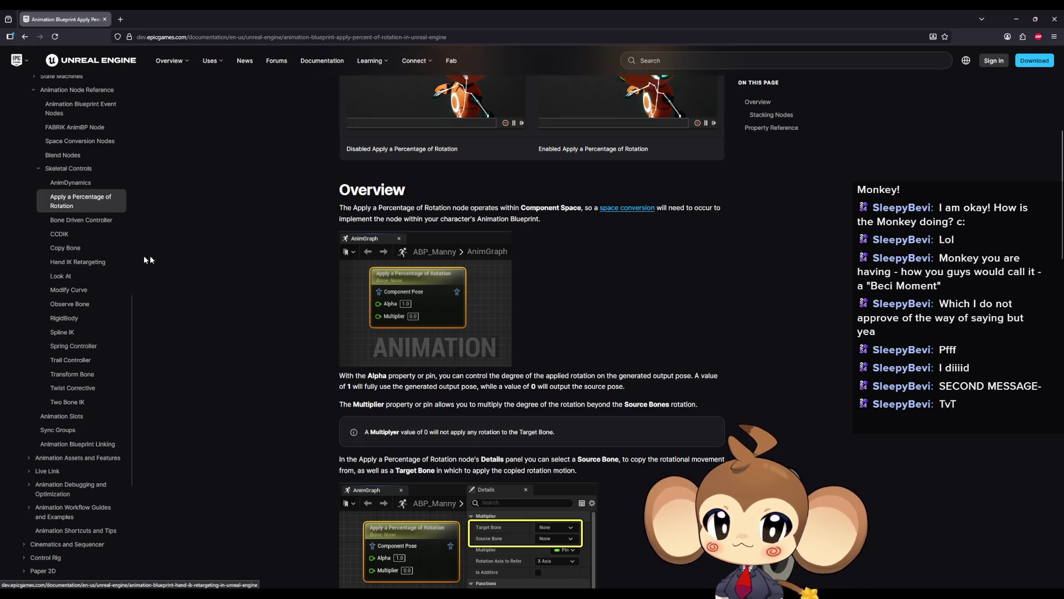
pyautogui.scroll(3, 191, 260)
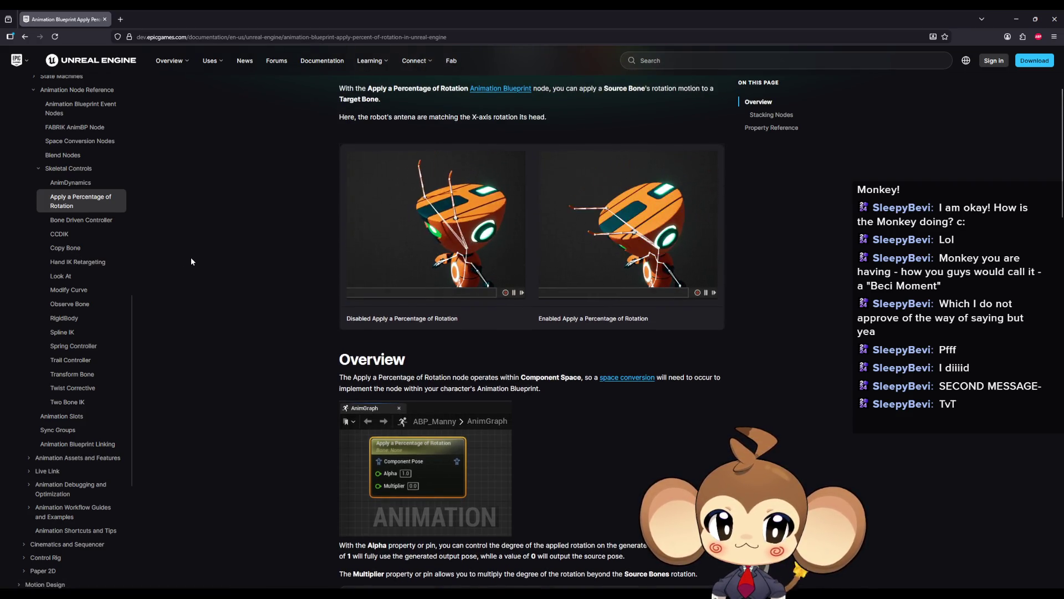
pyautogui.scroll(-8, 192, 261)
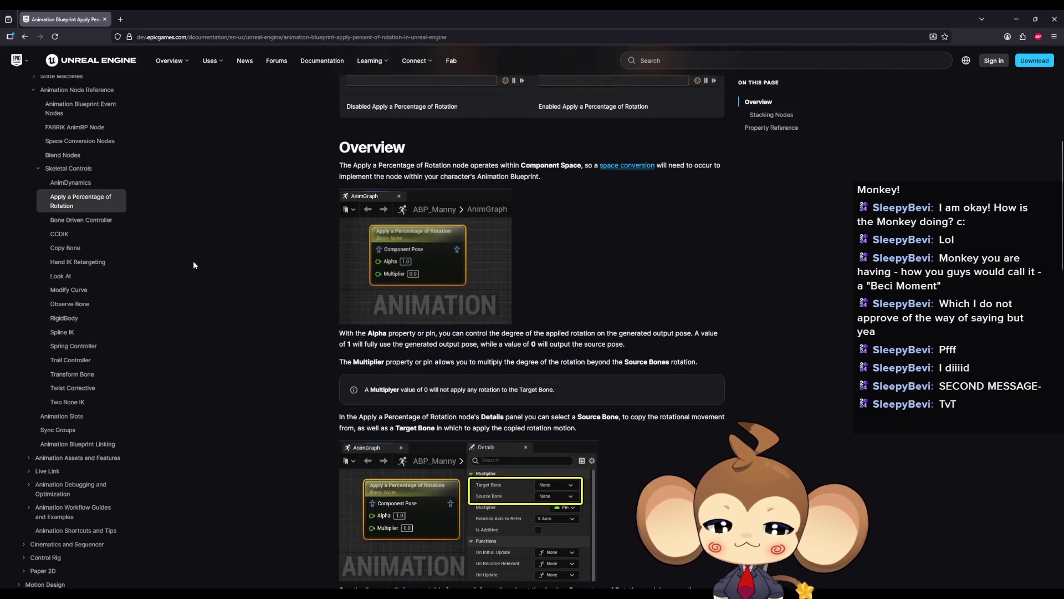
pyautogui.scroll(-4, 192, 264)
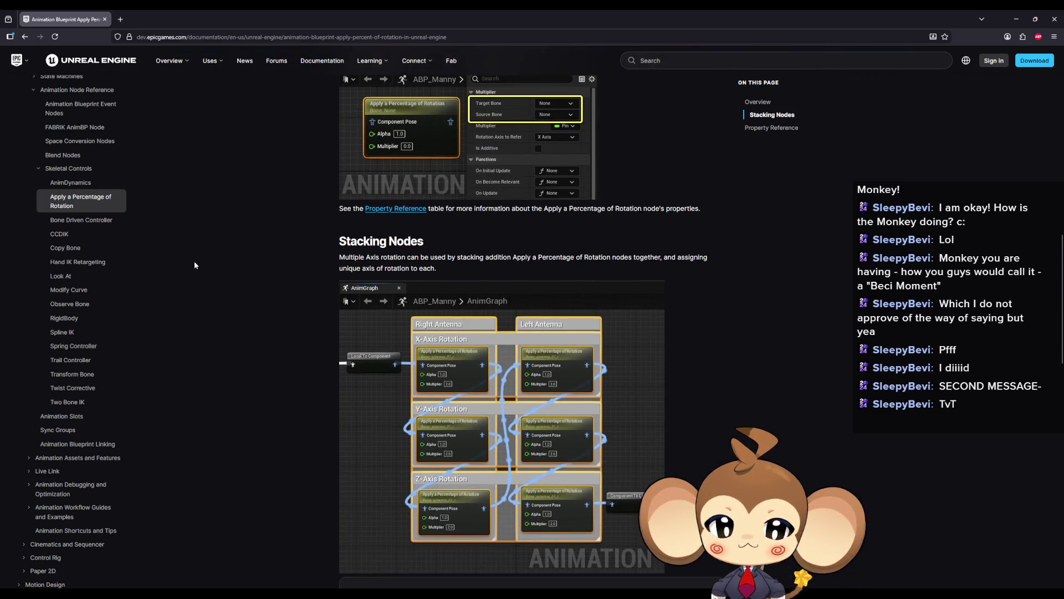
pyautogui.scroll(-2, 194, 261)
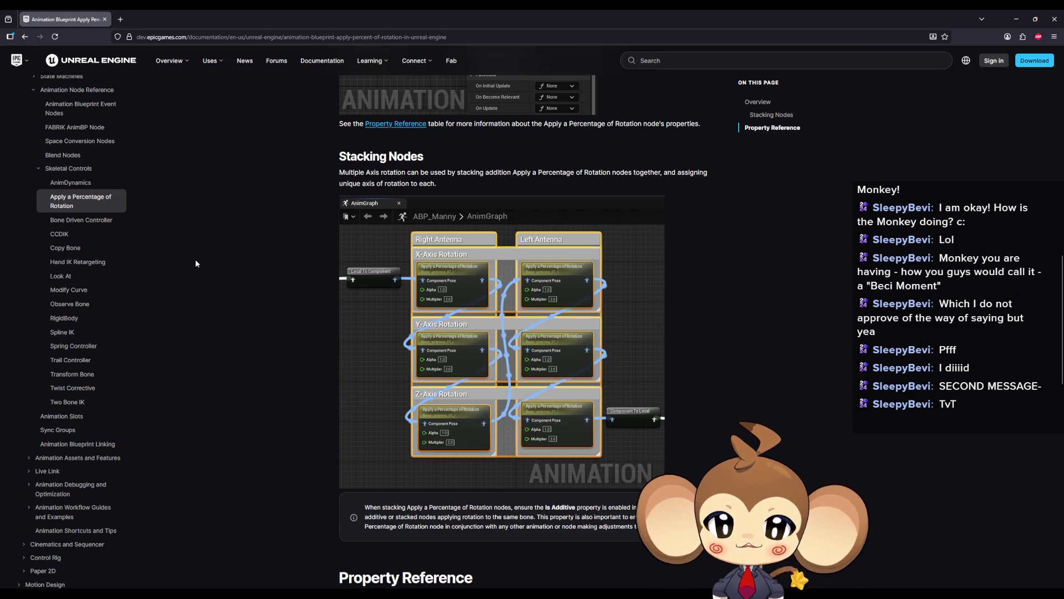
pyautogui.scroll(-5, 195, 261)
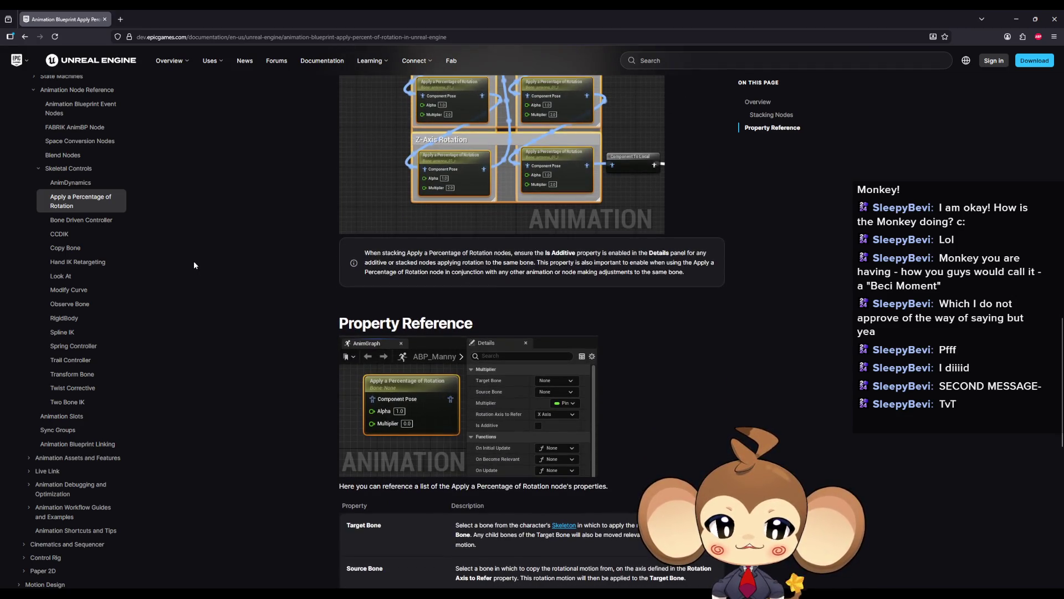
pyautogui.scroll(-6, 192, 262)
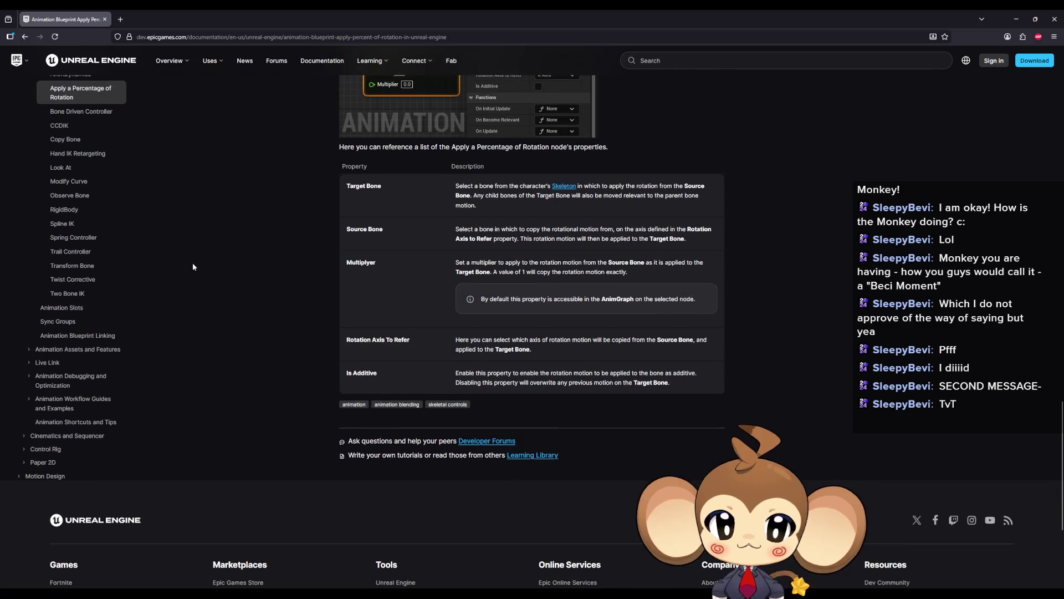
pyautogui.click(25, 38)
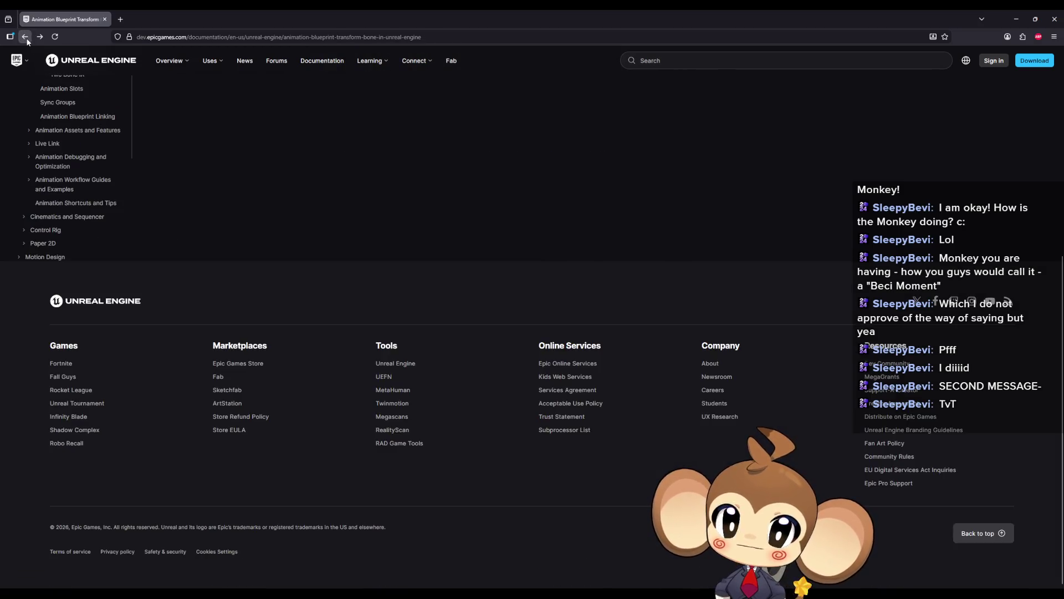
pyautogui.press('super+Down')
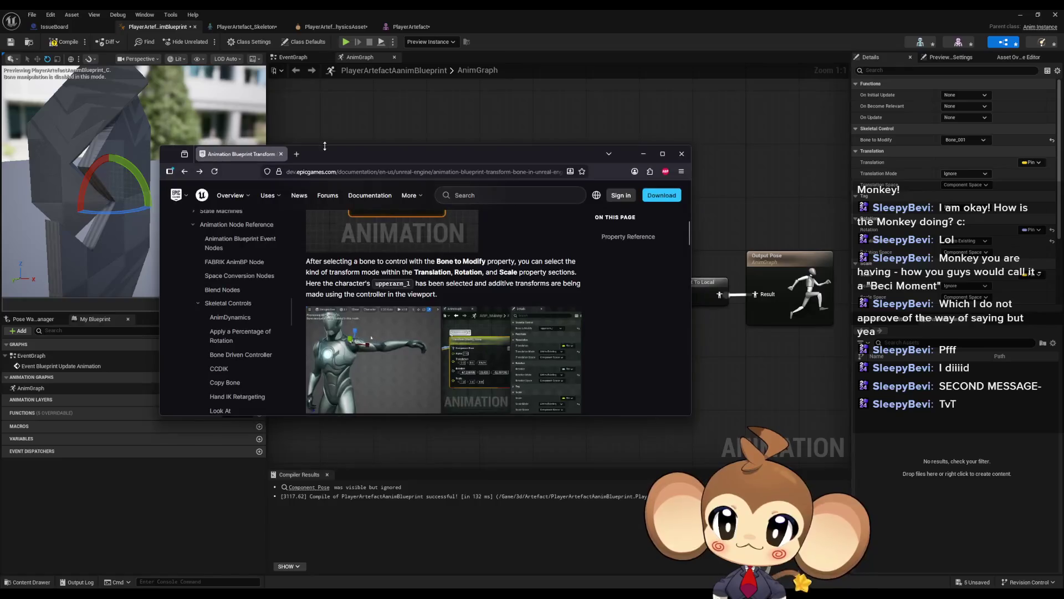
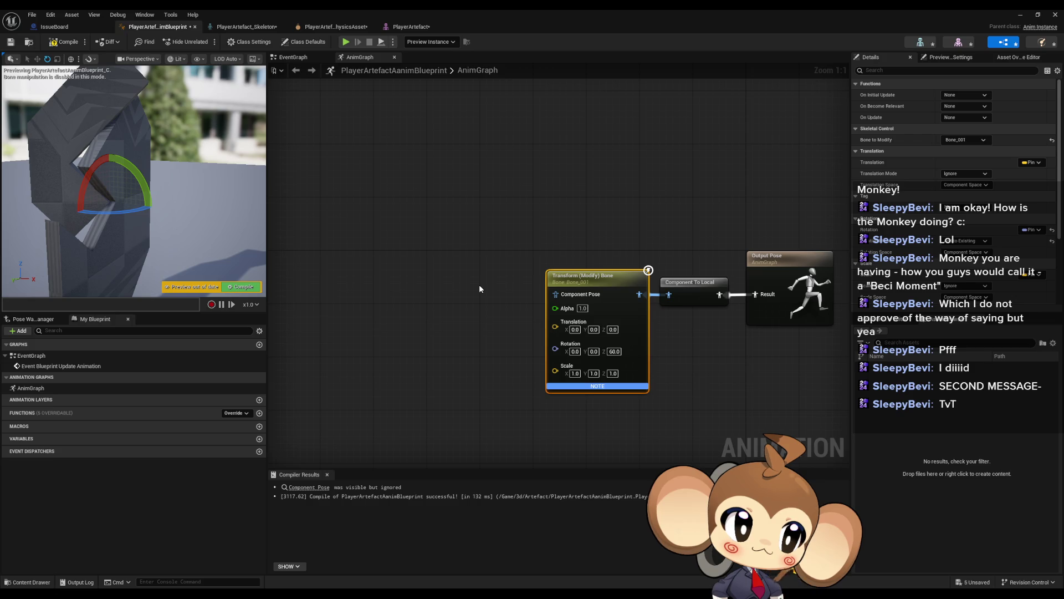
# Step: Search the AnimGraph's action list for 'time'
pyautogui.rightClick(445, 278)
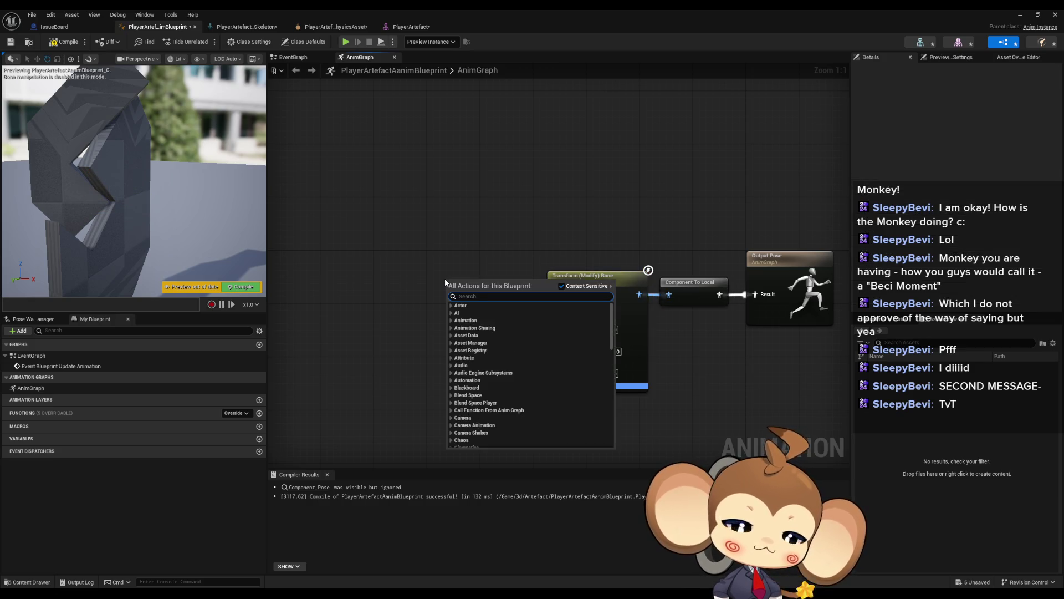
pyautogui.write('time')
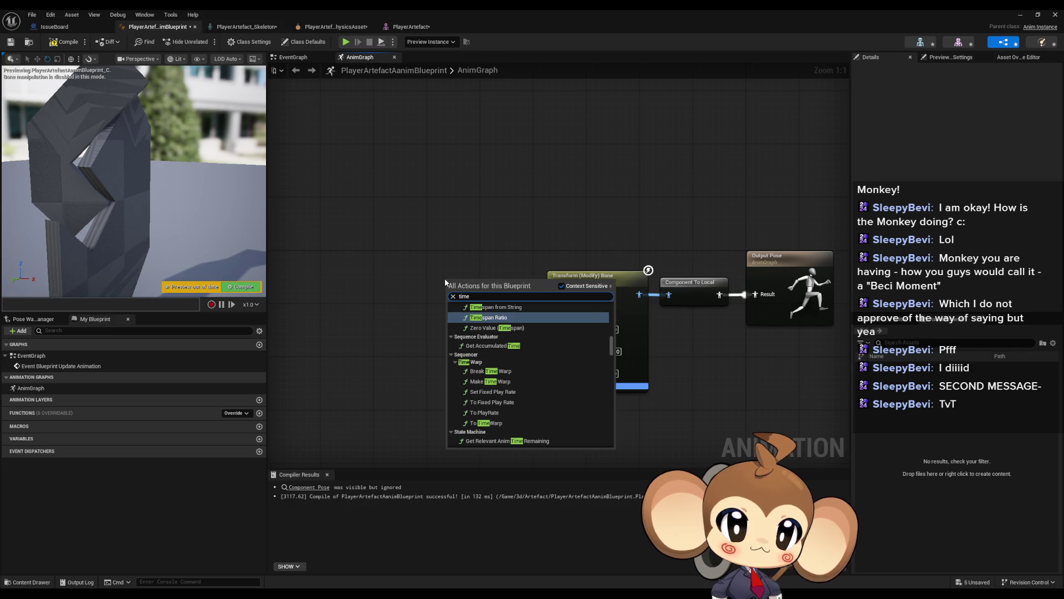
pyautogui.write('nod')
pyautogui.press('BackSpace')
pyautogui.press('BackSpace')
pyautogui.press('BackSpace')
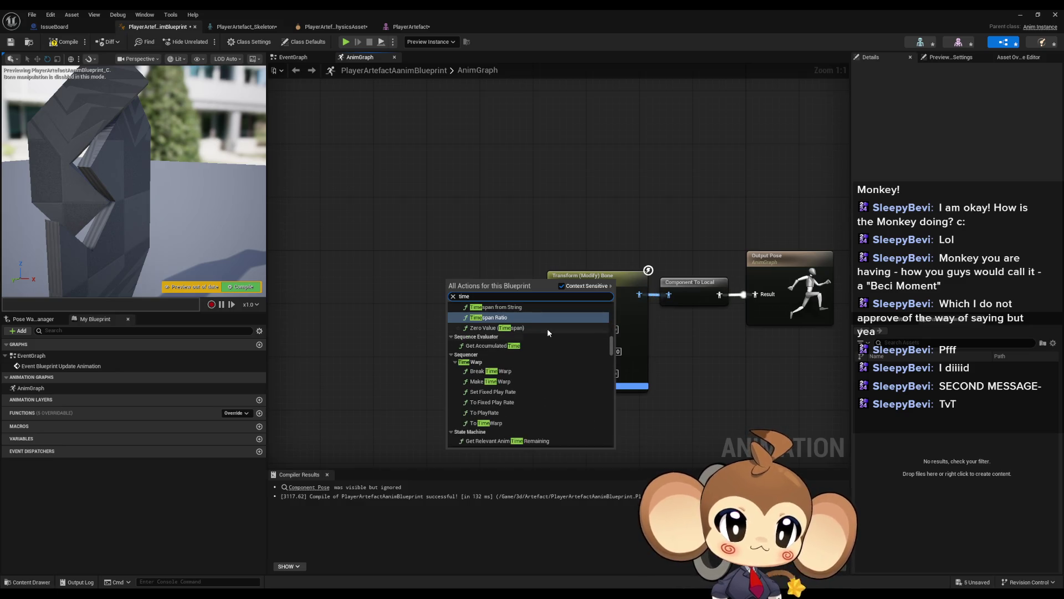
# Step: Scroll through the time results and add a Get Time Seconds node
pyautogui.scroll(-1, 547, 328)
pyautogui.scroll(-3, 547, 328)
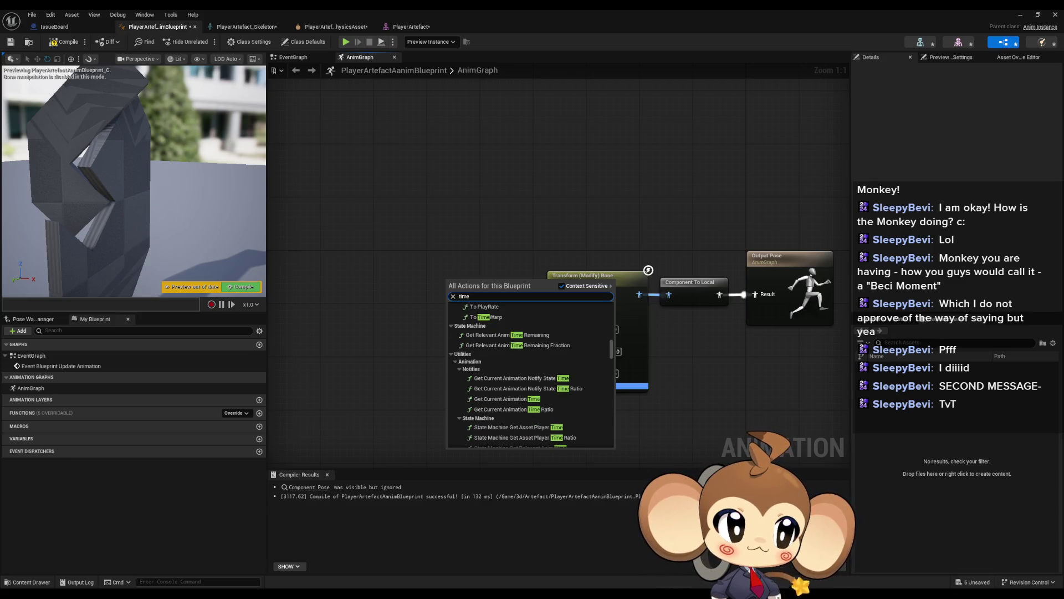
pyautogui.scroll(-3, 496, 408)
pyautogui.scroll(-2, 582, 377)
pyautogui.moveTo(613, 351)
pyautogui.mouseDown()
pyautogui.moveTo(608, 441)
pyautogui.moveTo(613, 300)
pyautogui.mouseUp()
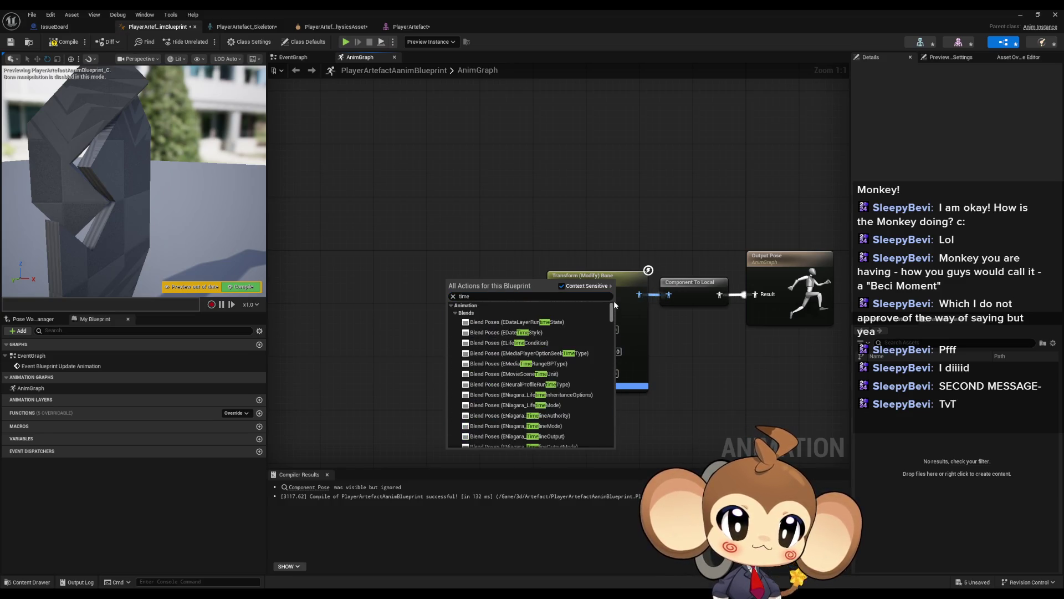
pyautogui.scroll(-5, 575, 351)
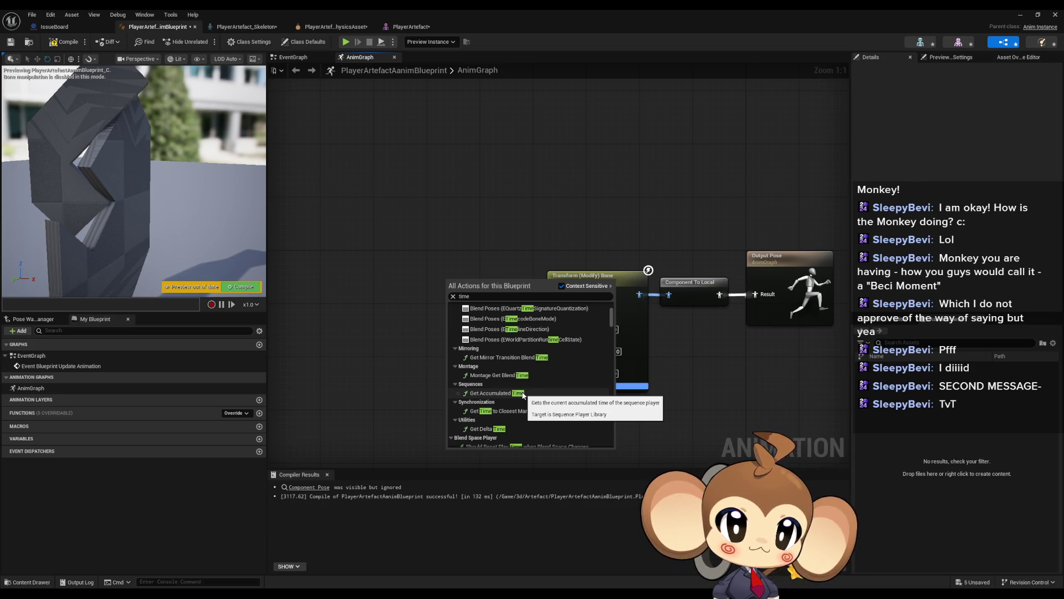
pyautogui.scroll(-1, 498, 398)
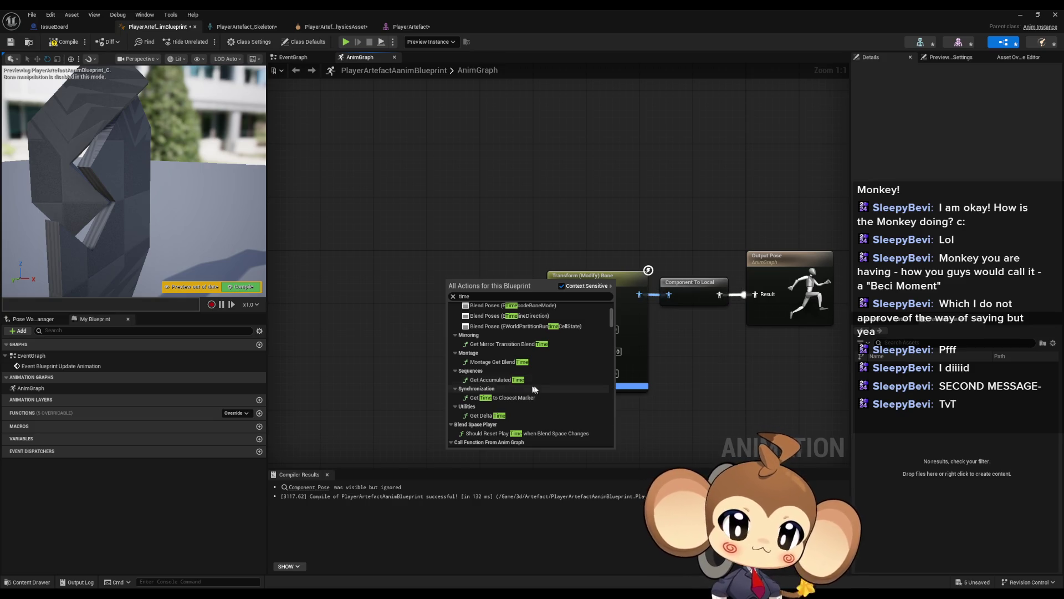
pyautogui.scroll(-1, 535, 388)
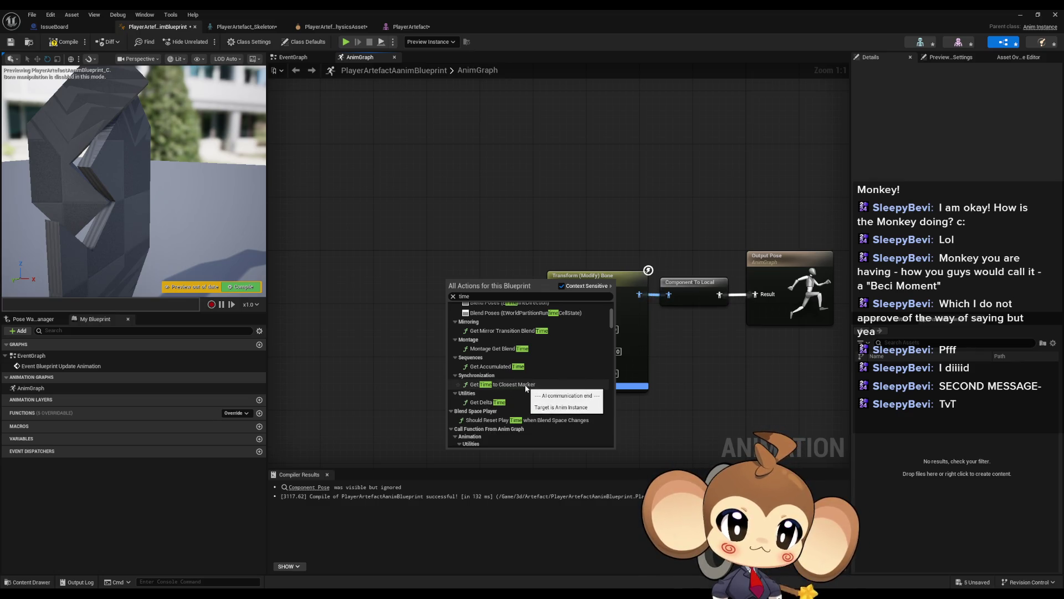
pyautogui.scroll(-6, 595, 371)
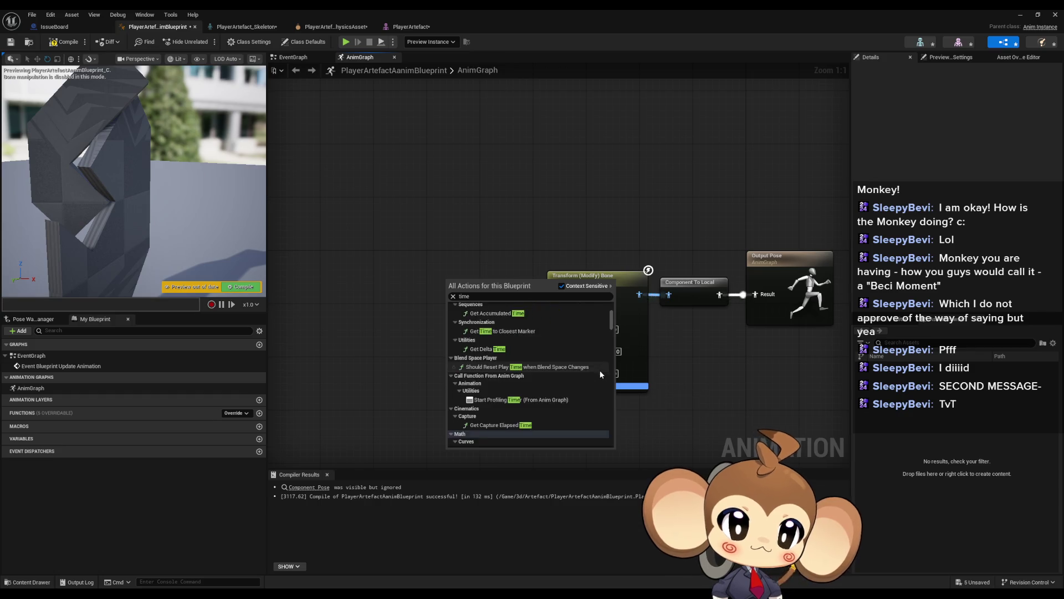
pyautogui.scroll(-2, 600, 380)
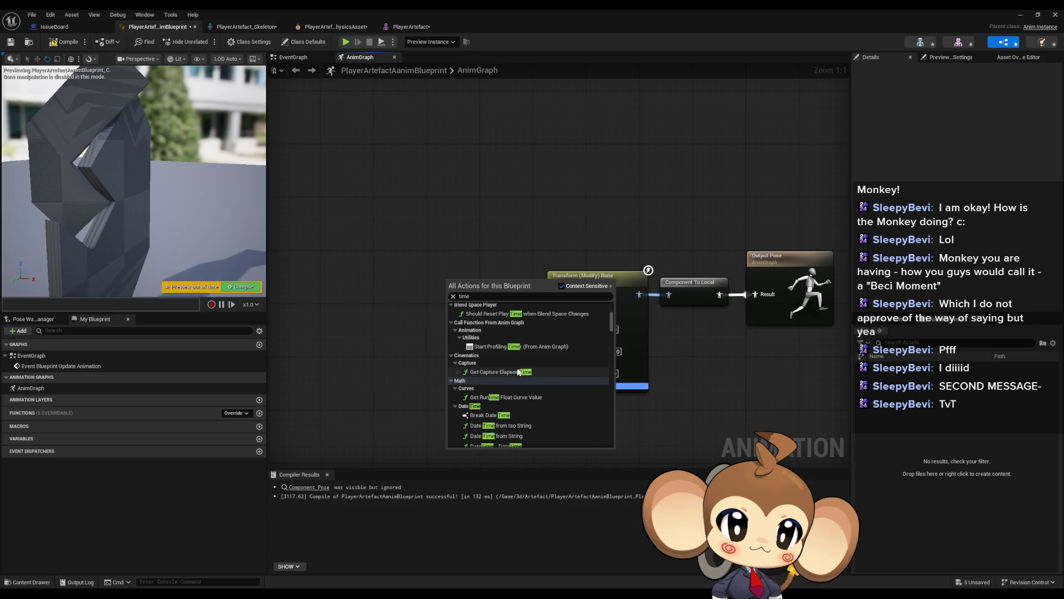
pyautogui.scroll(-2, 526, 374)
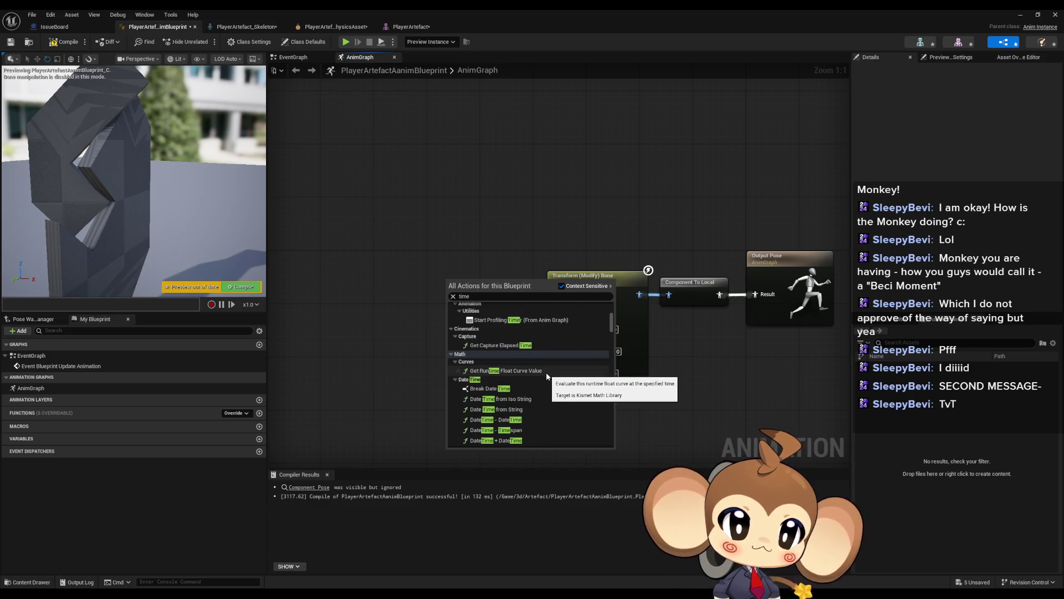
pyautogui.scroll(-3, 522, 375)
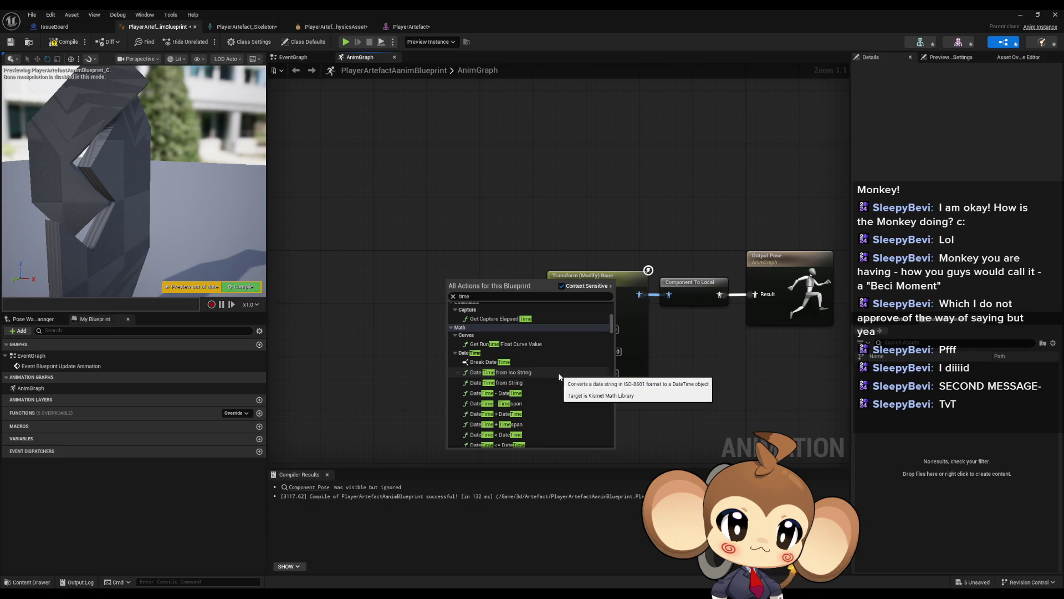
pyautogui.scroll(-1, 565, 377)
pyautogui.scroll(-6, 565, 375)
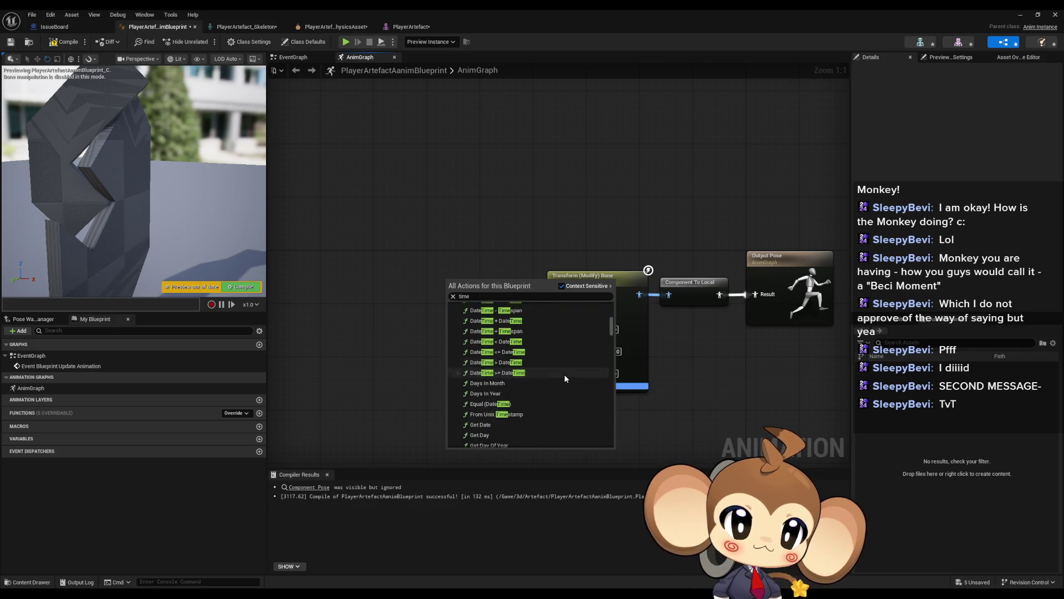
pyautogui.scroll(-14, 566, 378)
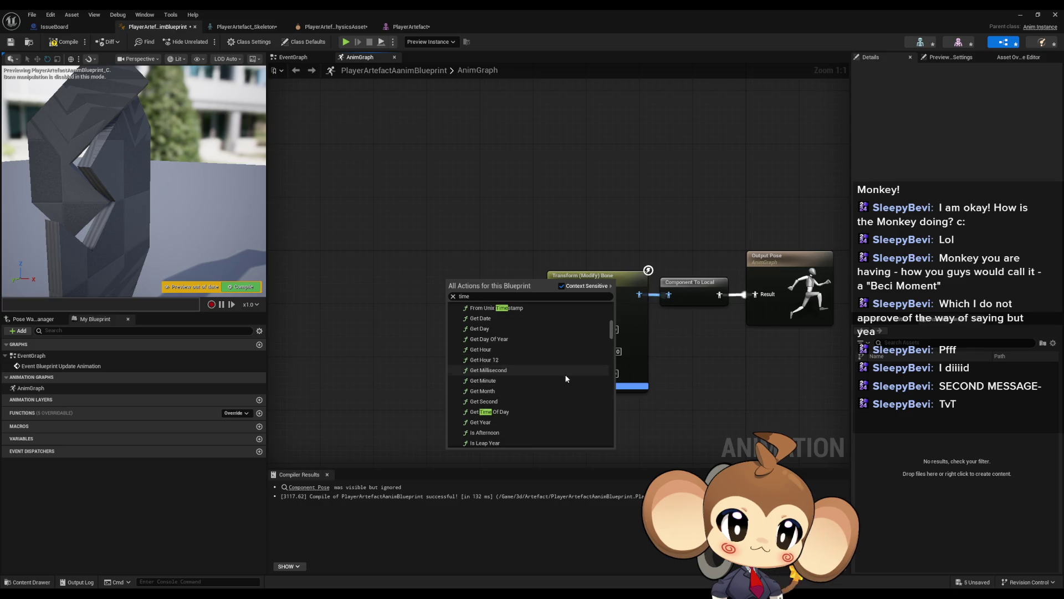
pyautogui.scroll(-8, 566, 378)
pyautogui.scroll(-9, 566, 377)
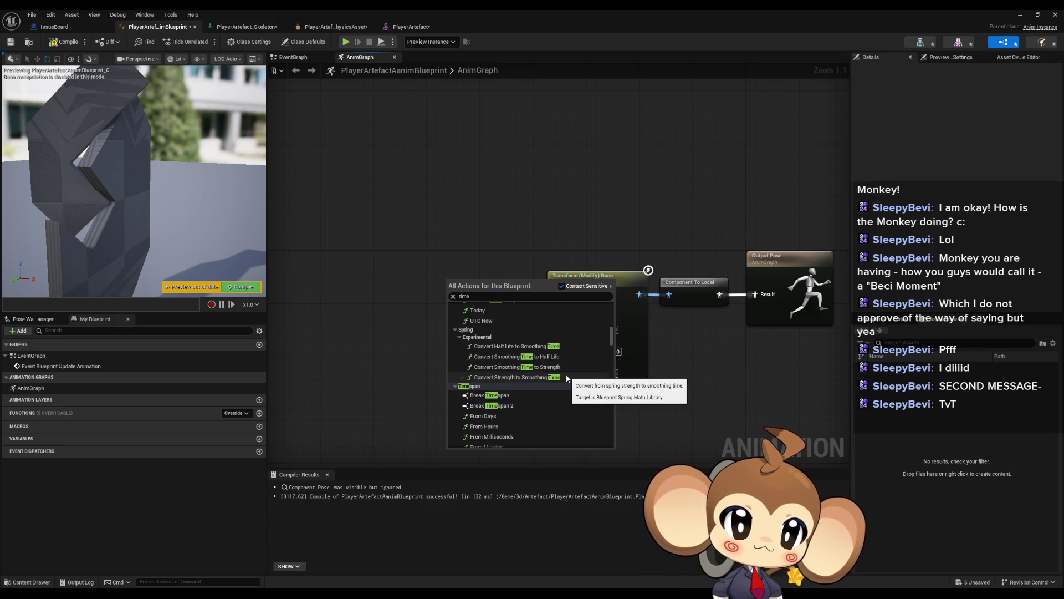
pyautogui.scroll(-2, 567, 378)
pyautogui.scroll(-2, 567, 377)
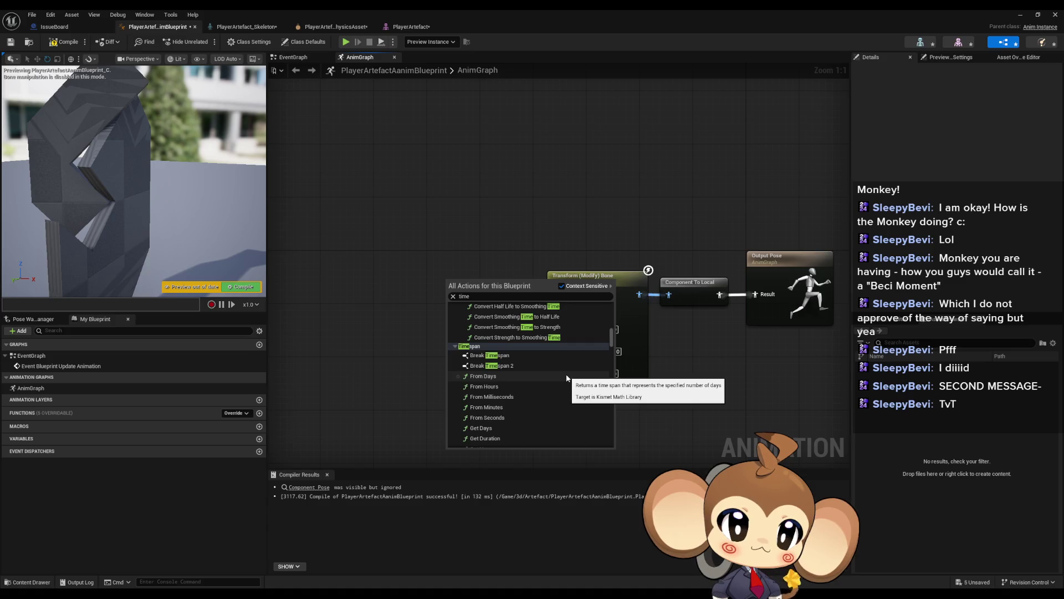
pyautogui.scroll(-17, 567, 377)
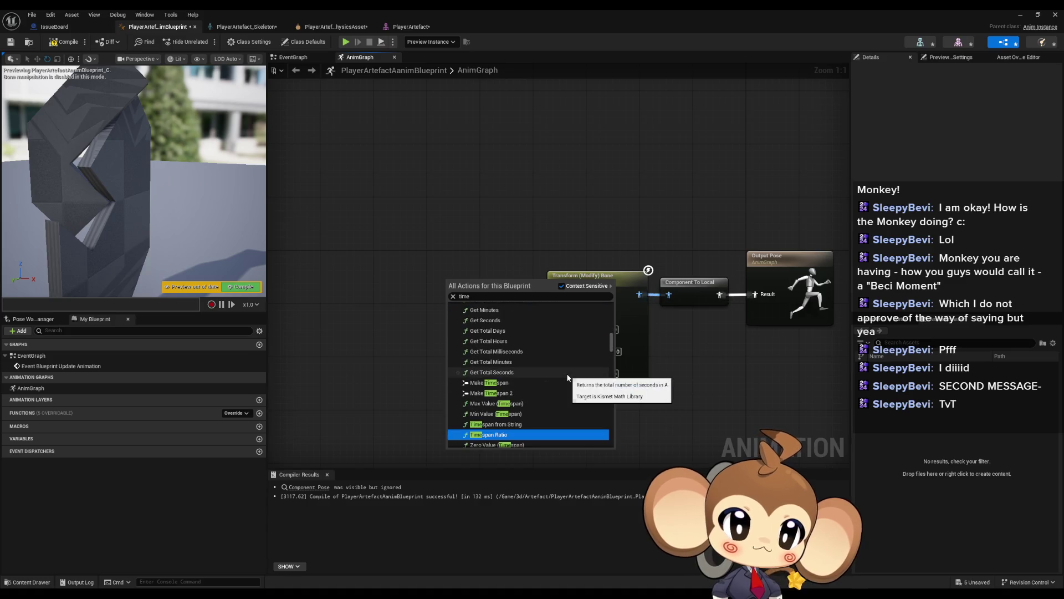
pyautogui.scroll(-3, 567, 374)
pyautogui.scroll(-3, 567, 374)
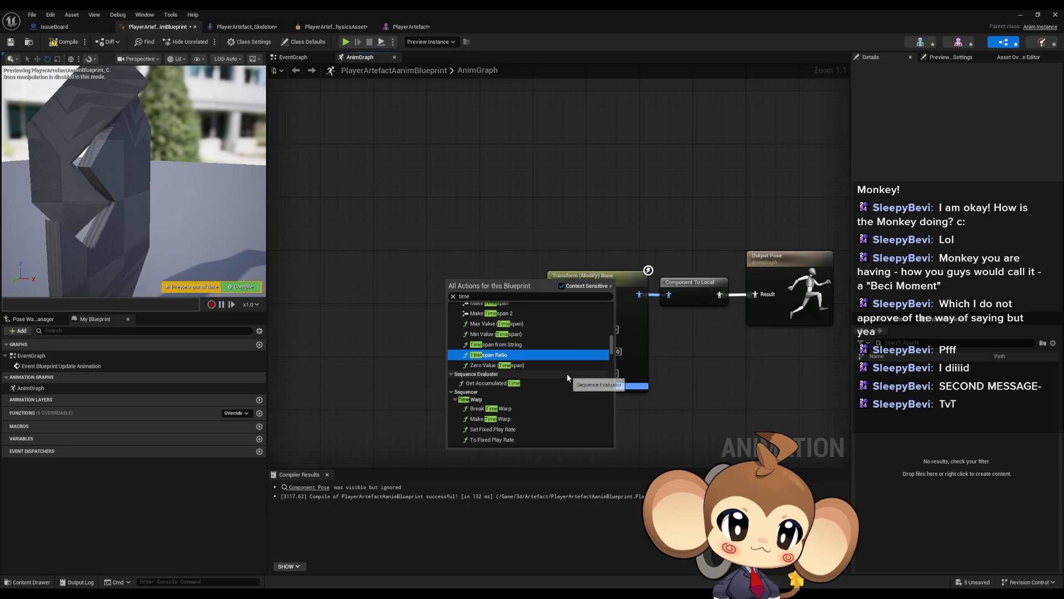
pyautogui.scroll(-3, 567, 376)
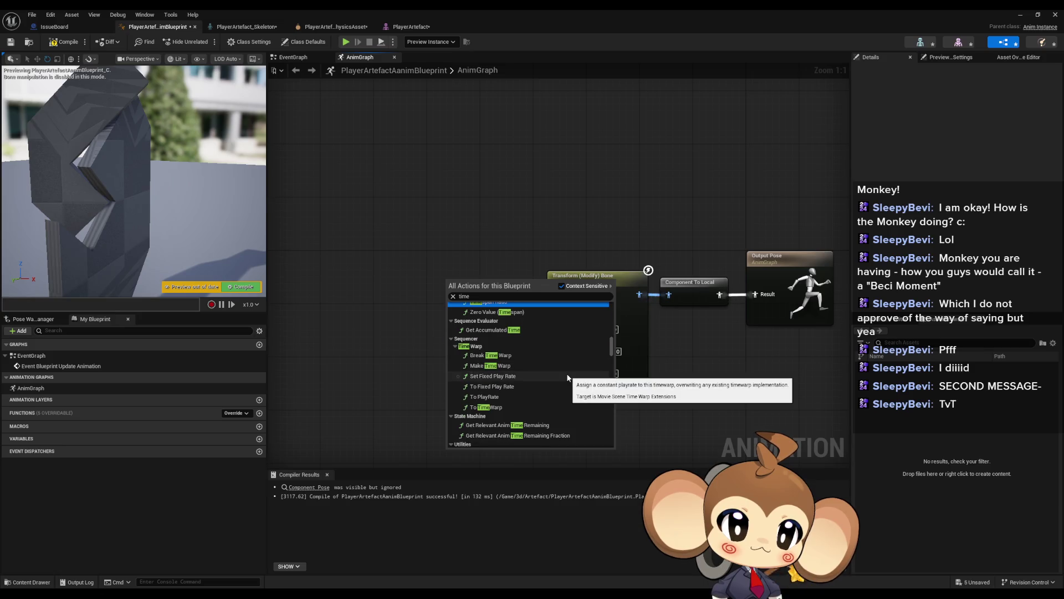
pyautogui.scroll(-3, 567, 378)
pyautogui.scroll(-15, 568, 379)
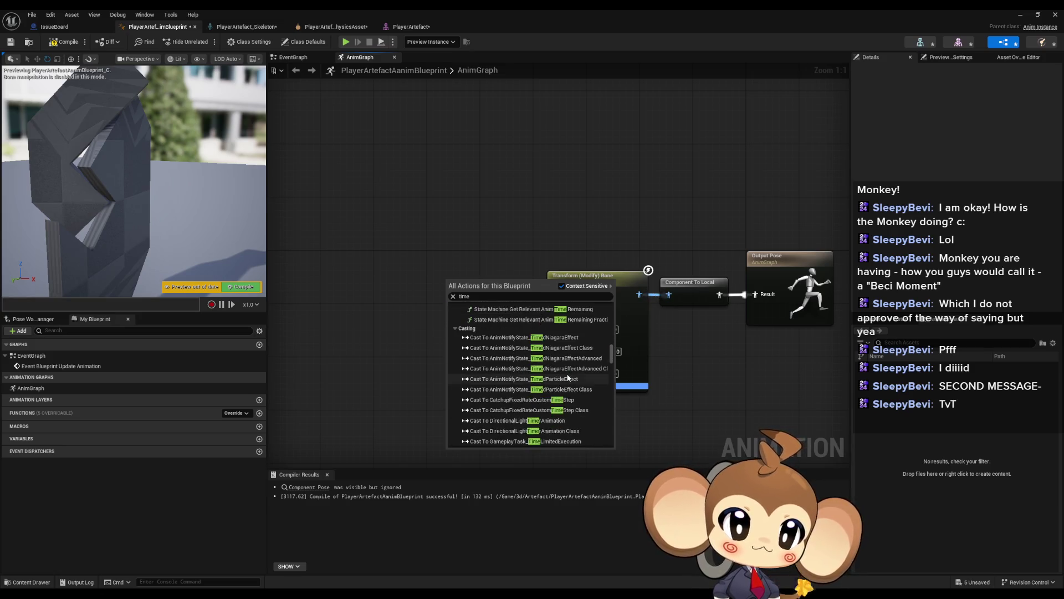
pyautogui.scroll(-5, 569, 376)
pyautogui.scroll(-5, 607, 365)
pyautogui.moveTo(607, 377)
pyautogui.mouseDown()
pyautogui.moveTo(597, 439)
pyautogui.moveTo(597, 423)
pyautogui.mouseUp()
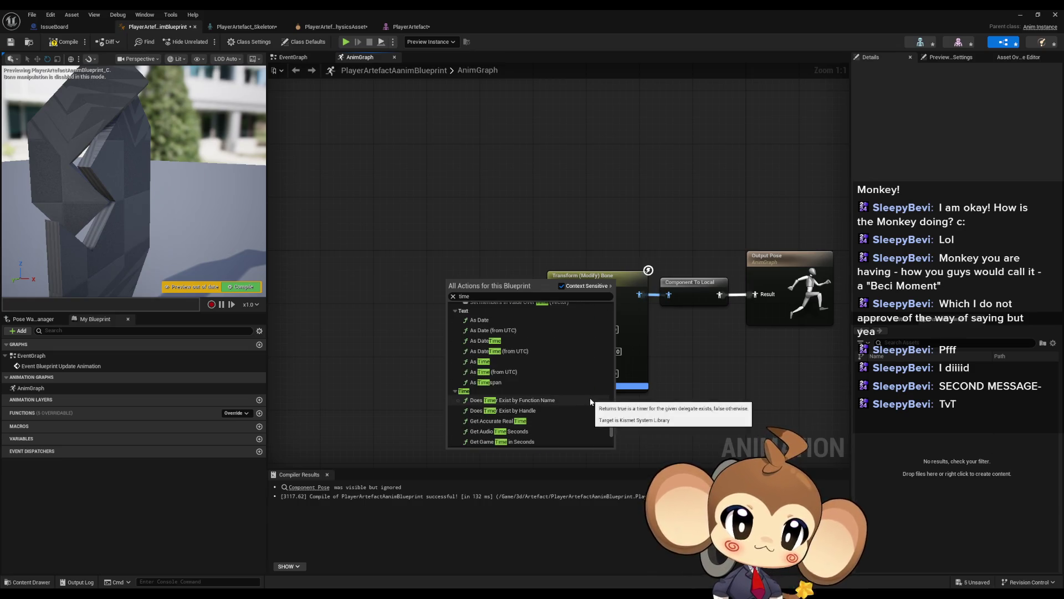
pyautogui.scroll(-1, 594, 401)
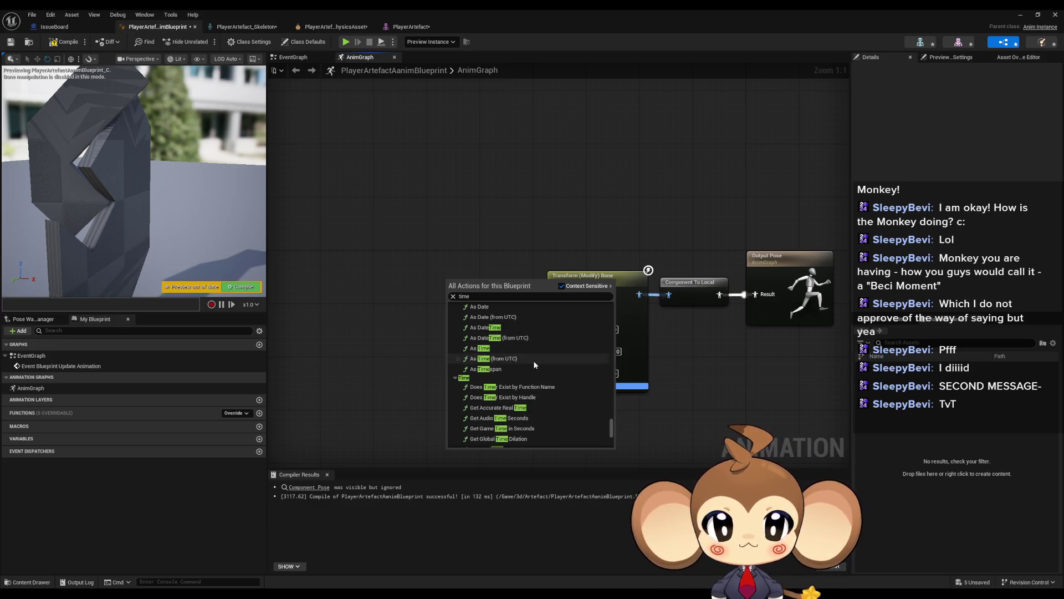
pyautogui.scroll(-3, 595, 375)
pyautogui.scroll(-1, 579, 386)
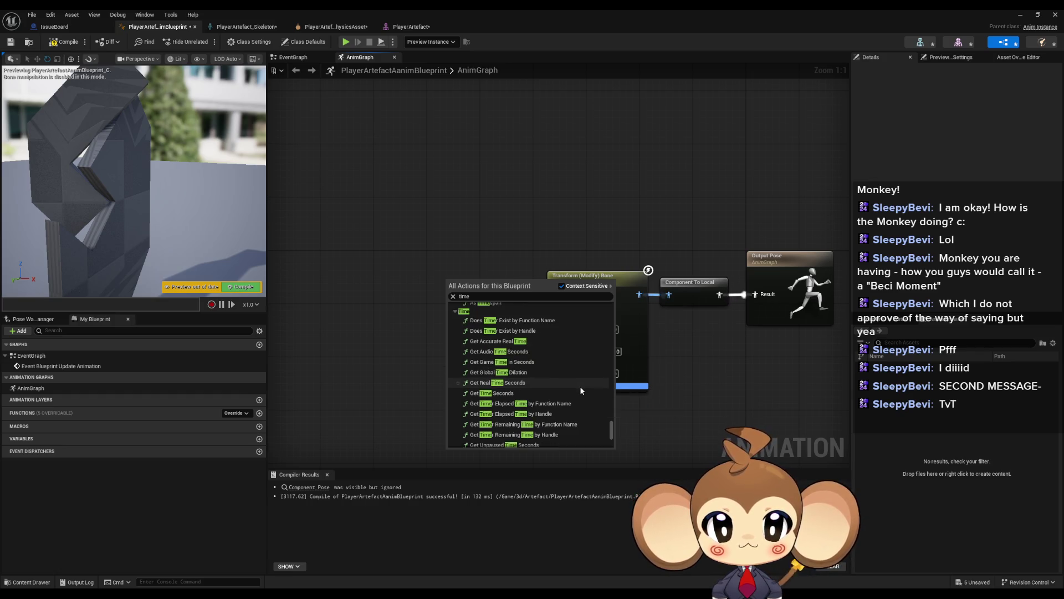
pyautogui.scroll(-3, 579, 388)
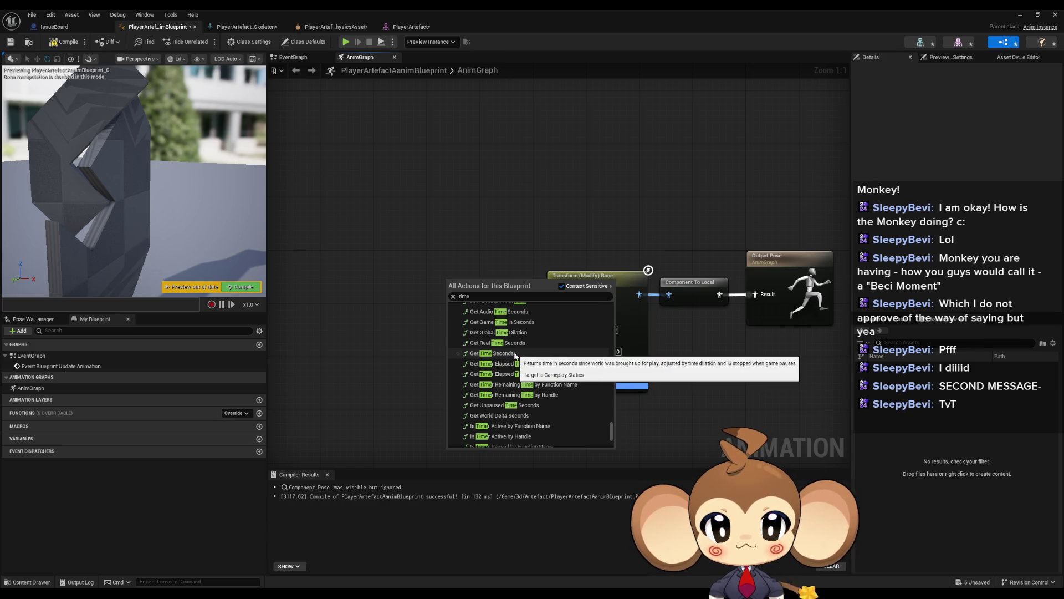
pyautogui.scroll(-3, 554, 368)
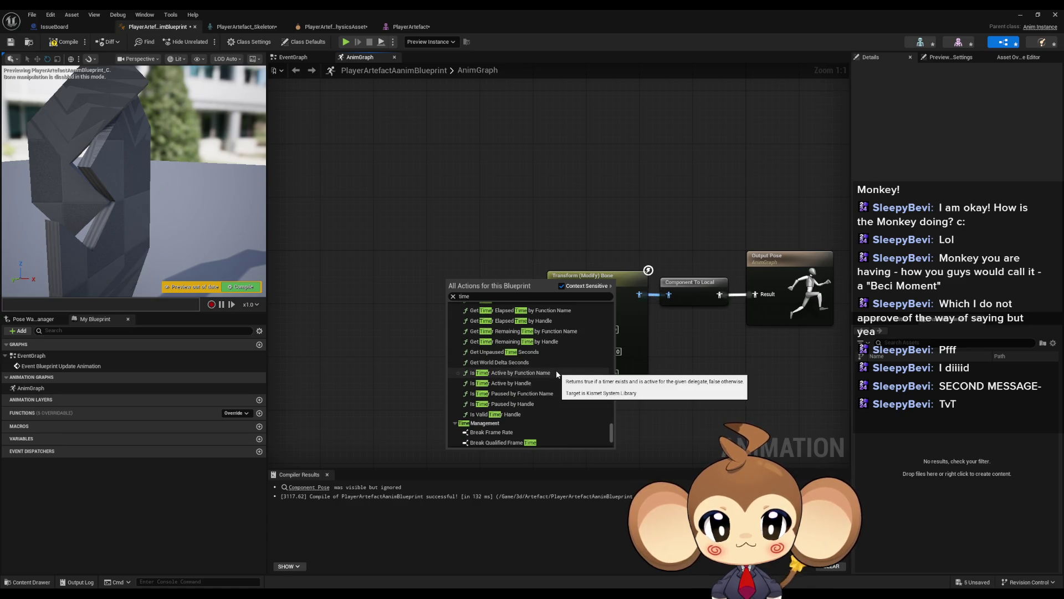
pyautogui.scroll(3, 557, 374)
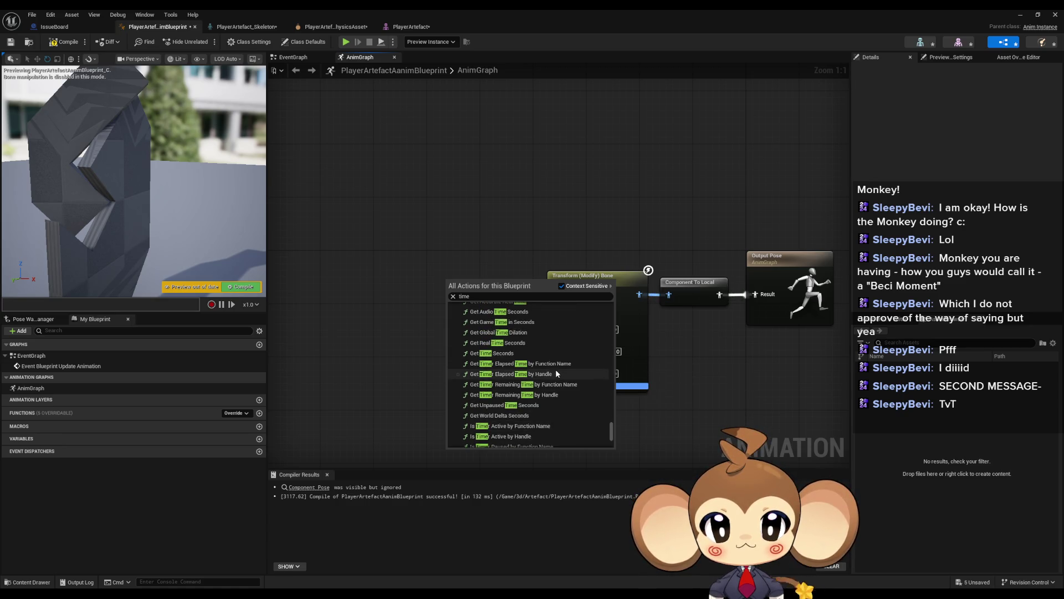
pyautogui.click(555, 353)
# Step: Place Get Time Seconds left of the bone node and feed it into a new Multiply node
pyautogui.moveTo(476, 287); pyautogui.dragTo(382, 289)
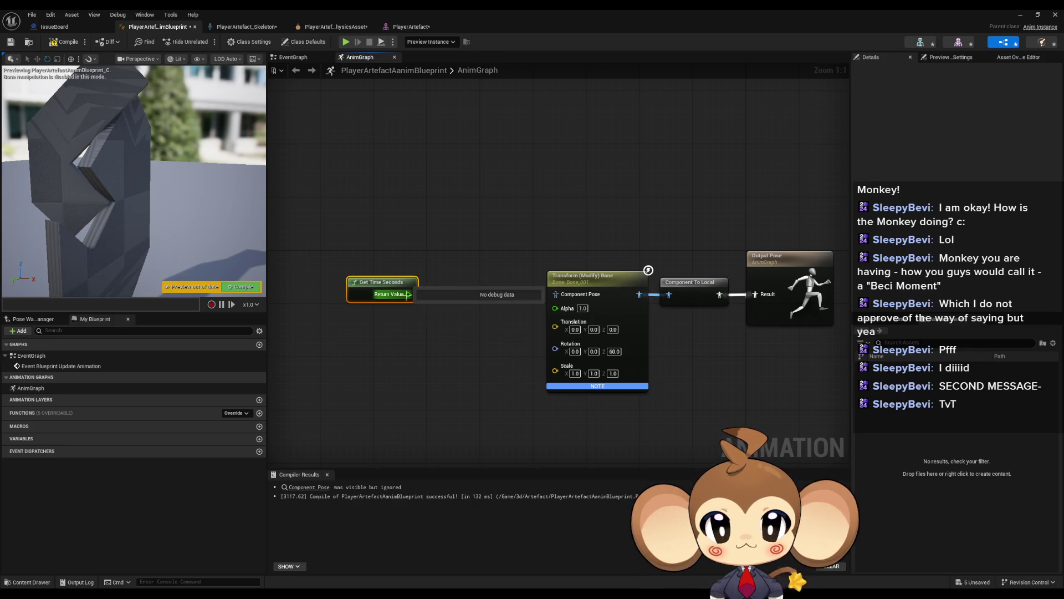
pyautogui.moveTo(410, 295); pyautogui.dragTo(435, 298)
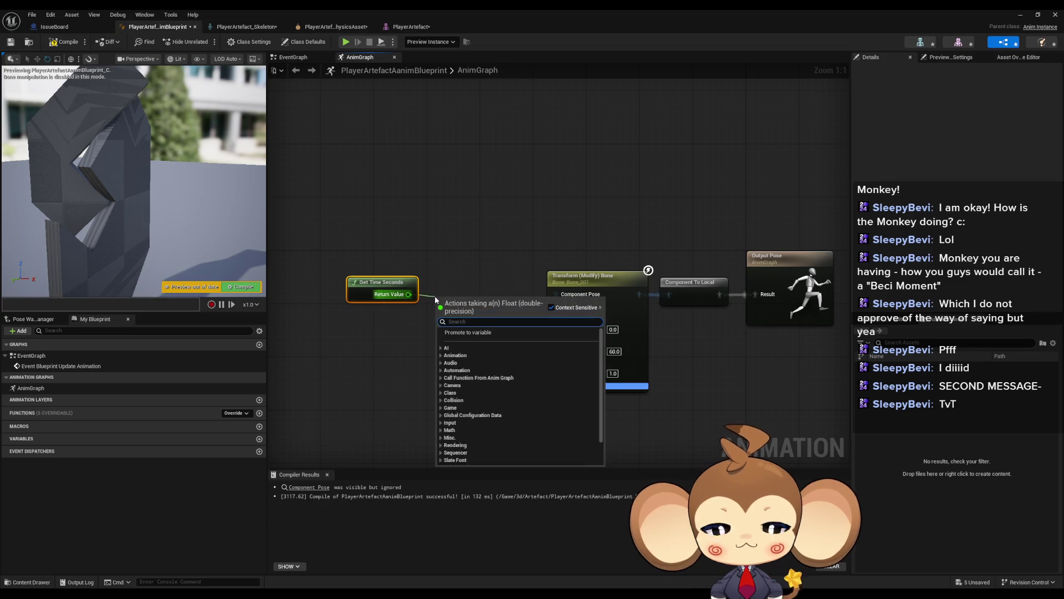
pyautogui.write('multiply')
pyautogui.press('Return')
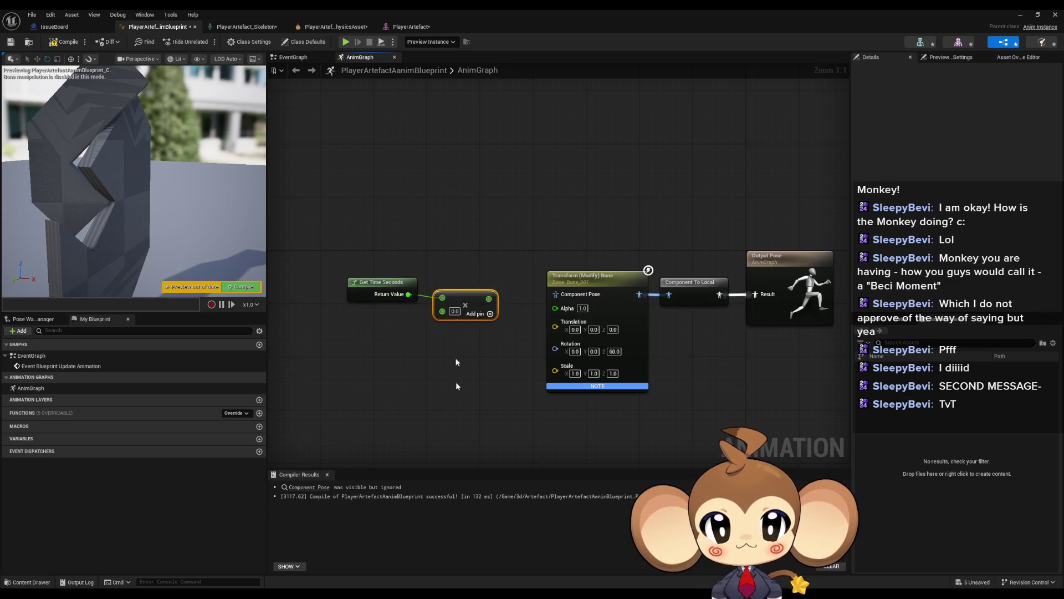
pyautogui.click(476, 286)
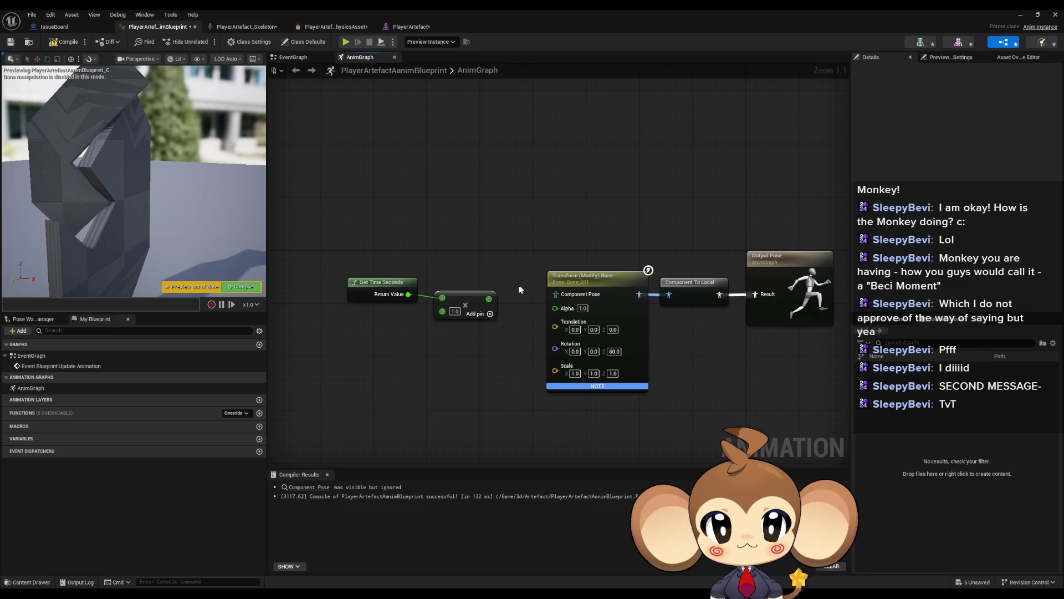
pyautogui.moveTo(495, 302)
pyautogui.mouseDown()
pyautogui.moveTo(555, 308)
pyautogui.moveTo(501, 273)
pyautogui.mouseUp()
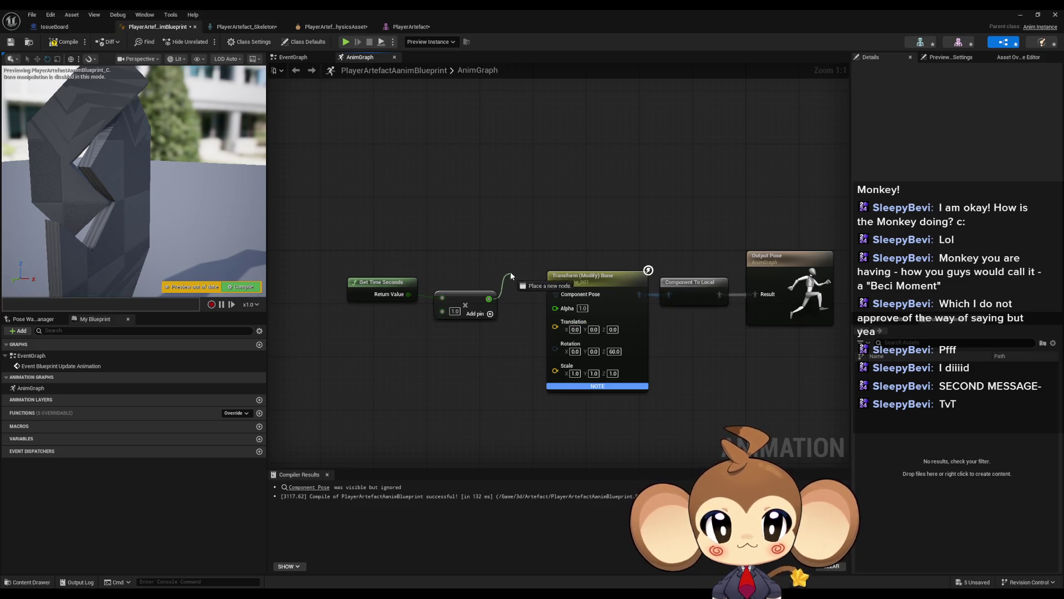
# Step: Split the Rotation pin, wire the Multiply result into Rotation Z (Yaw), and compile
pyautogui.rightClick(555, 349)
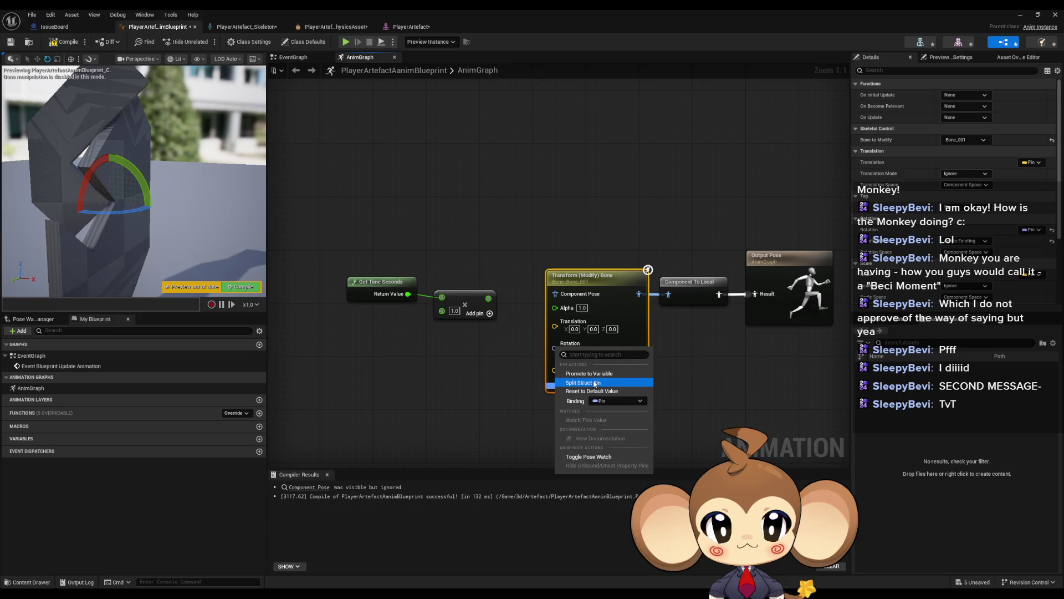
pyautogui.click(579, 382)
pyautogui.moveTo(488, 298)
pyautogui.mouseDown()
pyautogui.moveTo(549, 338)
pyautogui.moveTo(554, 373)
pyautogui.mouseUp()
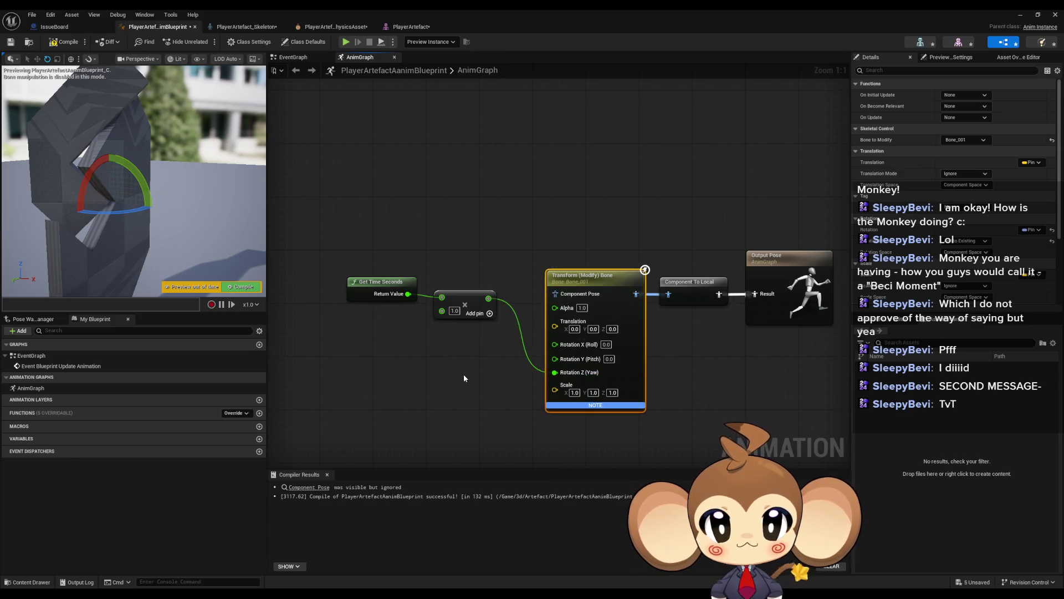
pyautogui.click(464, 378)
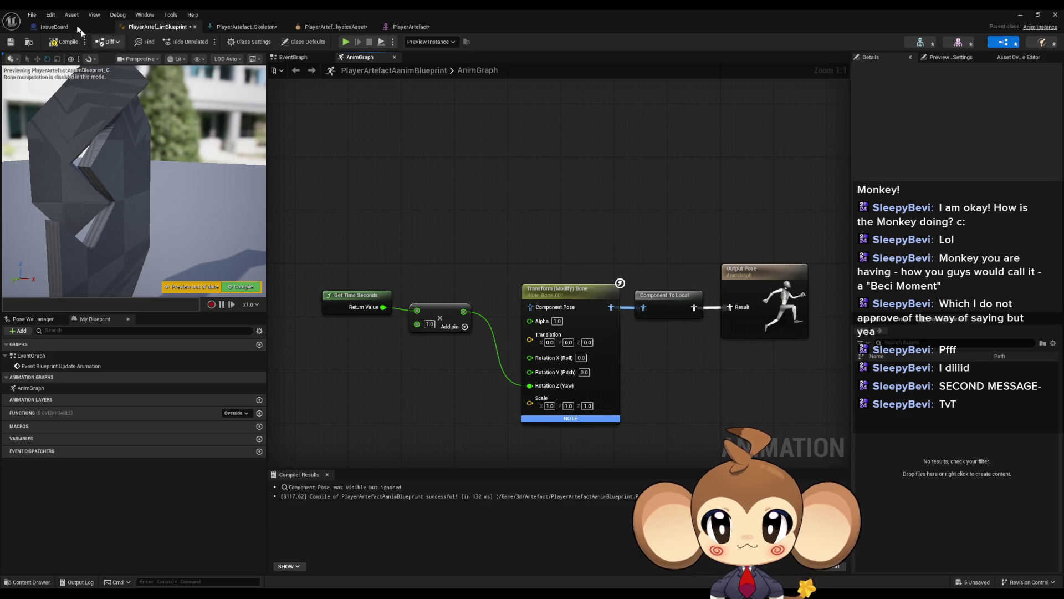
pyautogui.click(53, 42)
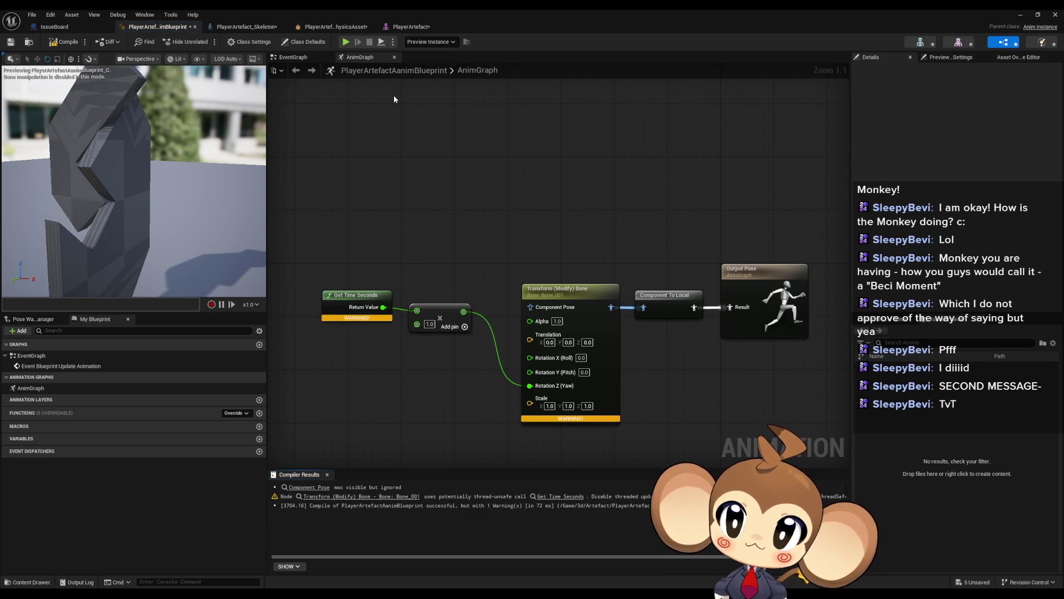
# Step: Orbit the preview to check the spinning bone and read the thread-safety warning
pyautogui.moveTo(176, 129); pyautogui.dragTo(124, 142)
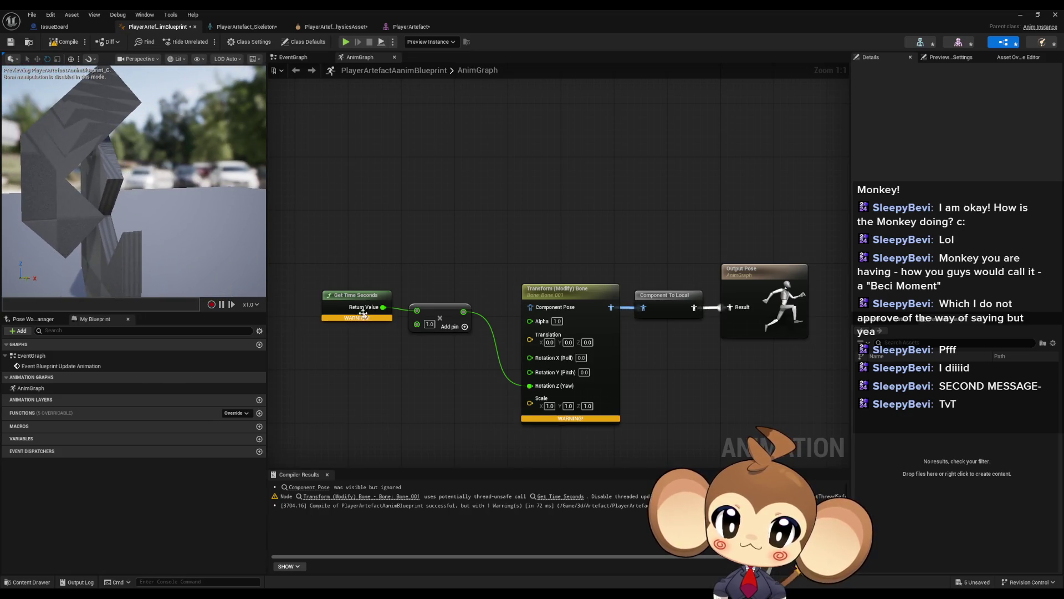
pyautogui.moveTo(359, 319)
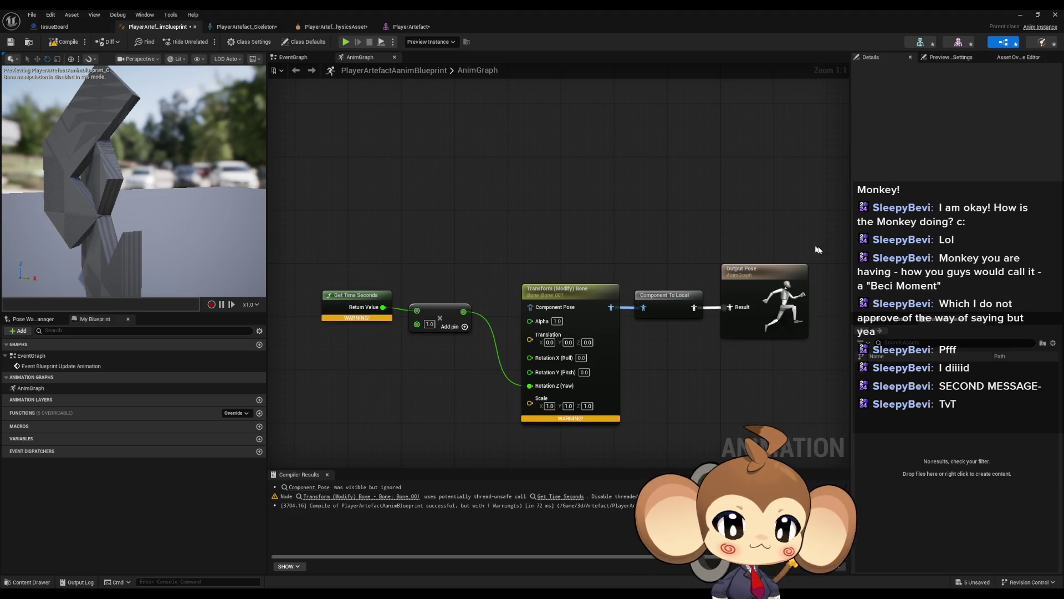
pyautogui.moveTo(382, 241); pyautogui.dragTo(450, 226)
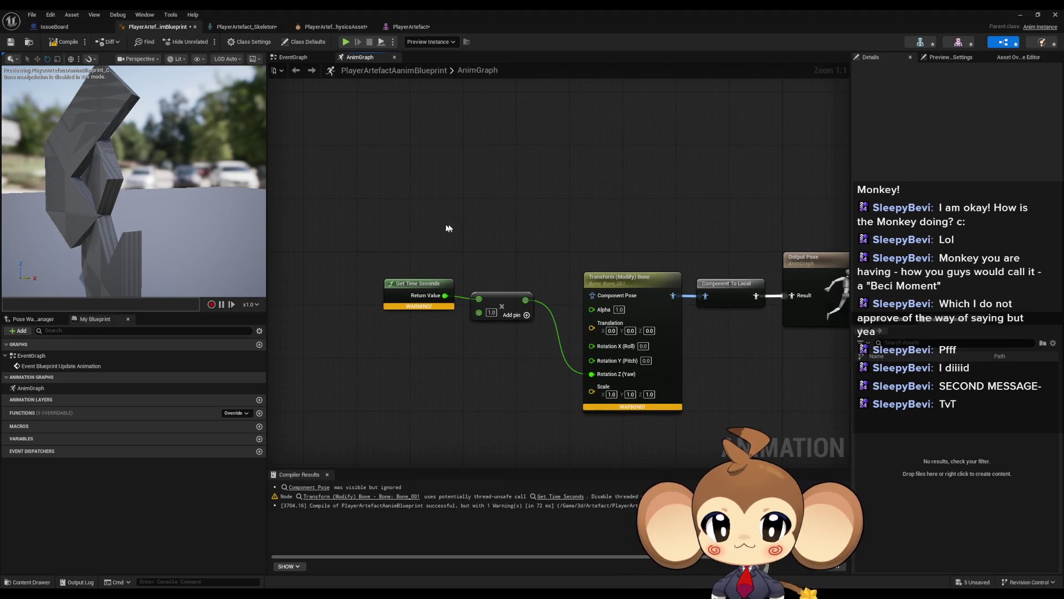
# Step: Try time multipliers of 2.0 and then 4.0, recompiling after each
pyautogui.moveTo(111, 214); pyautogui.dragTo(138, 173)
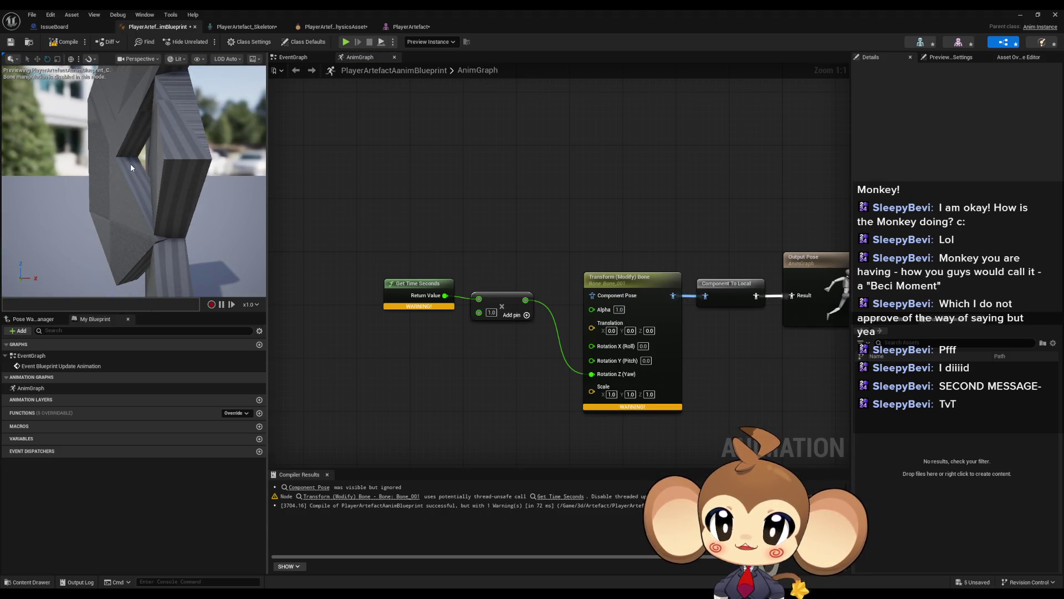
pyautogui.click(491, 312)
pyautogui.write('2')
pyautogui.click(506, 381)
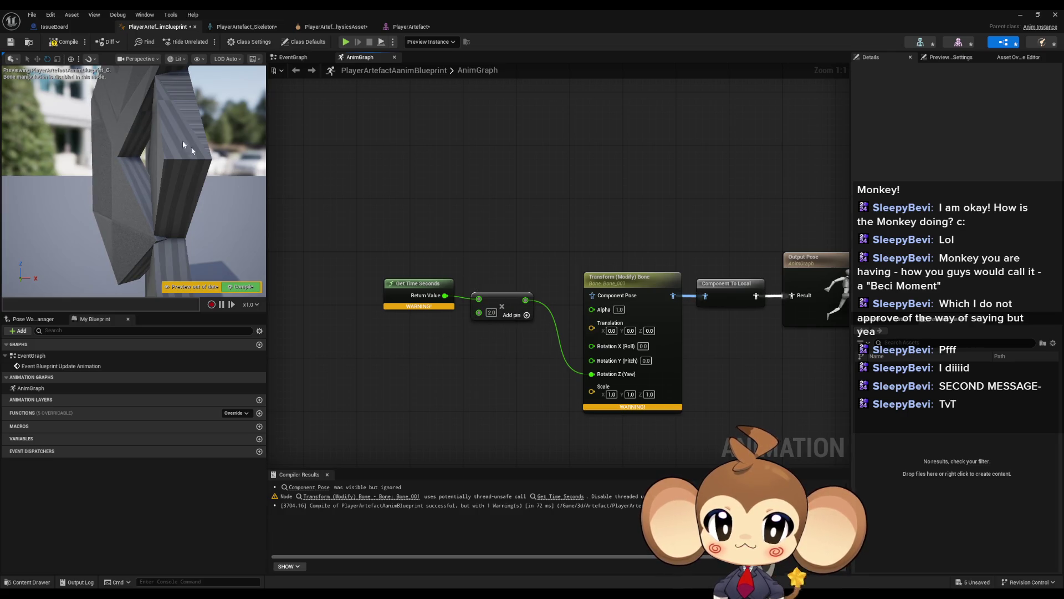
pyautogui.click(64, 42)
pyautogui.click(491, 312)
pyautogui.write('4')
pyautogui.click(460, 358)
pyautogui.click(64, 42)
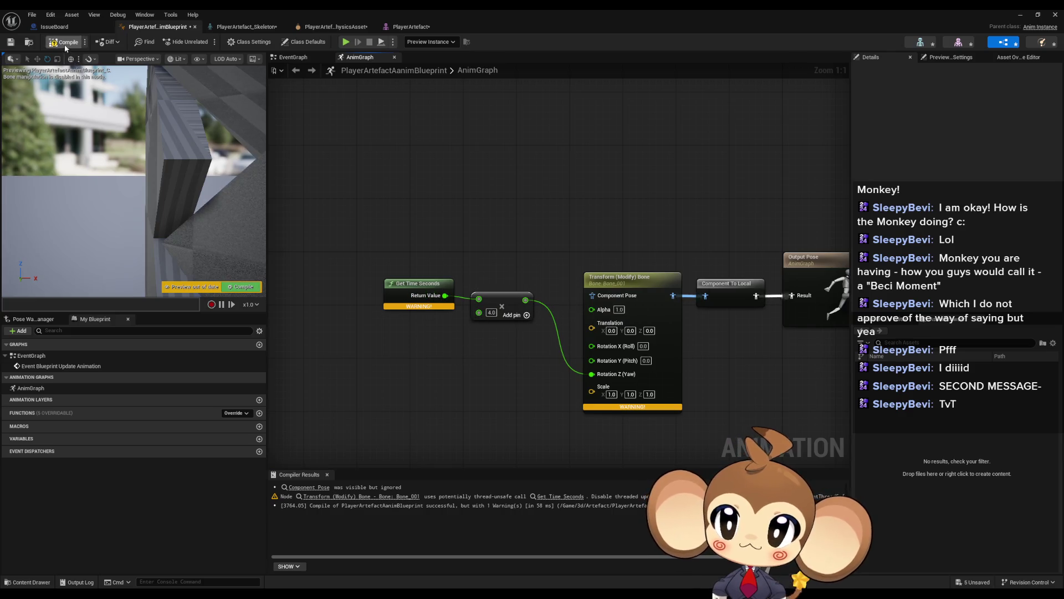
# Step: Set the multiplier to 20.0 and recompile to watch the faster spin
pyautogui.moveTo(139, 242)
pyautogui.mouseDown()
pyautogui.moveTo(128, 238)
pyautogui.moveTo(139, 242)
pyautogui.mouseUp()
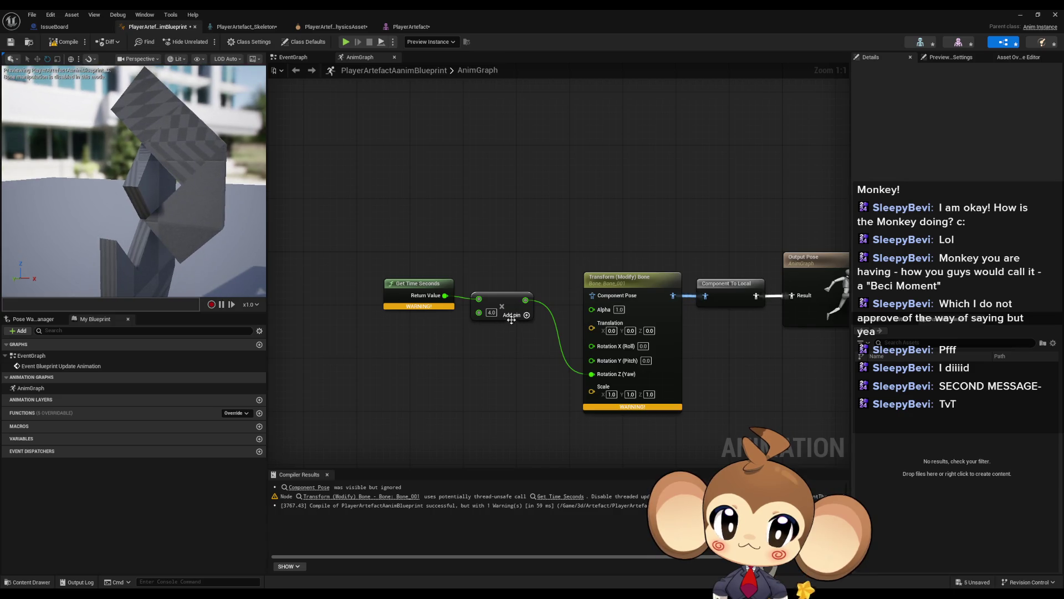
pyautogui.write('20')
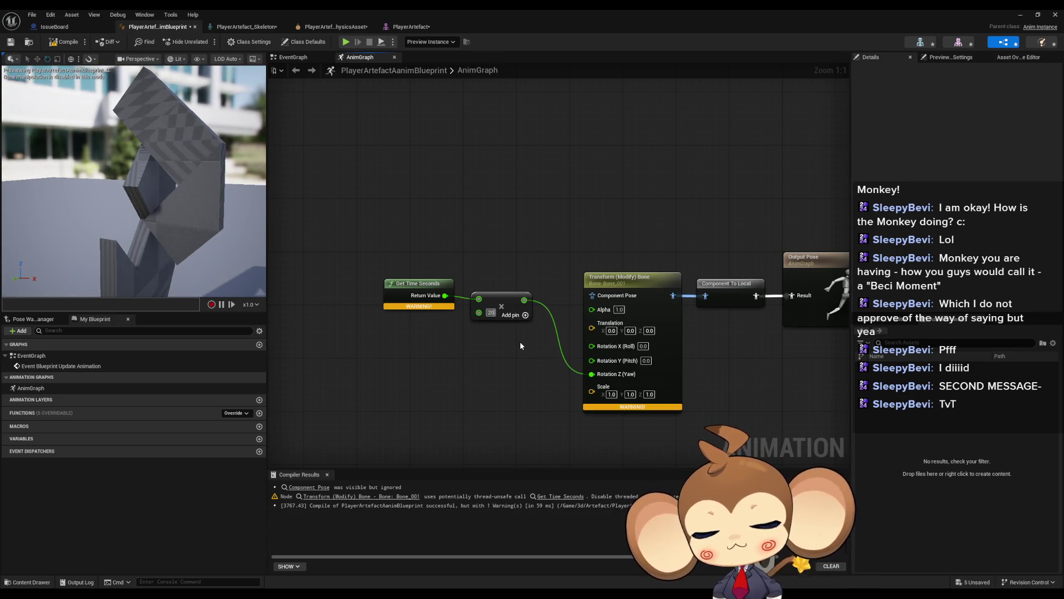
pyautogui.press('Return')
pyautogui.click(57, 46)
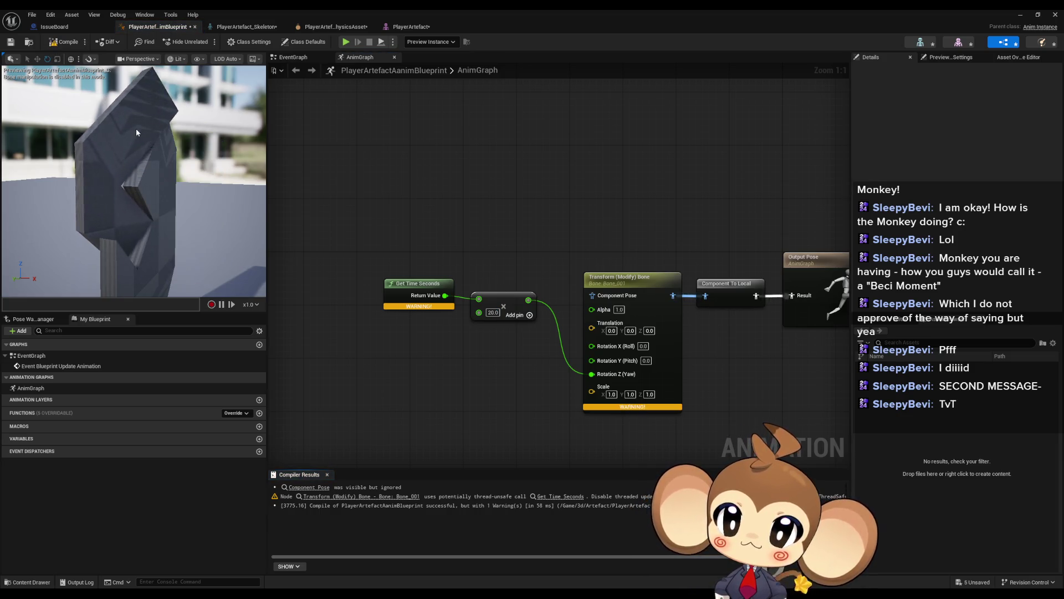
pyautogui.moveTo(135, 129); pyautogui.dragTo(136, 111)
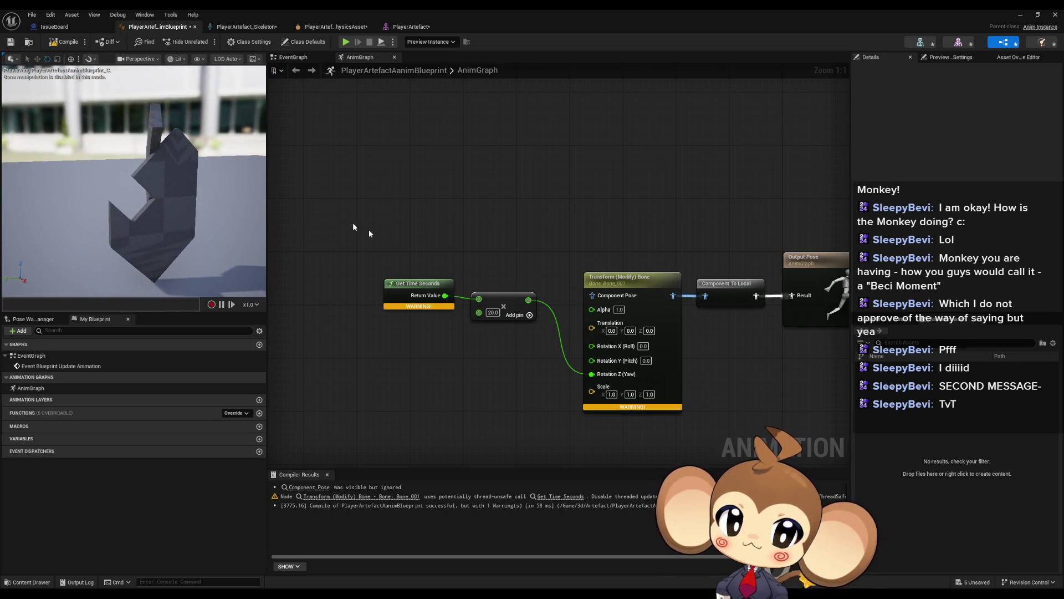
# Step: Move Get Time Seconds and the Multiply node lower in the graph
pyautogui.moveTo(404, 288); pyautogui.dragTo(404, 294)
pyautogui.keyDown('ctrl'); pyautogui.click(499, 302); pyautogui.keyUp('ctrl')
pyautogui.moveTo(499, 302); pyautogui.dragTo(491, 355)
pyautogui.click(491, 354)
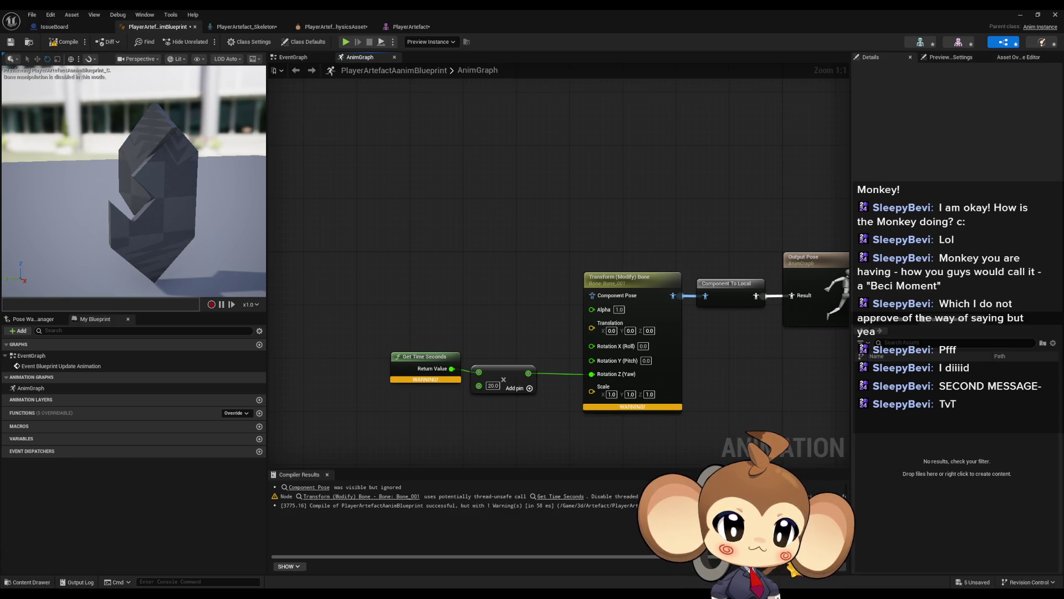
pyautogui.rightClick(432, 223)
pyautogui.write('utilities')
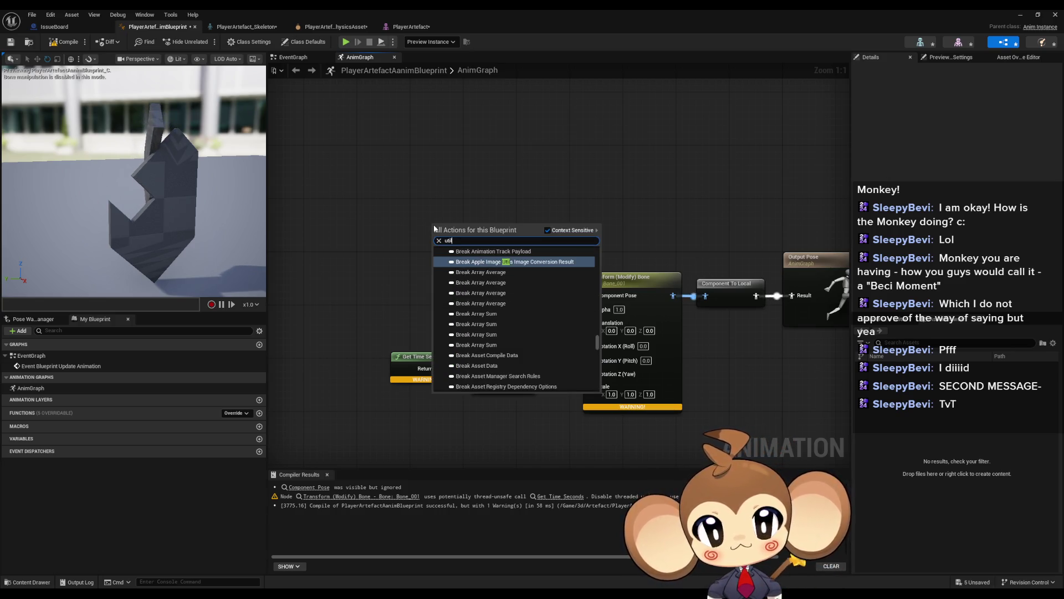
pyautogui.scroll(10, 593, 311)
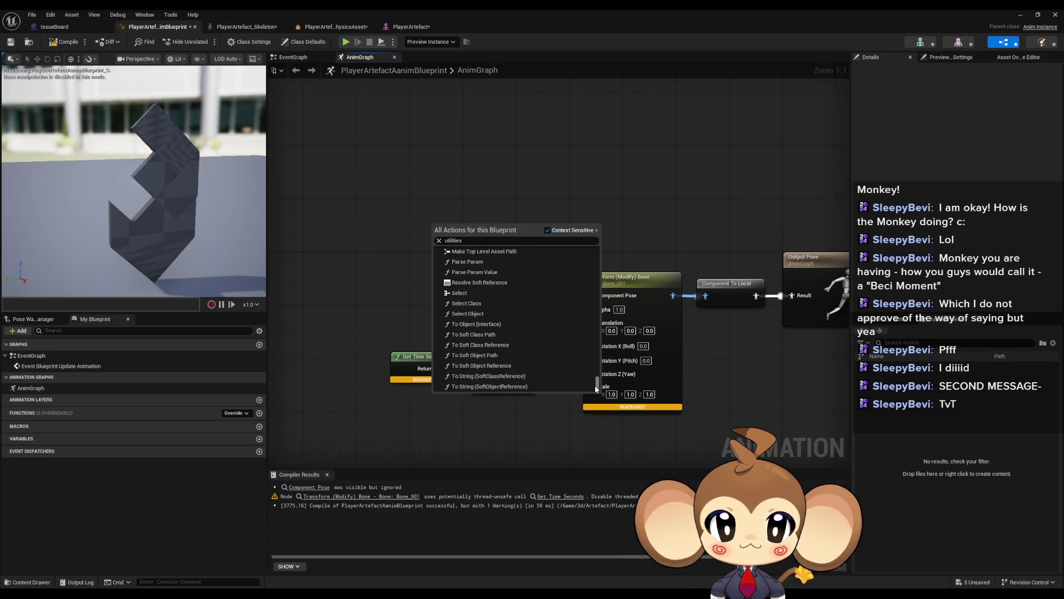
pyautogui.moveTo(594, 385); pyautogui.dragTo(594, 380)
pyautogui.scroll(-5, 594, 381)
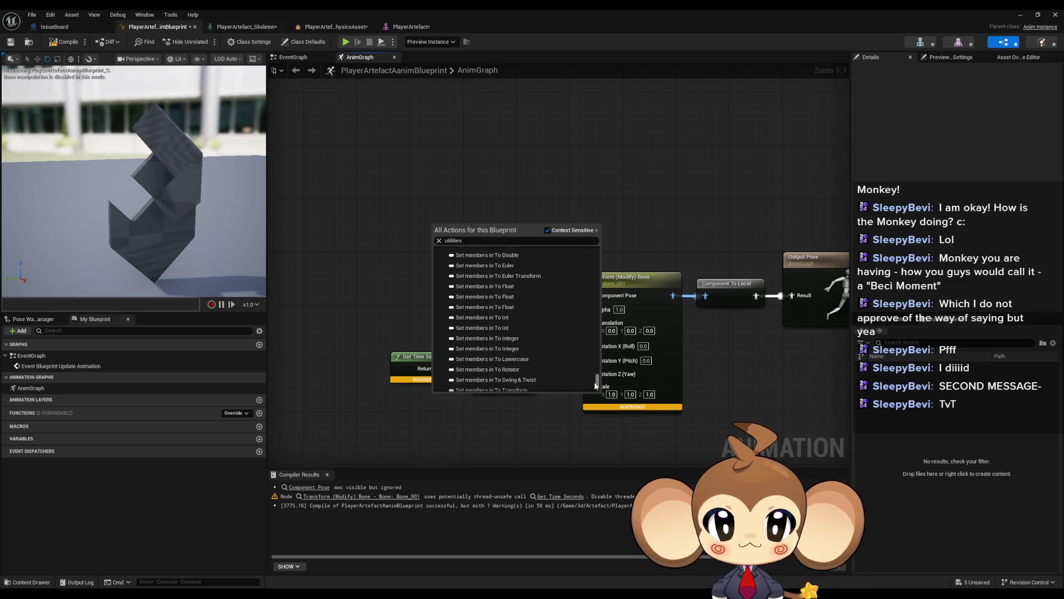
pyautogui.moveTo(594, 379); pyautogui.dragTo(584, 250)
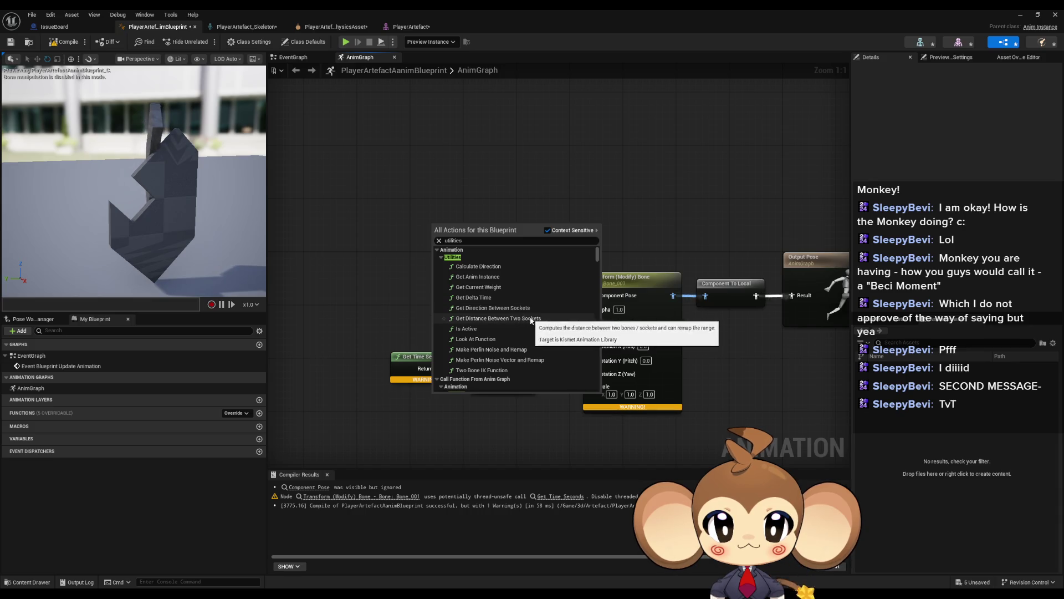
pyautogui.scroll(-1, 524, 318)
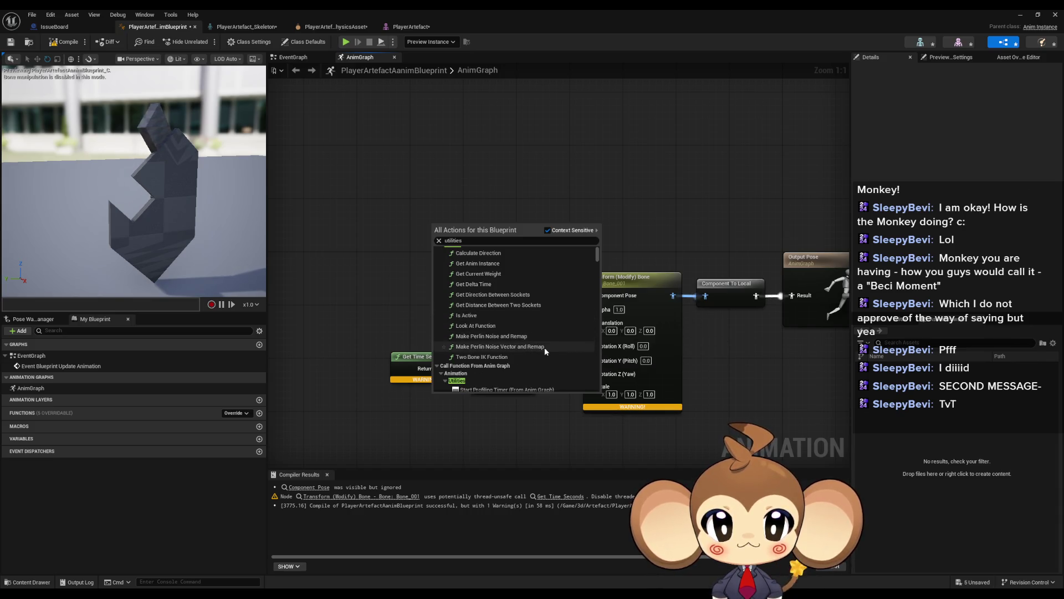
pyautogui.scroll(-5, 545, 347)
pyautogui.scroll(-4, 553, 344)
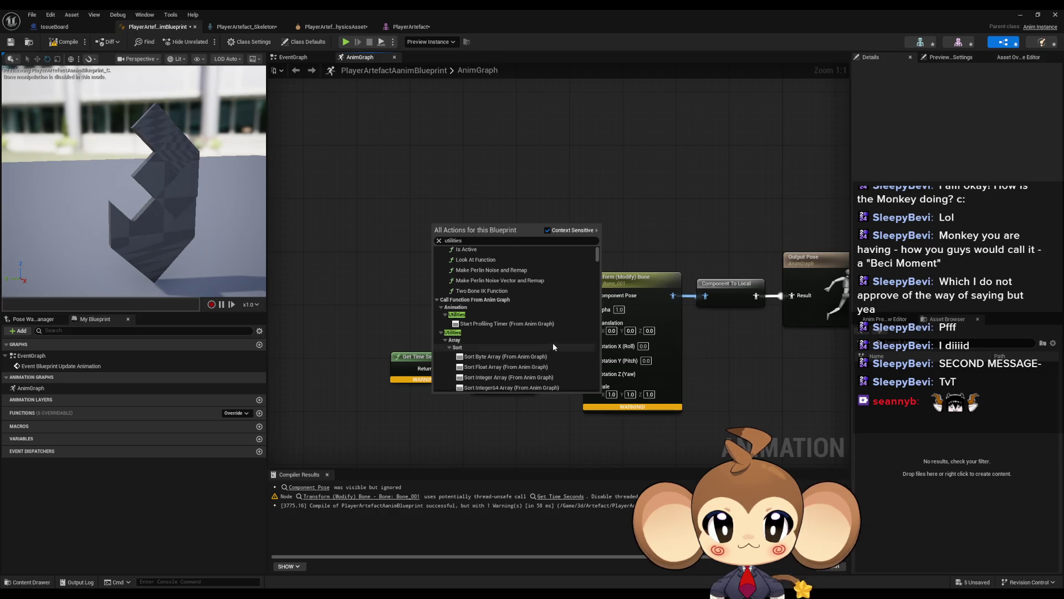
pyautogui.scroll(-6, 556, 343)
pyautogui.scroll(-8, 572, 311)
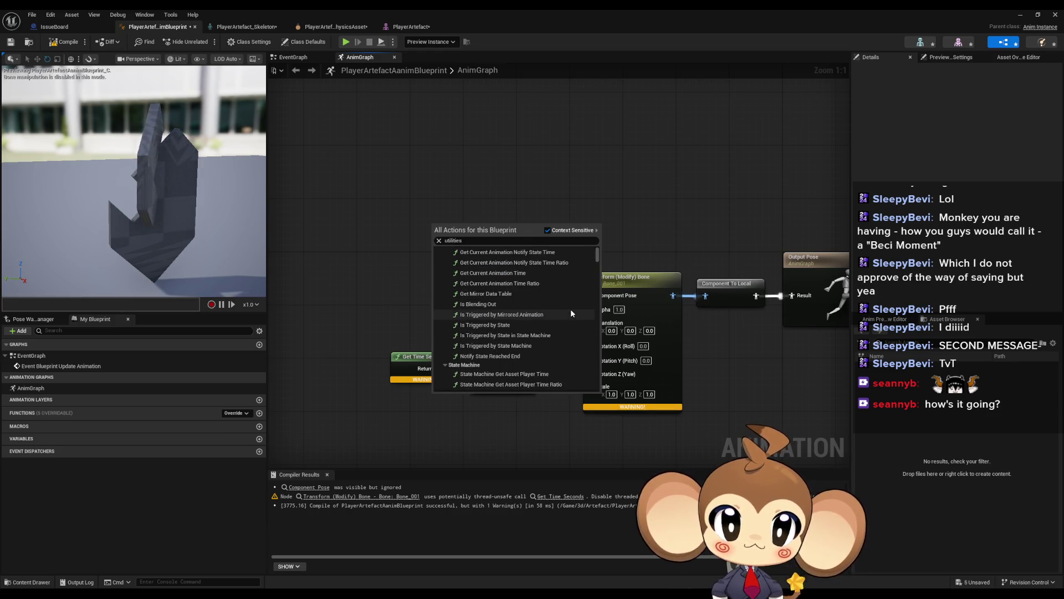
pyautogui.scroll(-4, 571, 313)
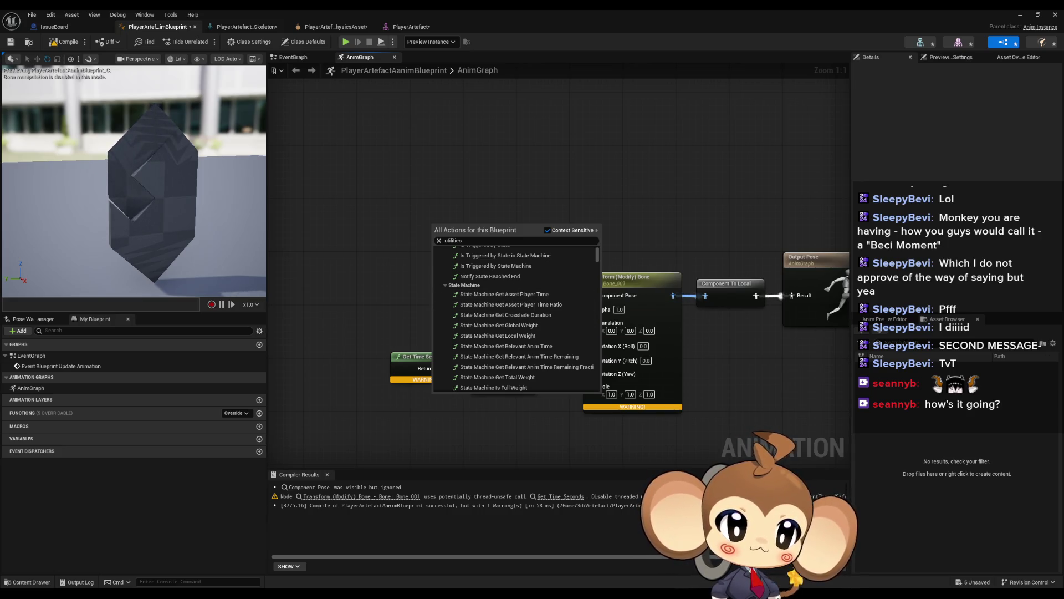
pyautogui.press('Escape')
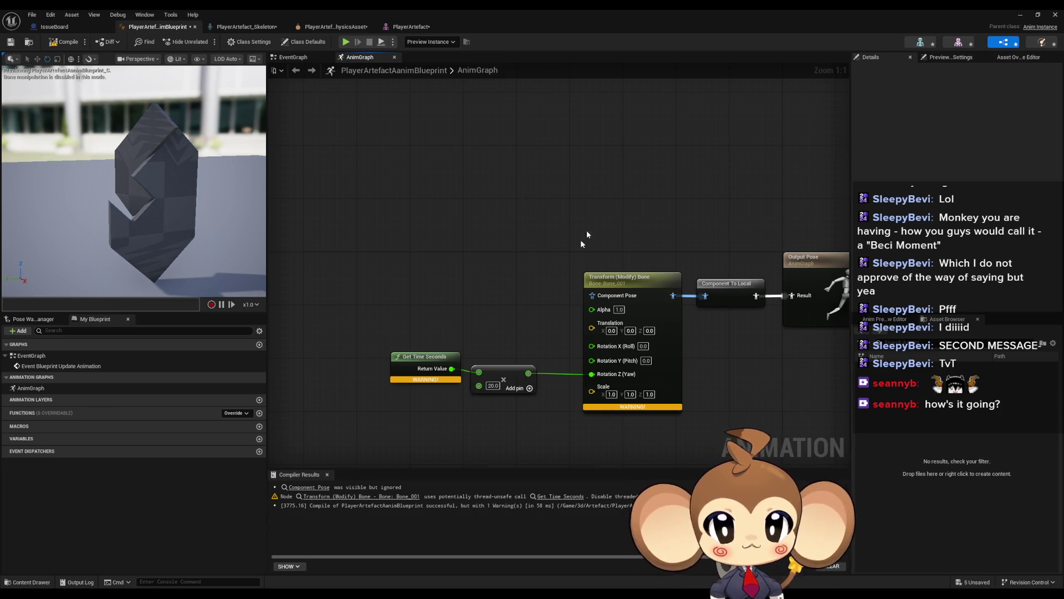
pyautogui.click(424, 357)
pyautogui.moveTo(482, 298); pyautogui.dragTo(507, 254)
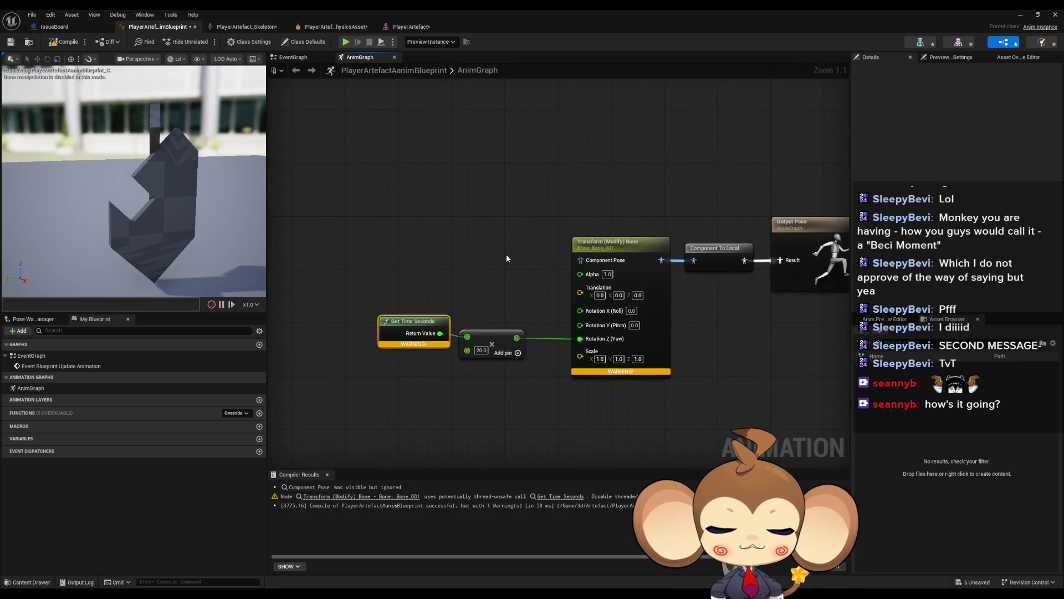
pyautogui.click(507, 254)
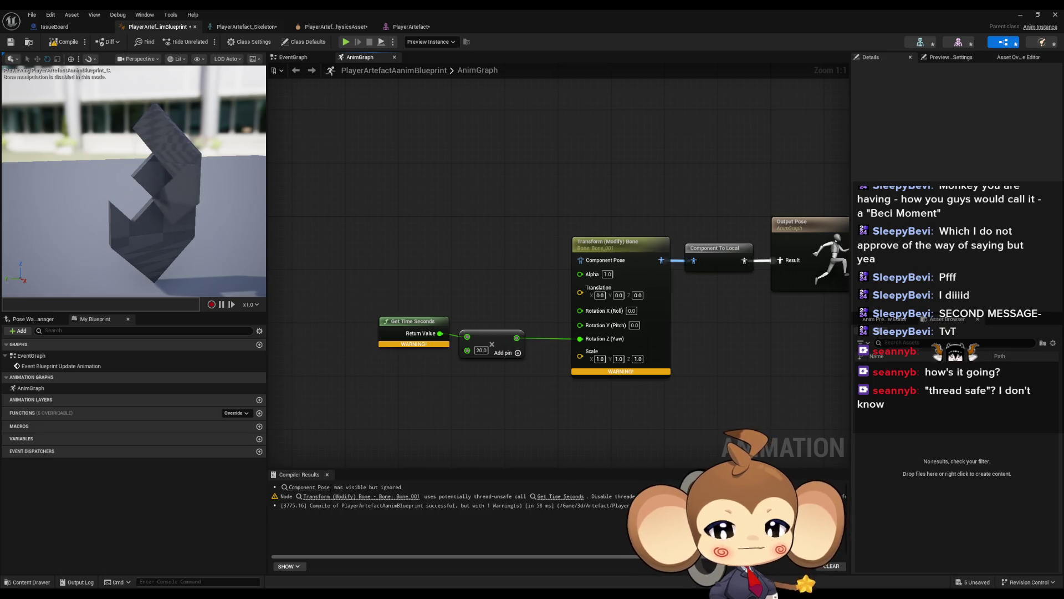
pyautogui.moveTo(802, 369); pyautogui.dragTo(756, 361)
pyautogui.write('20')
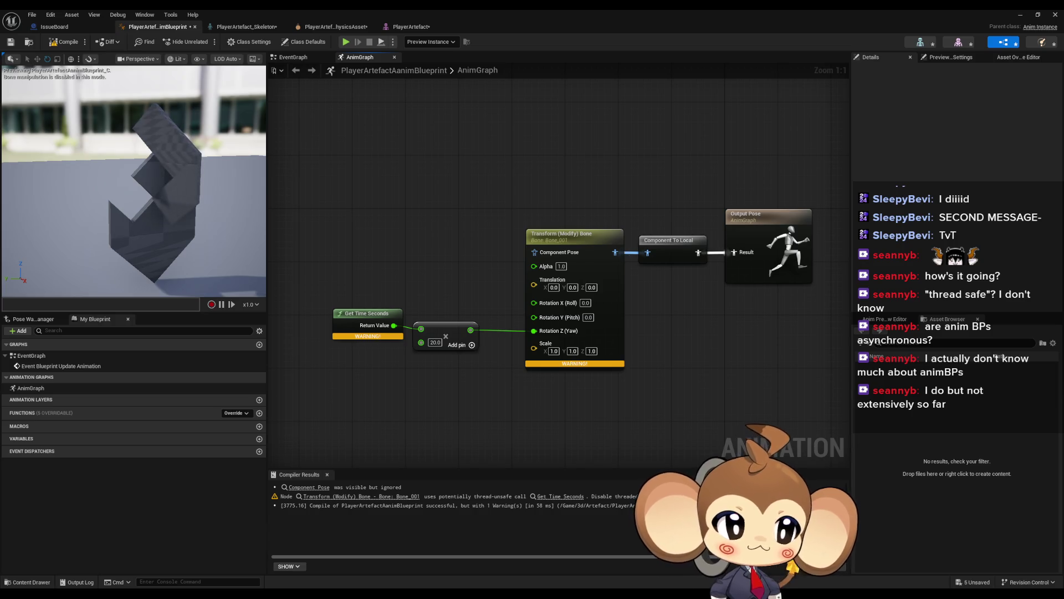
# Step: Add a Get Time Seconds node from the Utilities > Time action category
pyautogui.rightClick(334, 165)
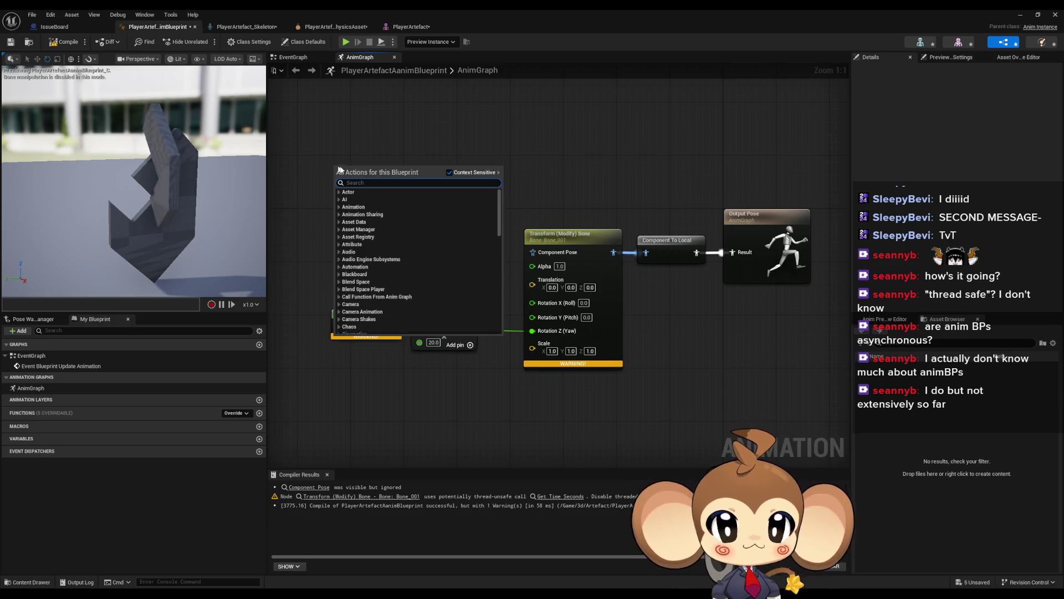
pyautogui.scroll(-10, 496, 235)
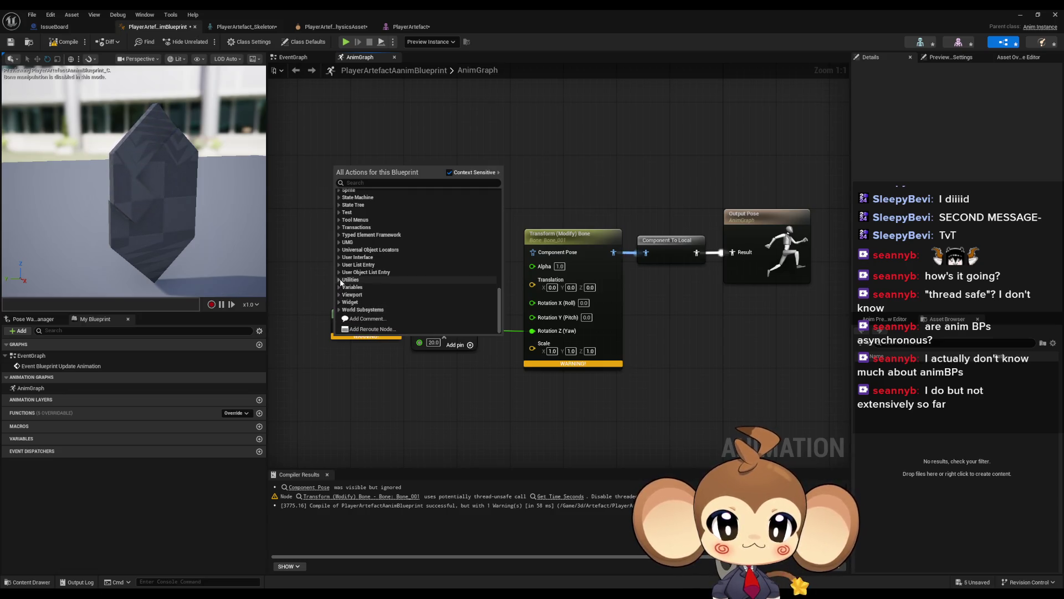
pyautogui.click(358, 280)
pyautogui.scroll(-3, 359, 283)
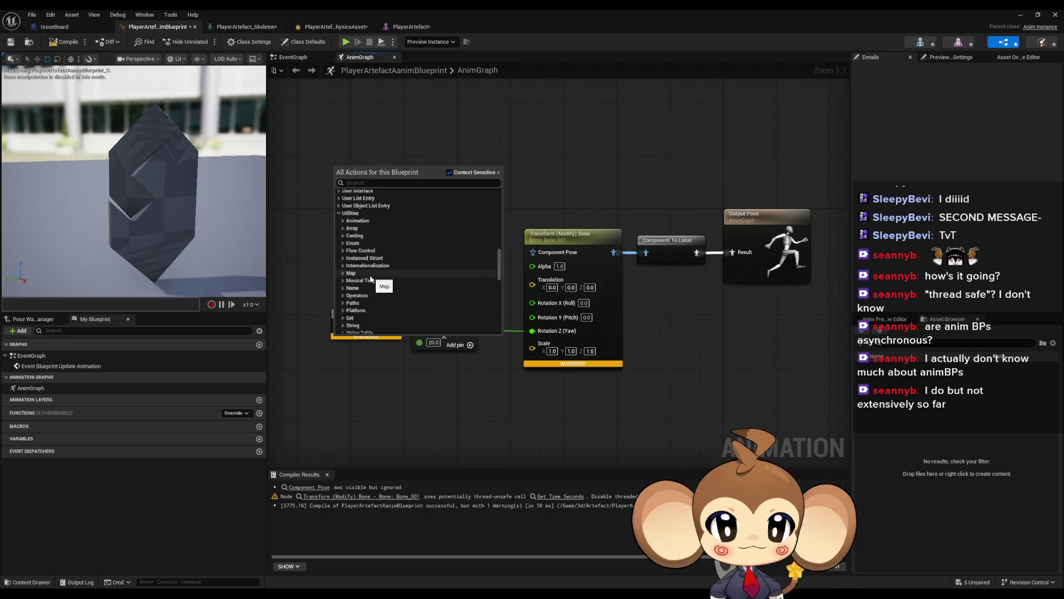
pyautogui.scroll(-2, 383, 269)
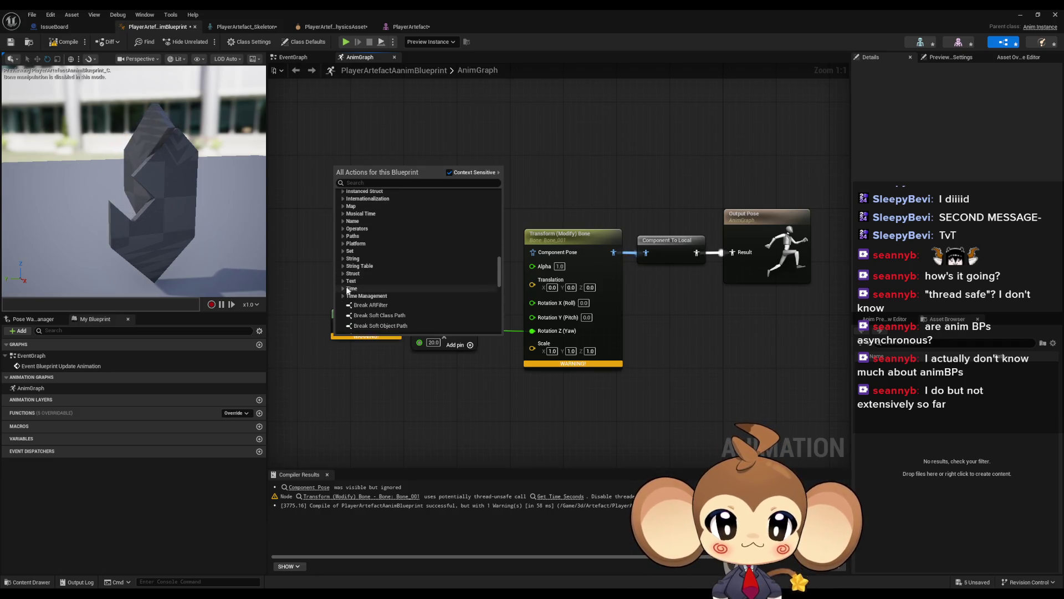
pyautogui.click(352, 328)
pyautogui.scroll(-5, 391, 286)
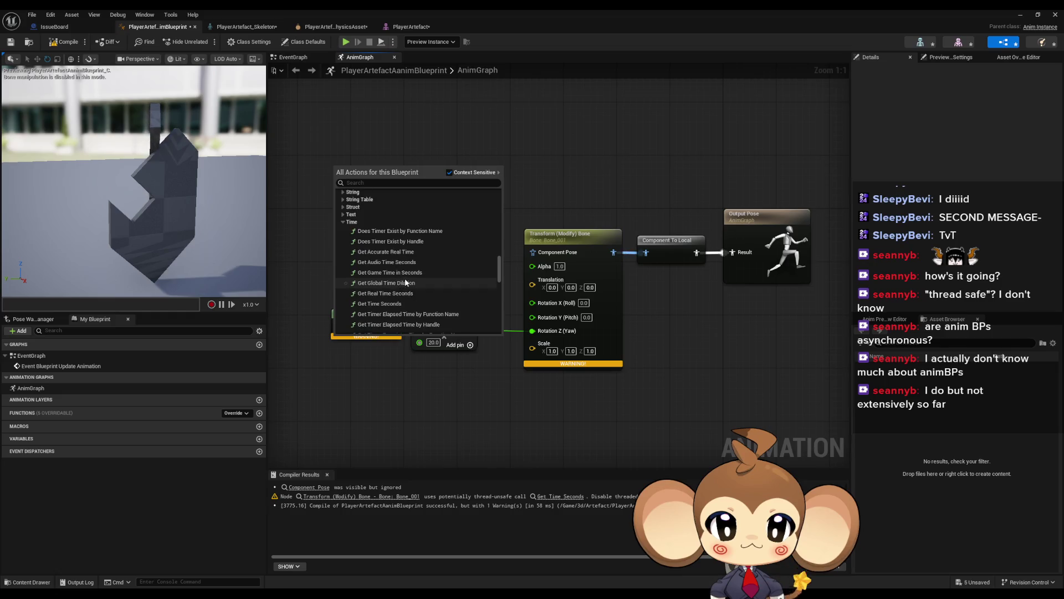
pyautogui.scroll(-5, 455, 282)
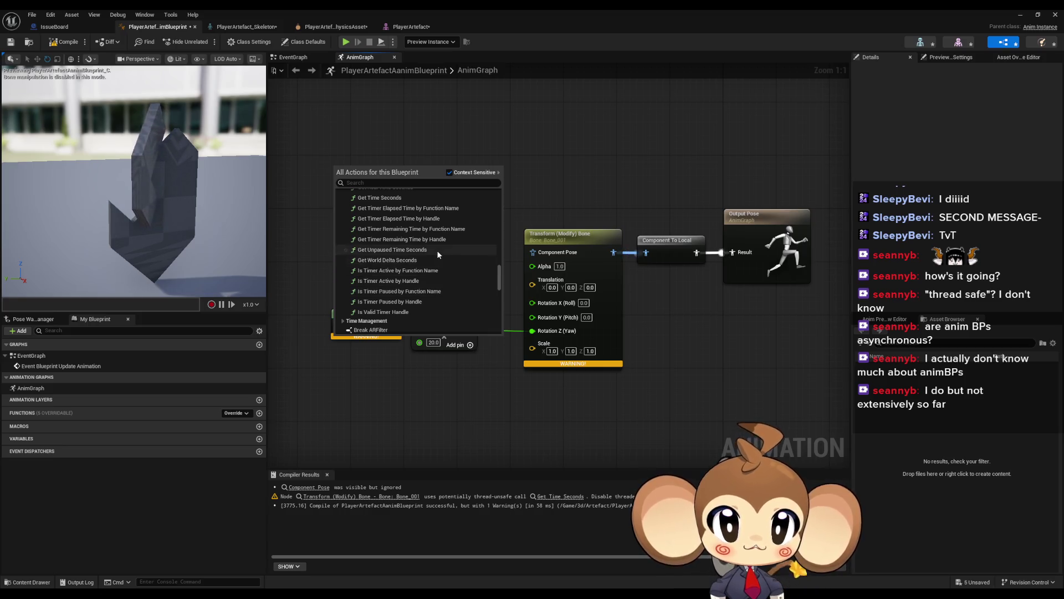
pyautogui.scroll(3, 437, 254)
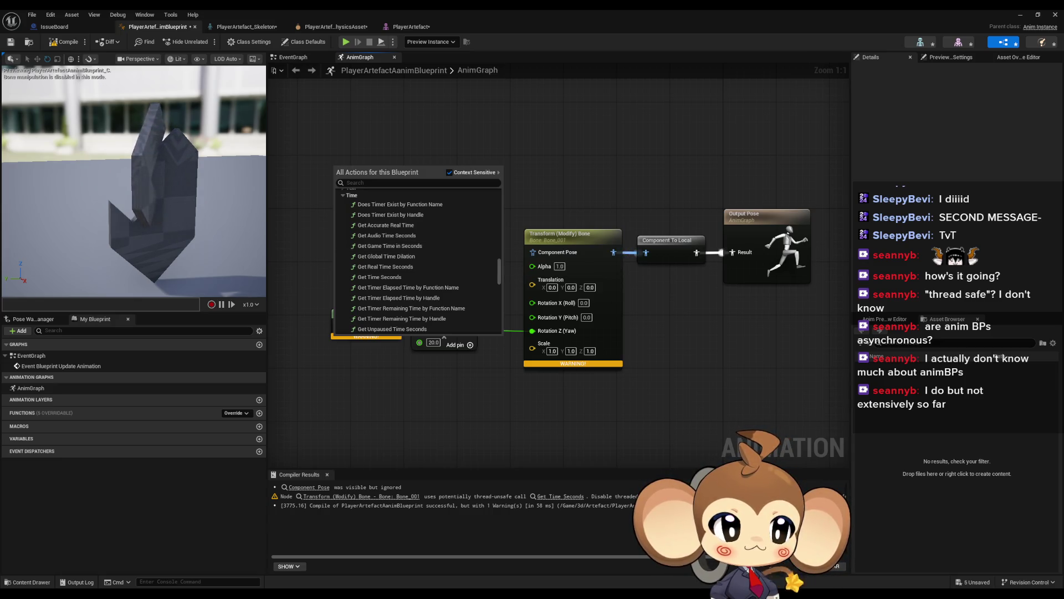
pyautogui.click(380, 277)
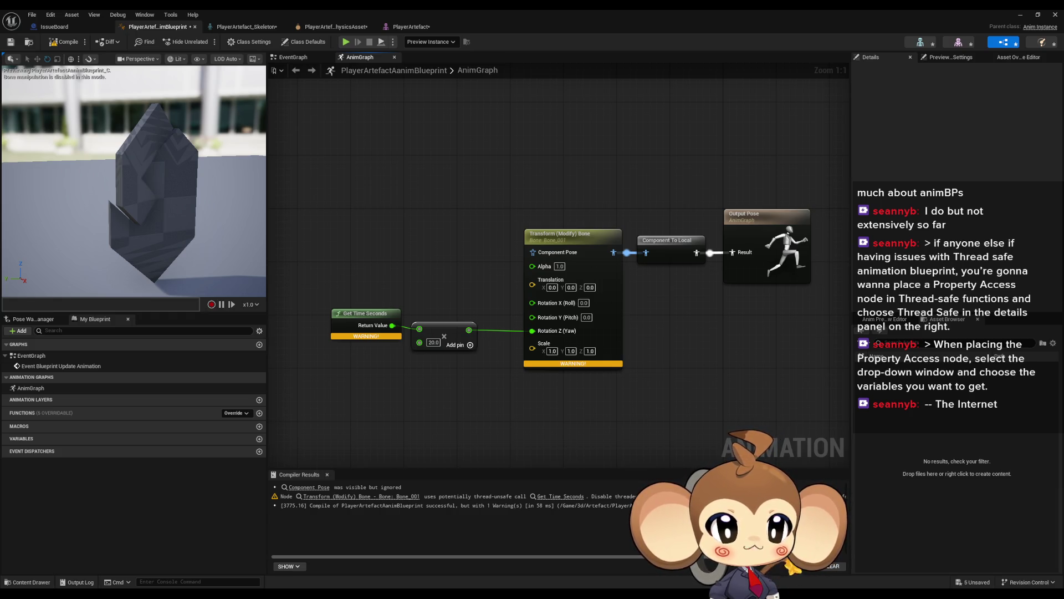
# Step: Inspect the Get Time Seconds and Transform (Modify) Bone node settings
pyautogui.click(366, 318)
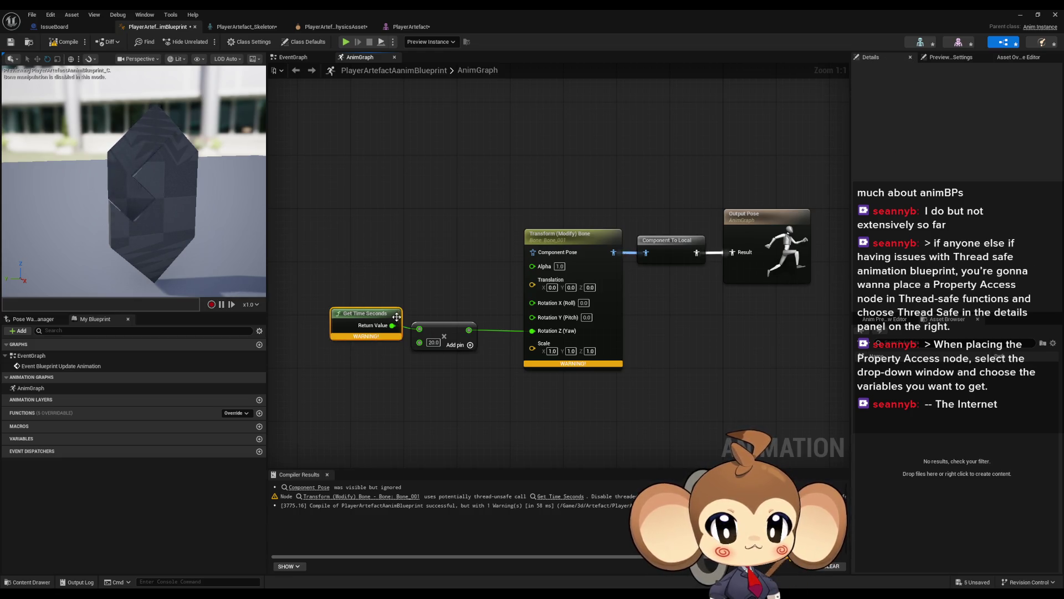
pyautogui.click(592, 260)
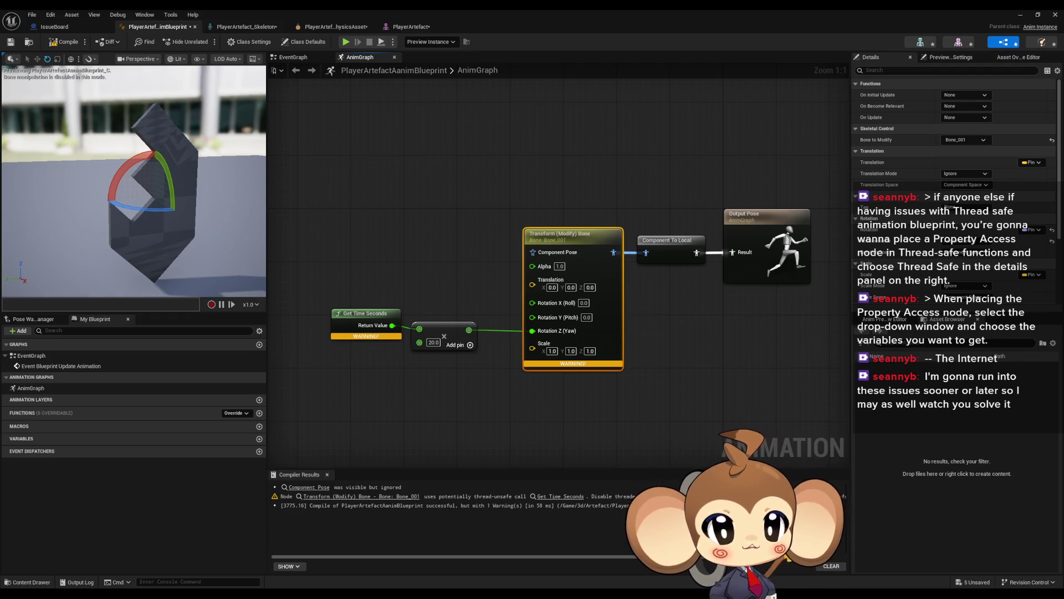
pyautogui.click(395, 196)
pyautogui.rightClick(394, 196)
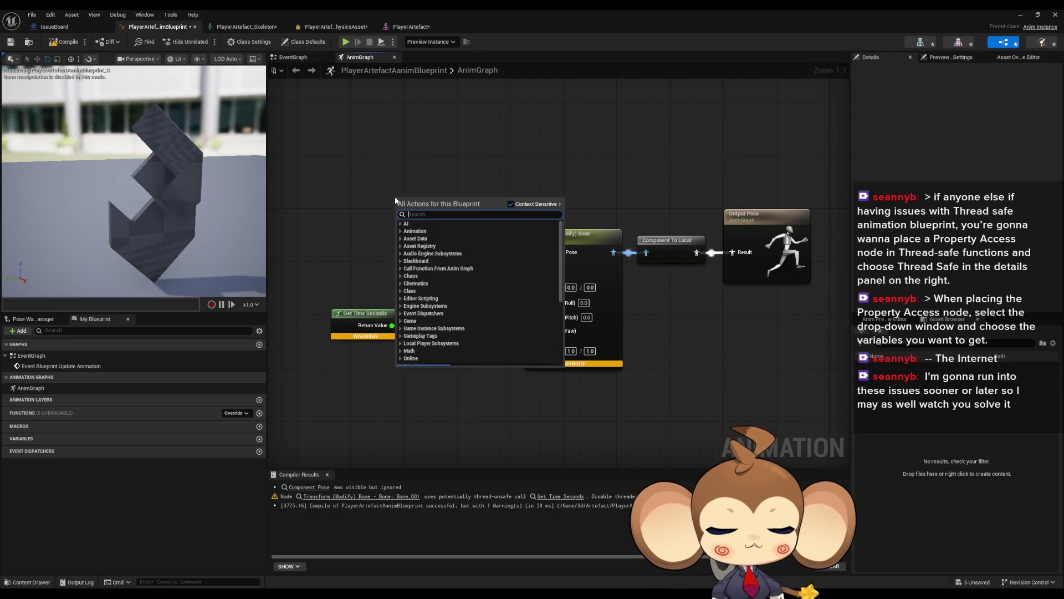
# Step: Add a Property Access node and place it above Get Time Seconds
pyautogui.write('prop')
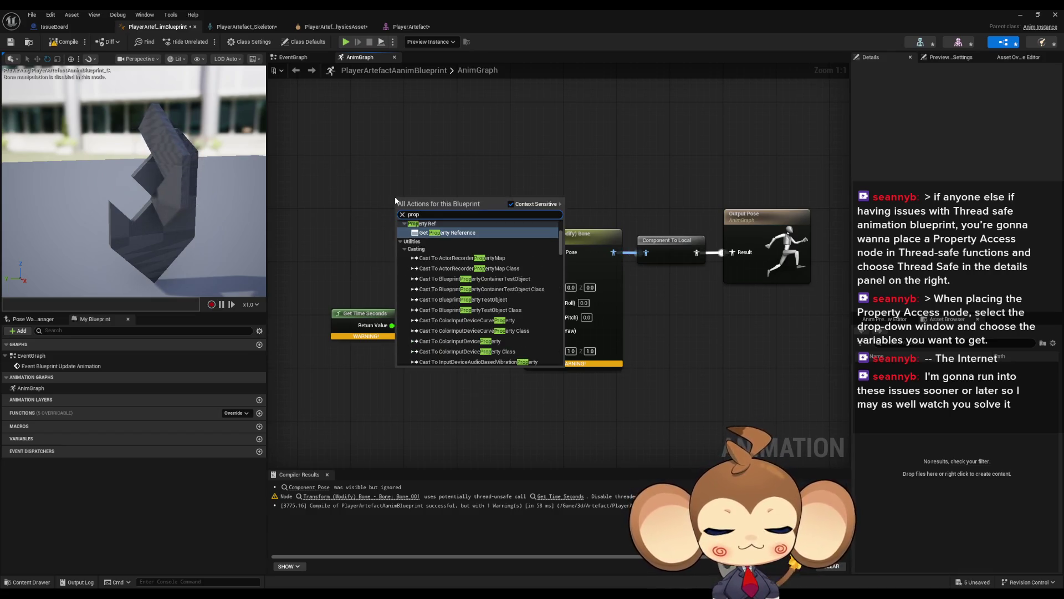
pyautogui.write('ert')
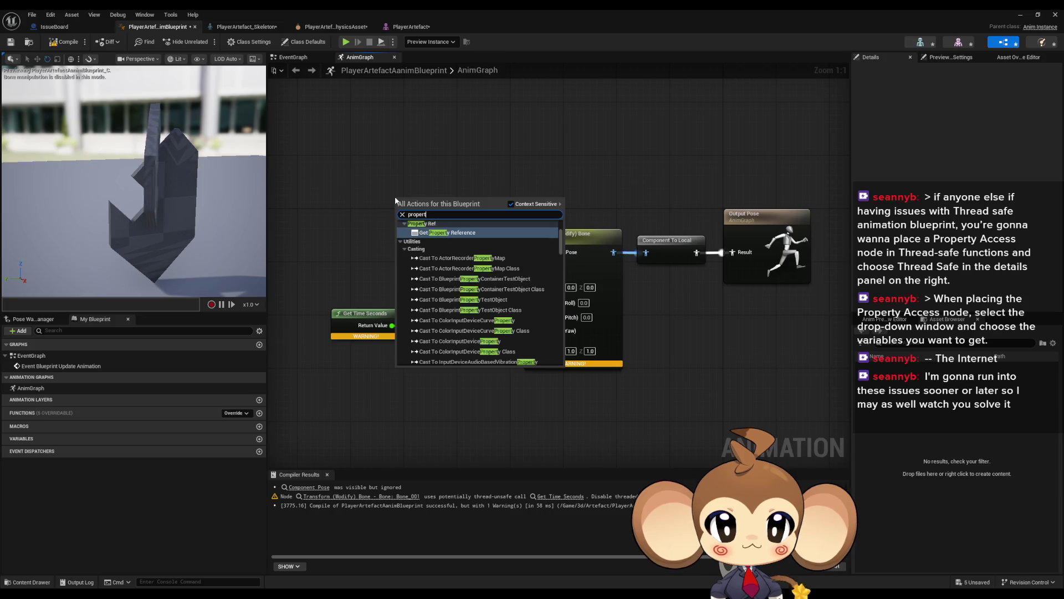
pyautogui.write('y acc')
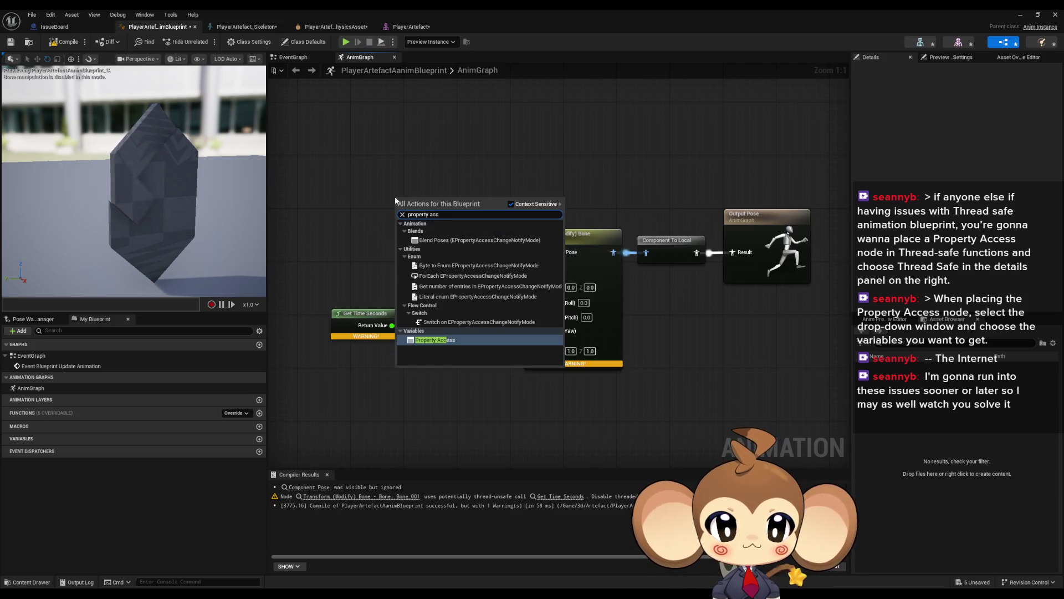
pyautogui.press('Return')
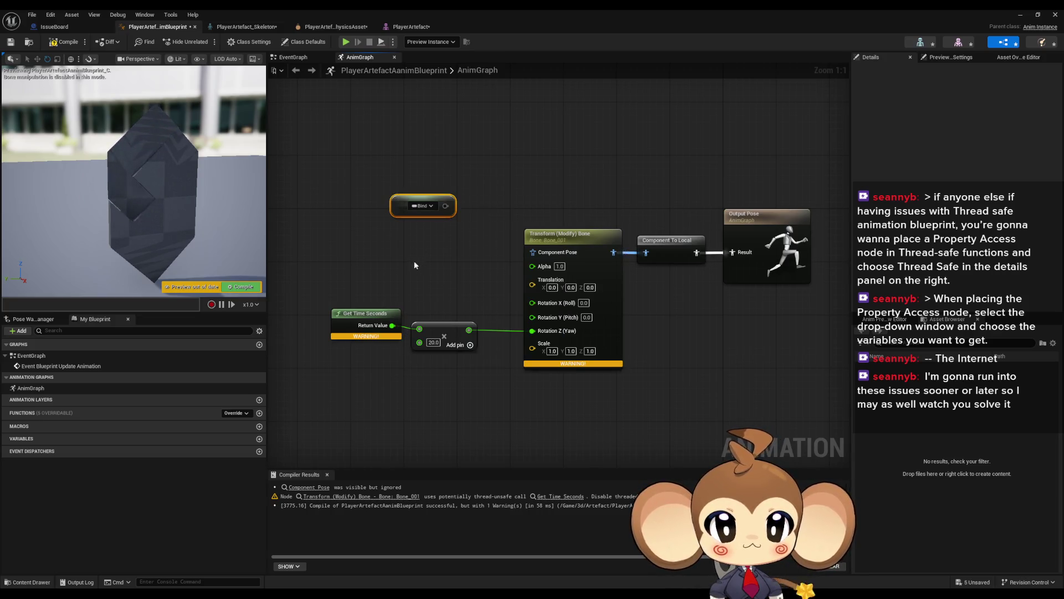
pyautogui.moveTo(420, 210); pyautogui.dragTo(360, 264)
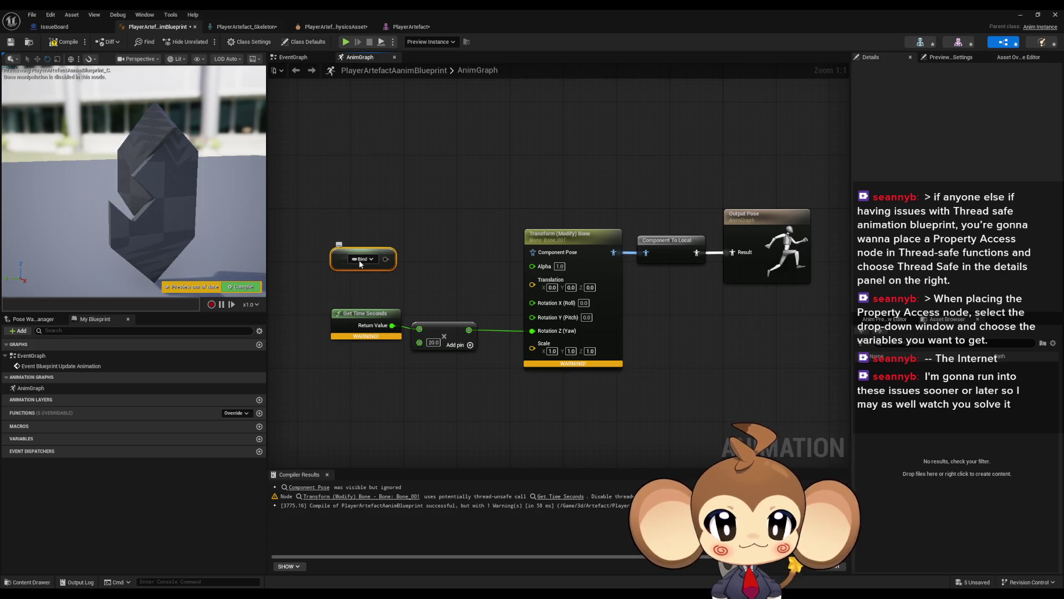
# Step: Search the node's Bind list for 'time' and 'sec', closing it without a binding
pyautogui.click(360, 261)
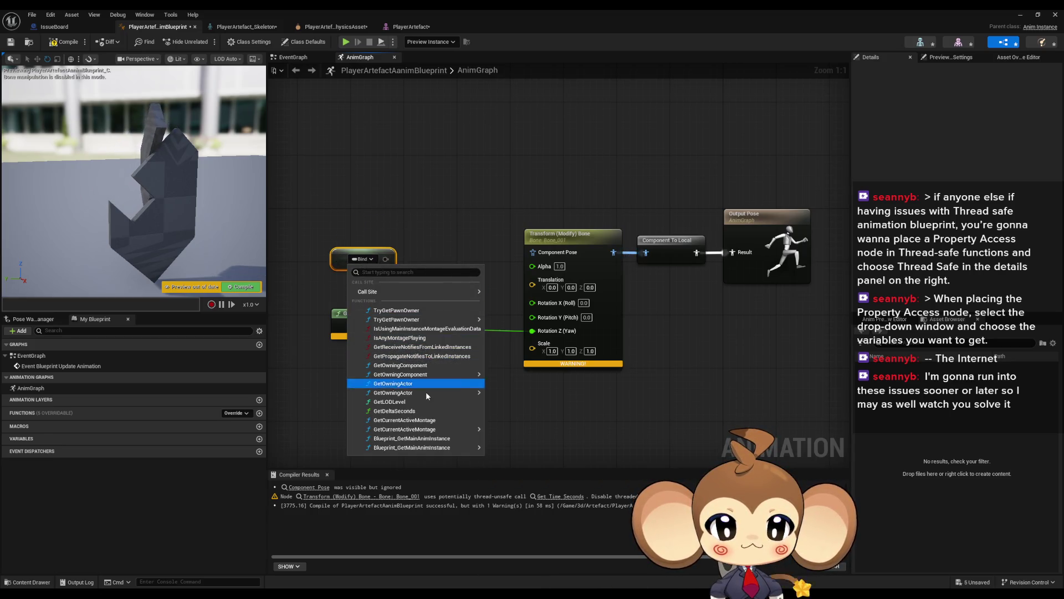
pyautogui.click(387, 272)
pyautogui.write('time')
pyautogui.press('BackSpace')
pyautogui.press('BackSpace')
pyautogui.press('BackSpace')
pyautogui.write('sec')
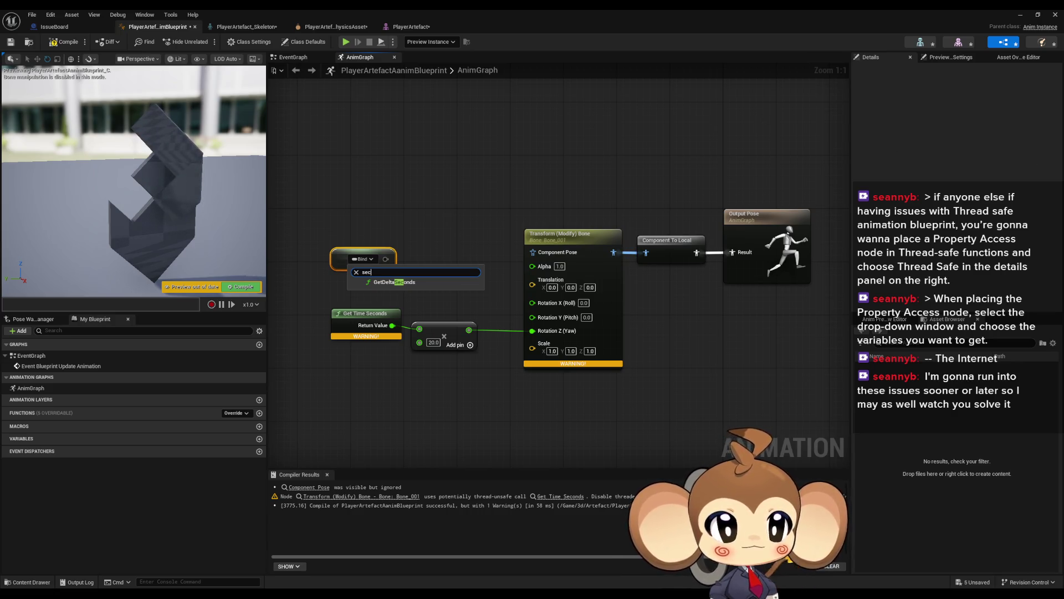
pyautogui.press('Escape')
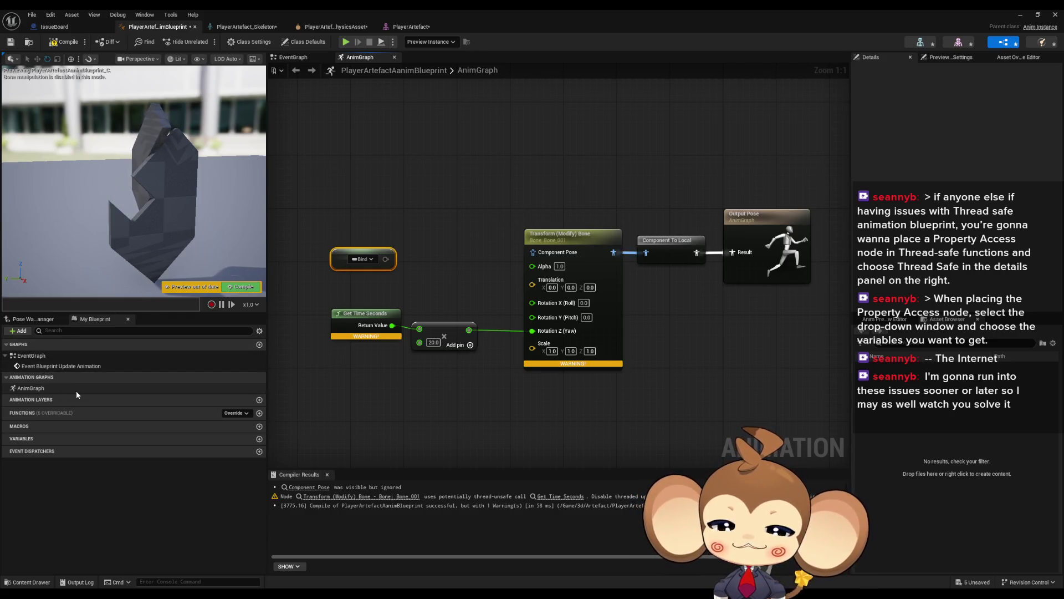
pyautogui.click(259, 413)
# Step: Create NewFunction and mark it Thread Safe in Details
pyautogui.click(21, 412)
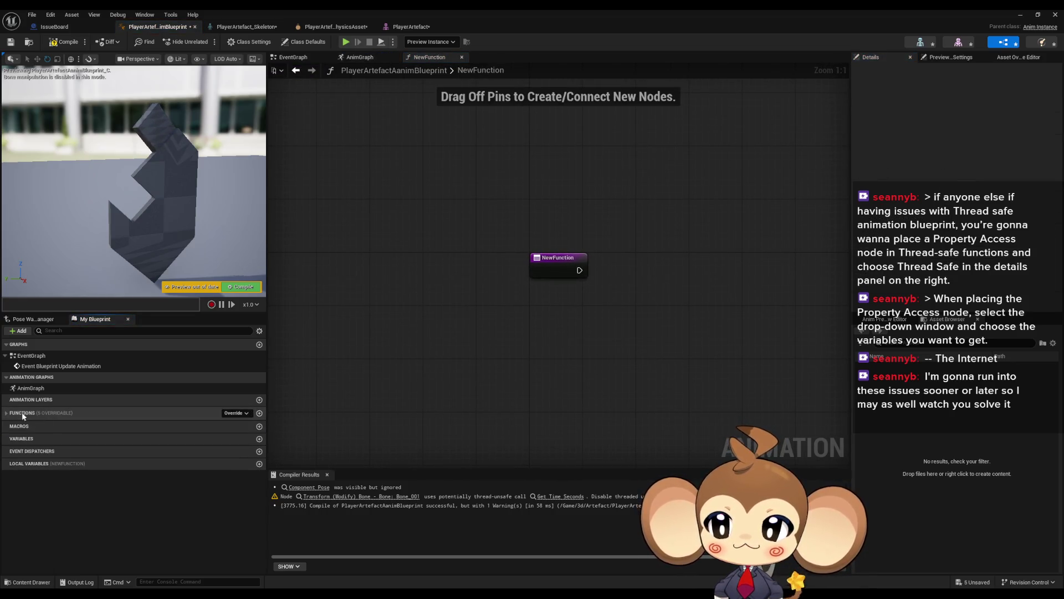
pyautogui.click(22, 412)
pyautogui.click(33, 424)
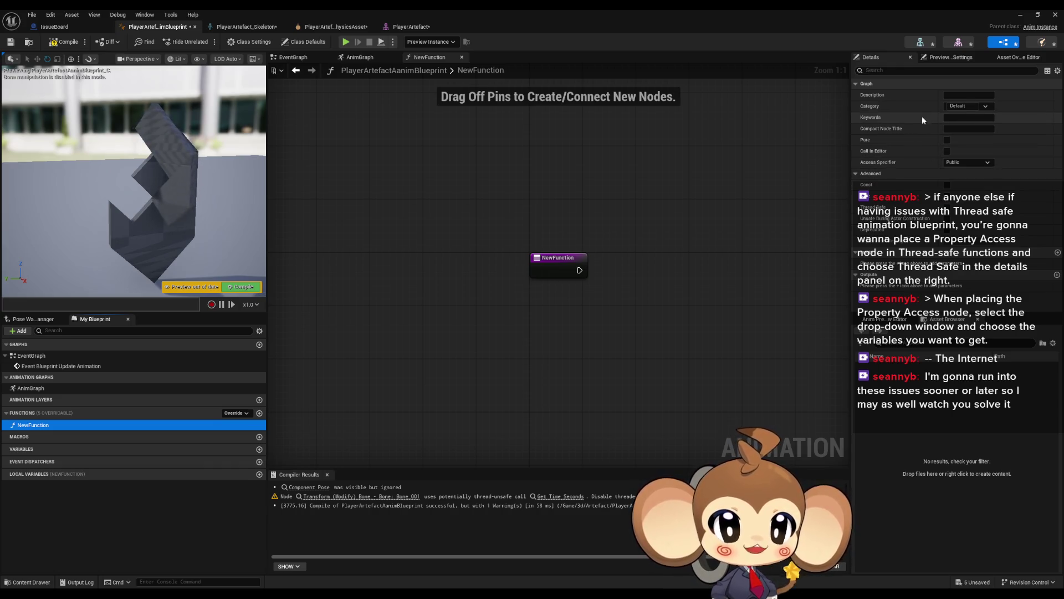
pyautogui.click(947, 209)
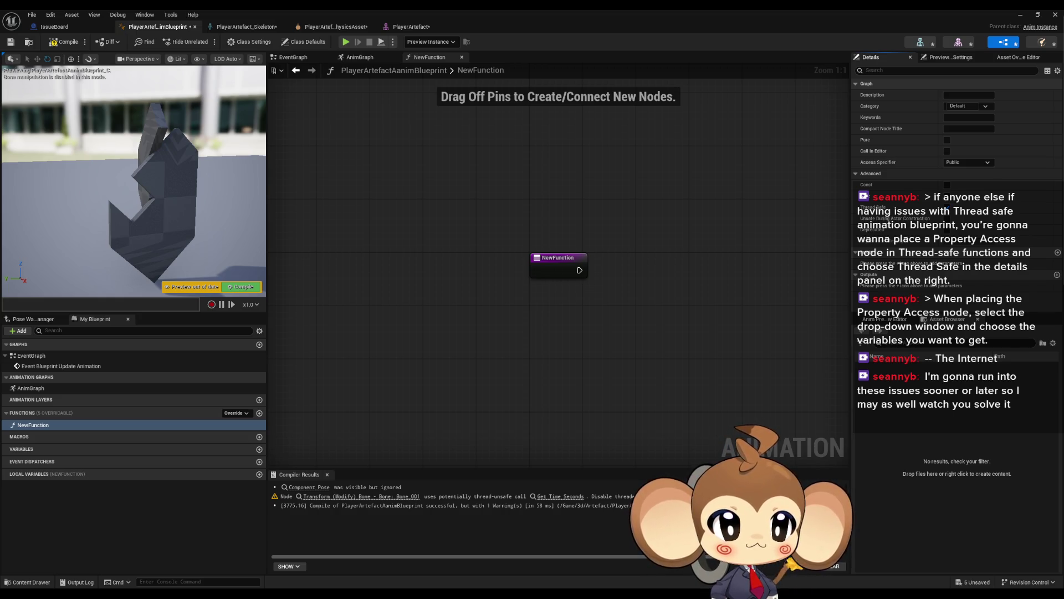
# Step: Add a Property Access node to NewFunction's graph below the entry node
pyautogui.rightClick(685, 292)
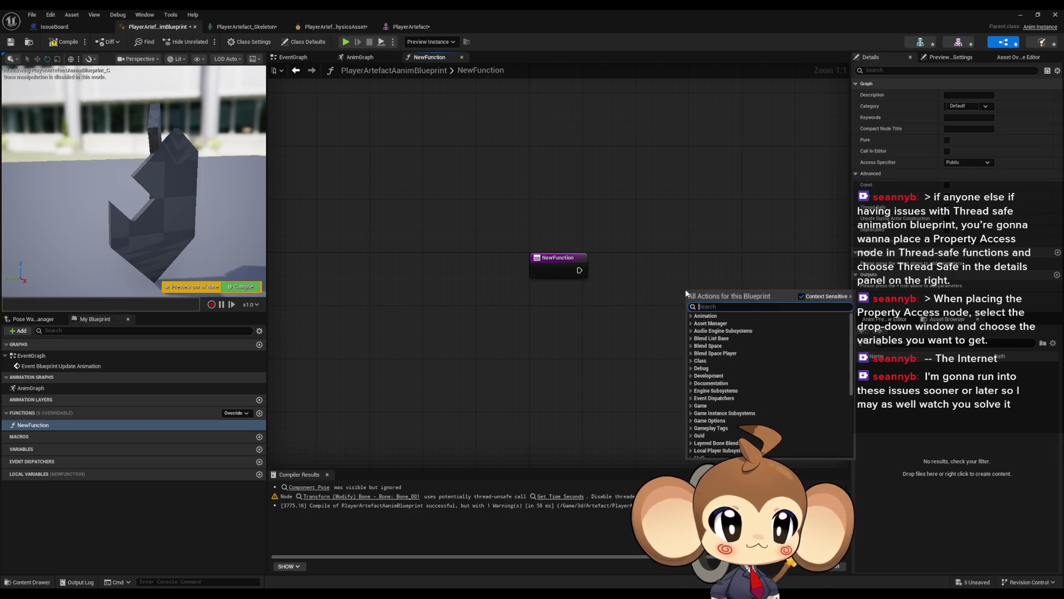
pyautogui.write('propert')
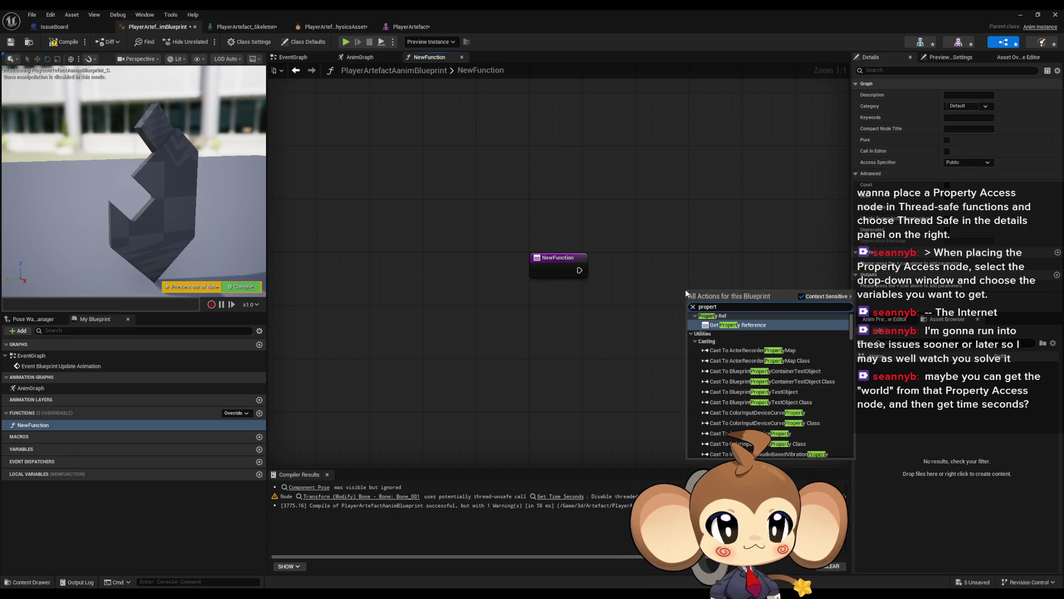
pyautogui.write('y access')
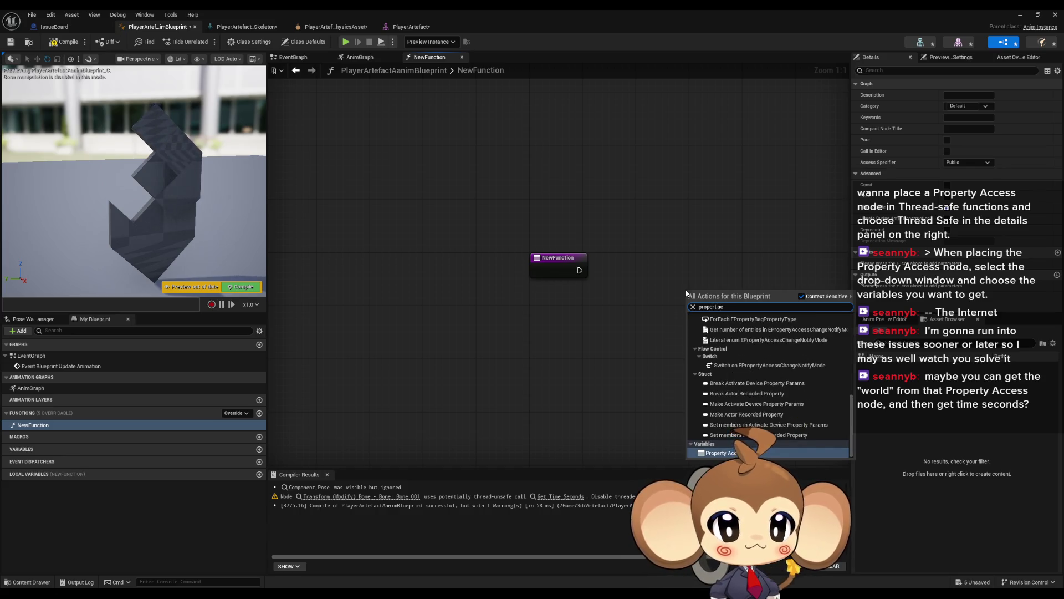
pyautogui.press('Return')
pyautogui.moveTo(698, 290); pyautogui.dragTo(499, 322)
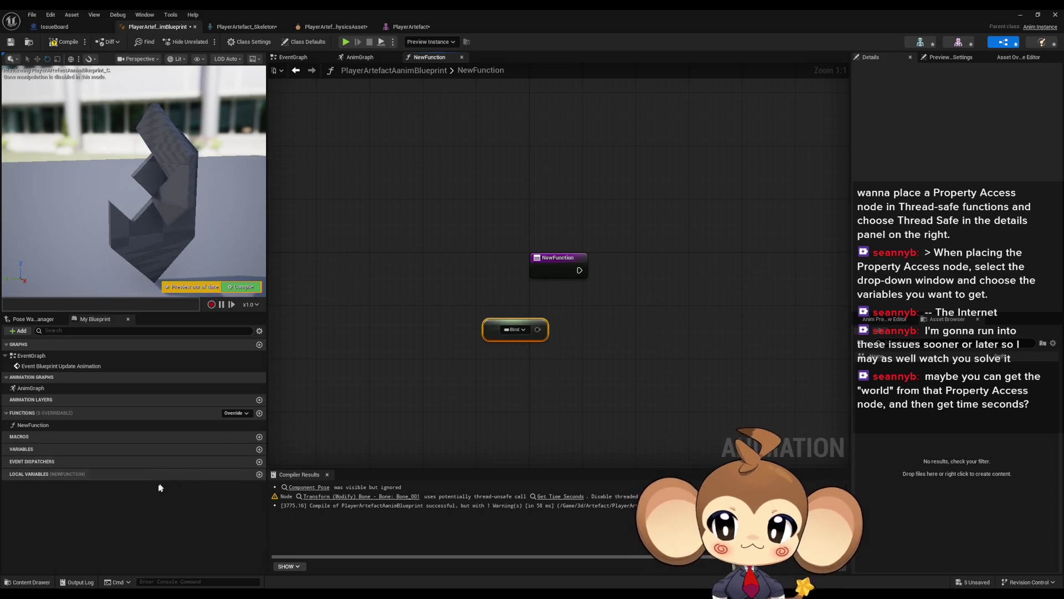
# Step: Add a Float variable named Time to the Anim Blueprint
pyautogui.click(259, 450)
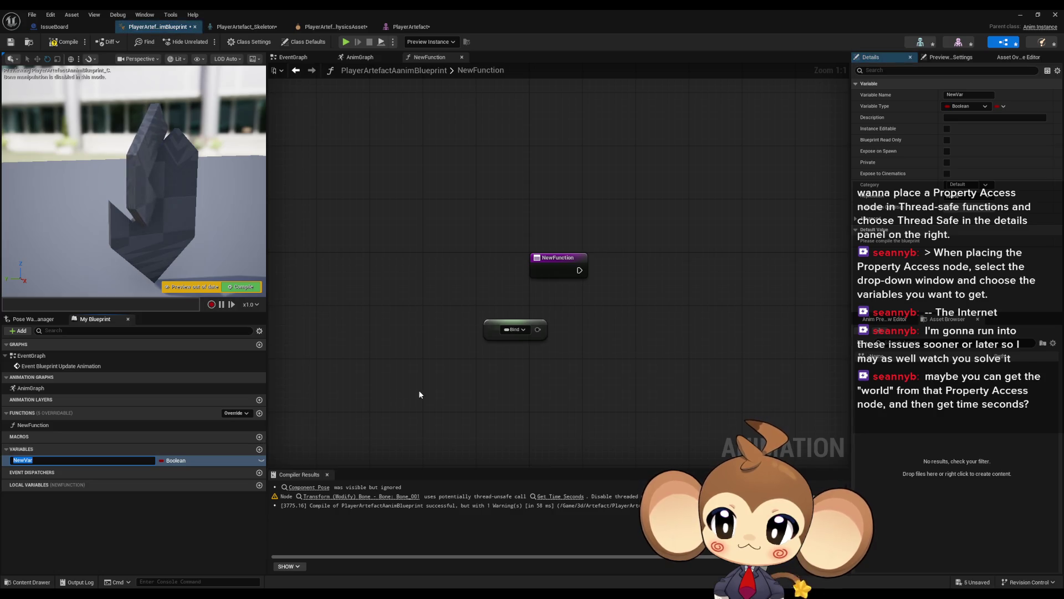
pyautogui.write('Time')
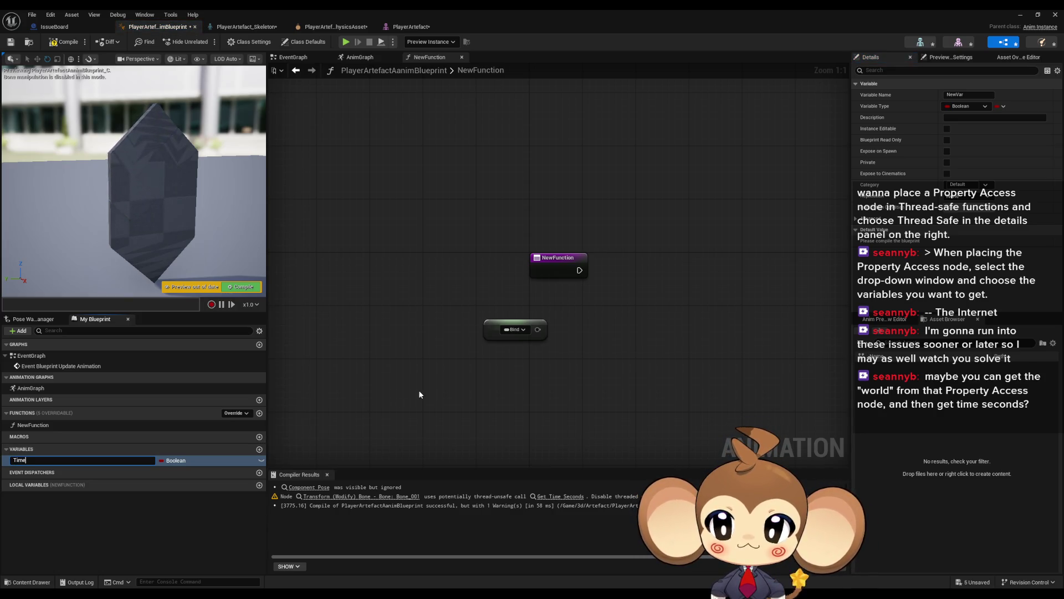
pyautogui.press('Return')
pyautogui.click(175, 460)
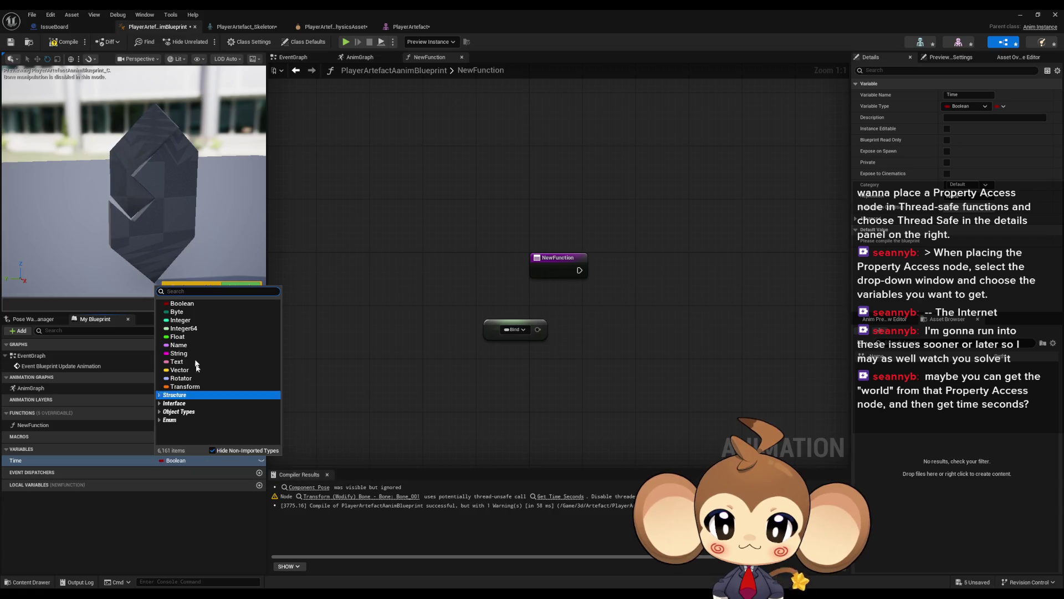
pyautogui.click(177, 337)
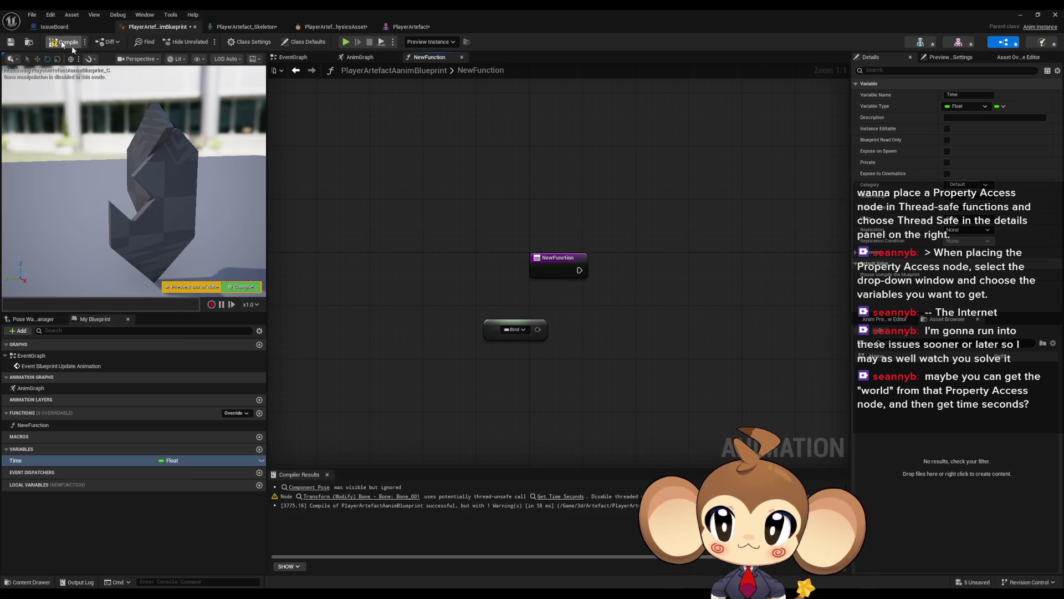
# Step: Compile and bind the function's Property Access node to Time
pyautogui.click(66, 42)
pyautogui.click(492, 329)
pyautogui.click(511, 331)
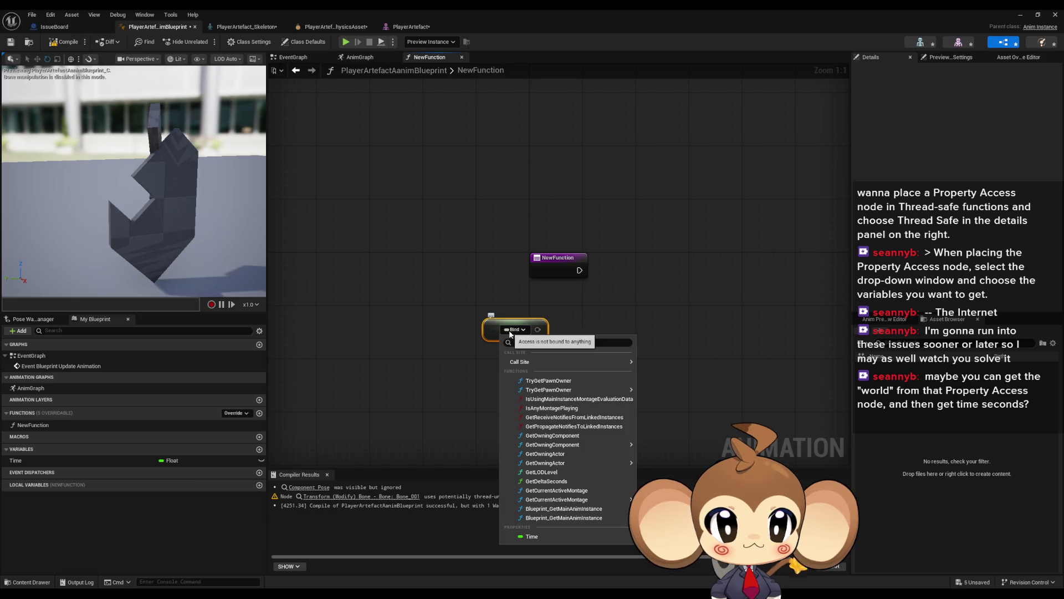
pyautogui.click(531, 536)
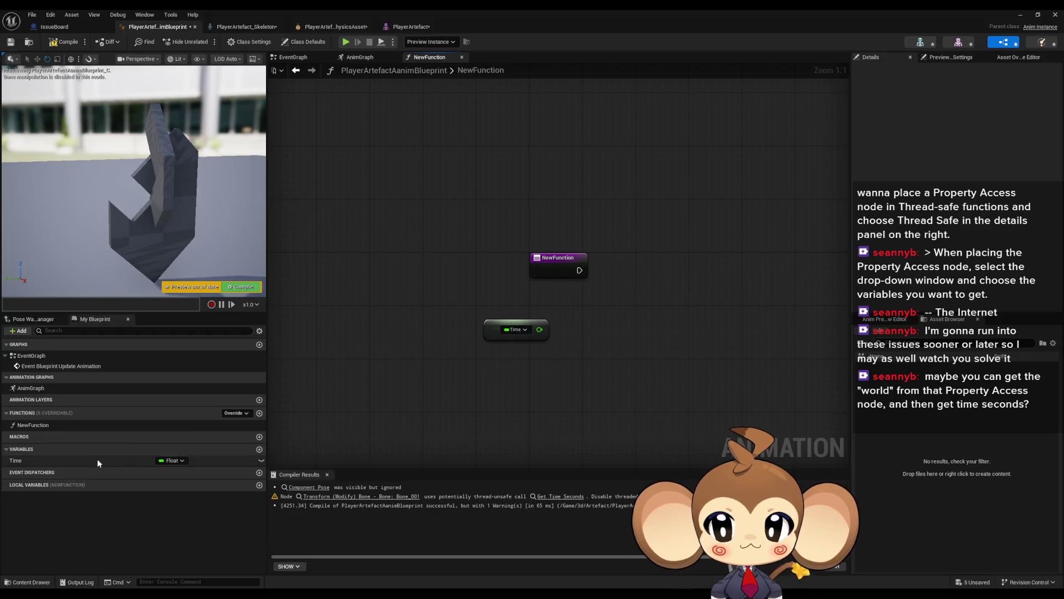
pyautogui.click(97, 459)
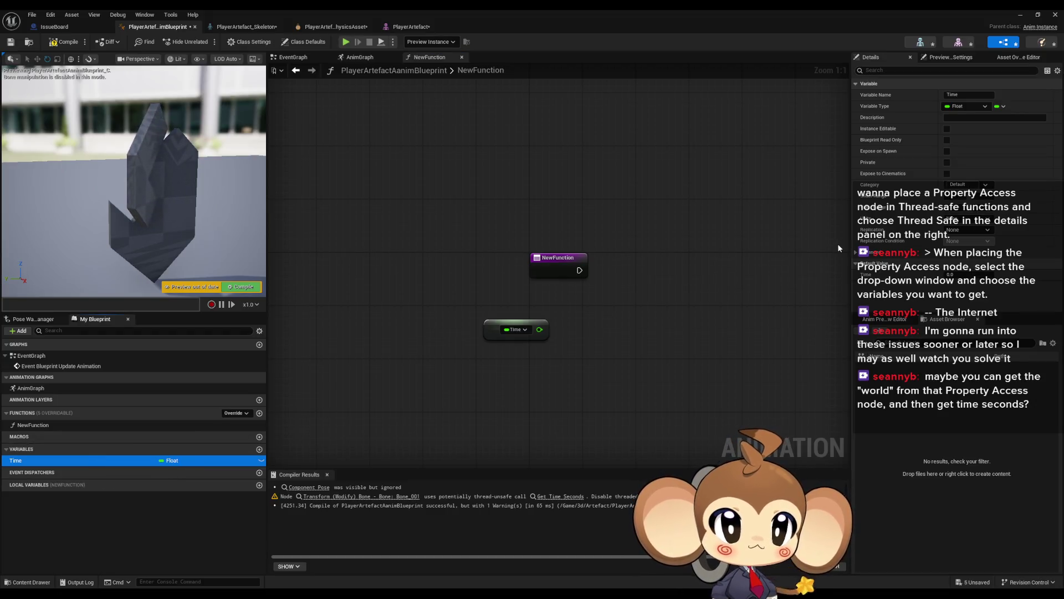
# Step: Give NewFunction a Float output named Get Time and wire Time into it
pyautogui.click(558, 271)
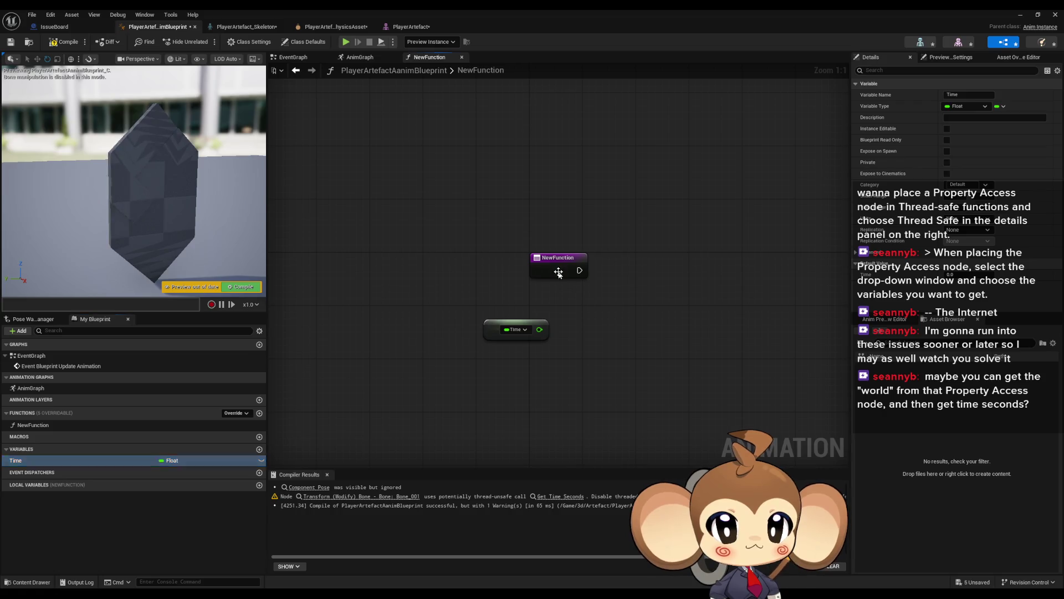
pyautogui.click(558, 272)
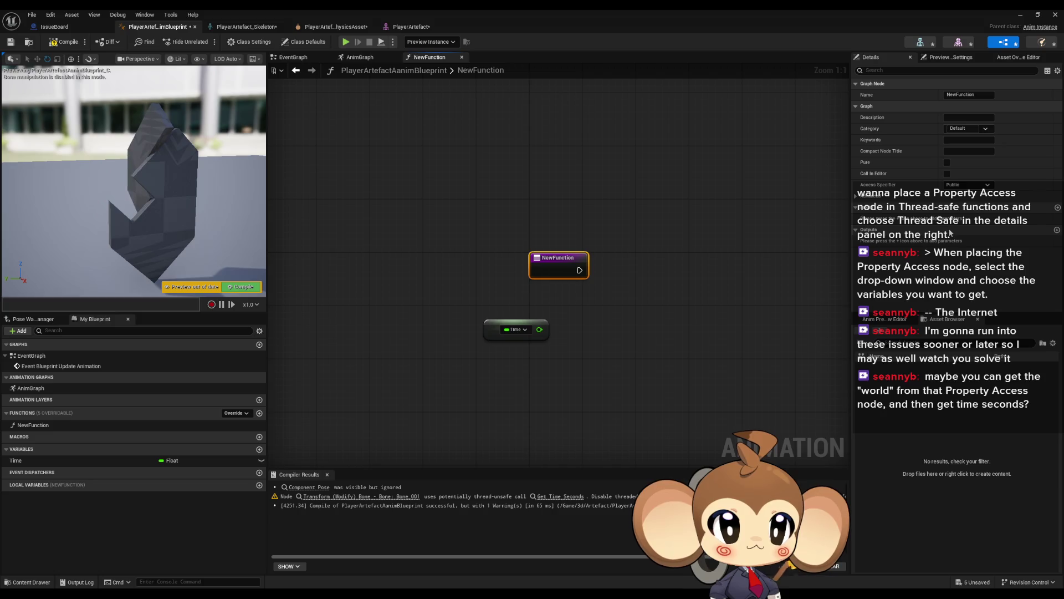
pyautogui.click(1058, 231)
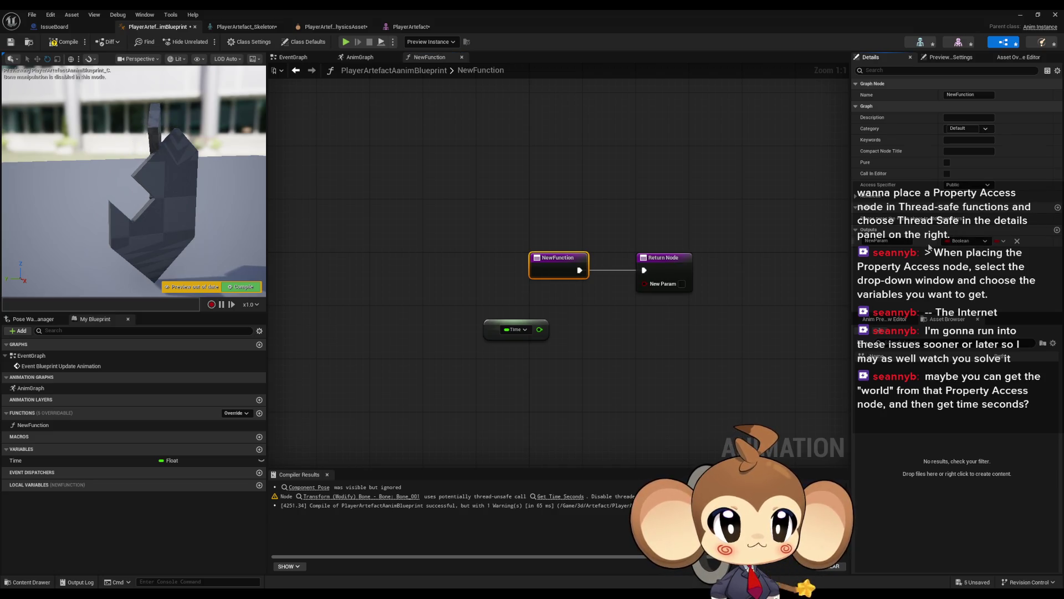
pyautogui.click(969, 241)
pyautogui.click(958, 297)
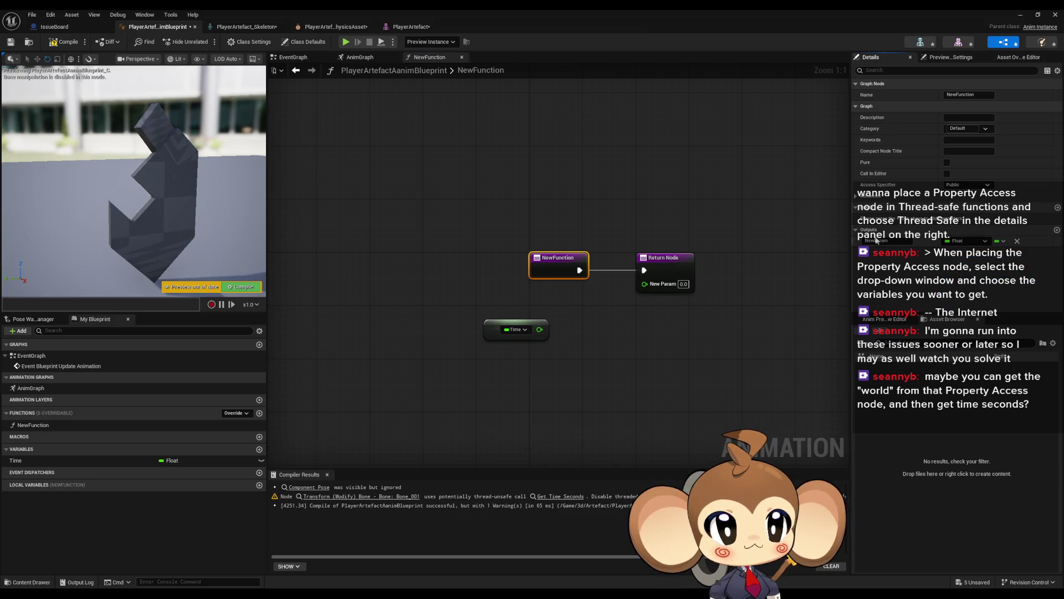
pyautogui.write('H')
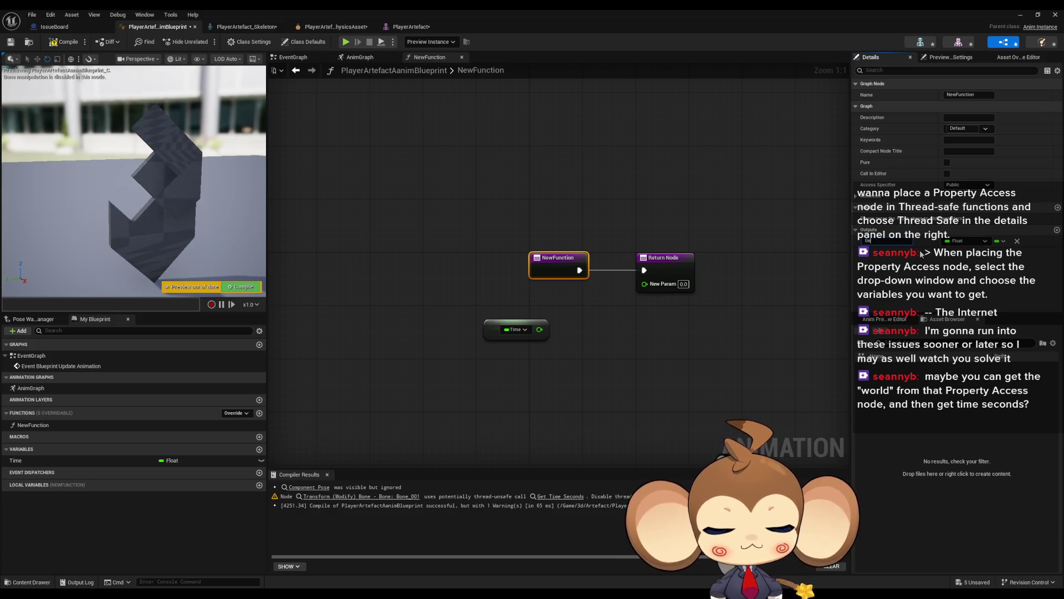
pyautogui.write('e')
pyautogui.press('Return')
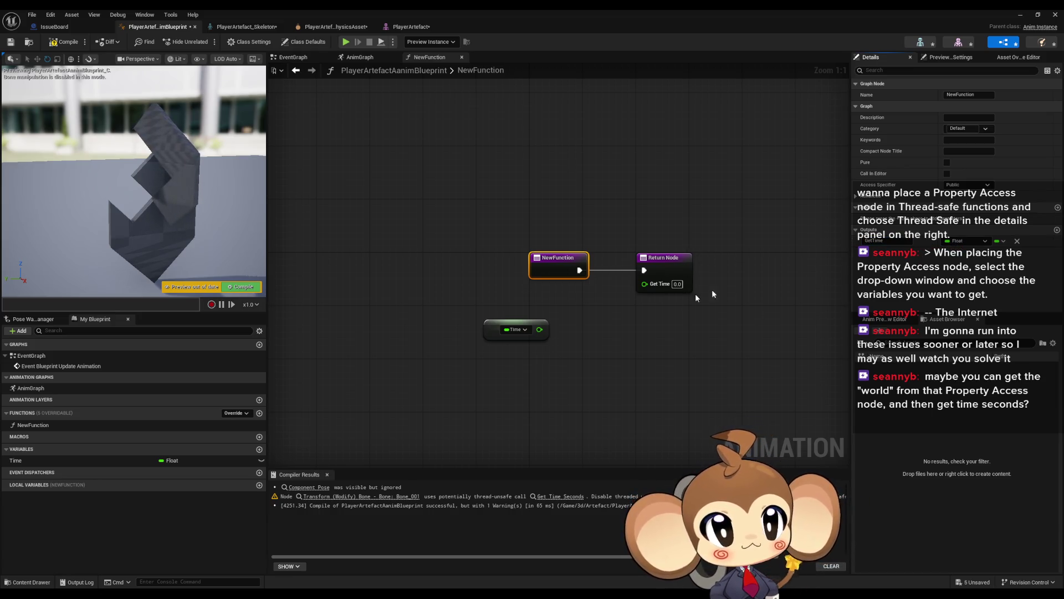
pyautogui.moveTo(644, 283)
pyautogui.mouseDown()
pyautogui.moveTo(540, 329)
pyautogui.moveTo(538, 311)
pyautogui.mouseUp()
# Step: Rename the function to GetTime and recompile the Anim Blueprint
pyautogui.click(558, 261)
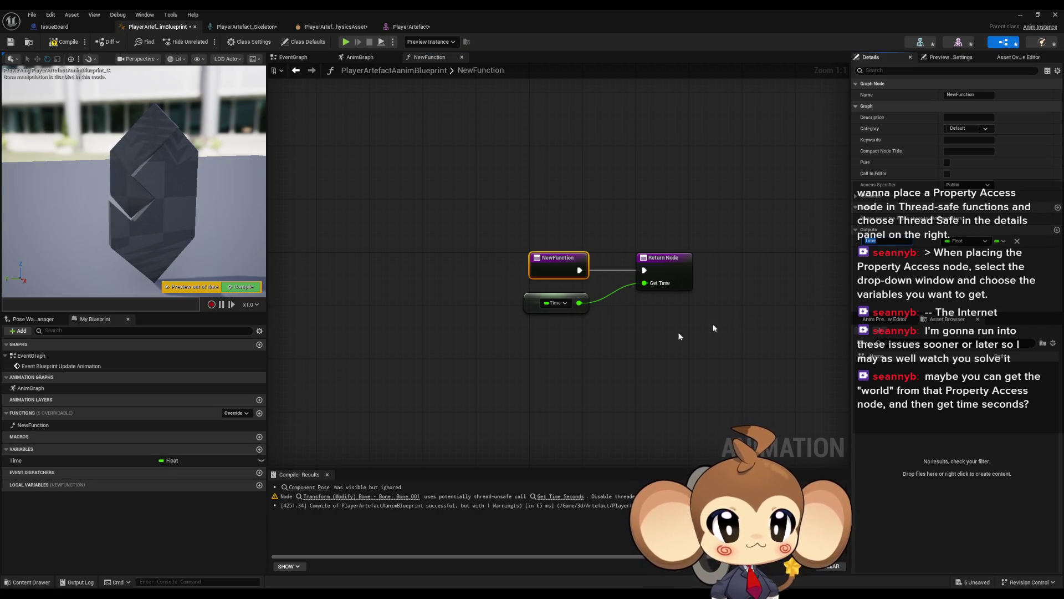
pyautogui.click(33, 426)
pyautogui.click(33, 426)
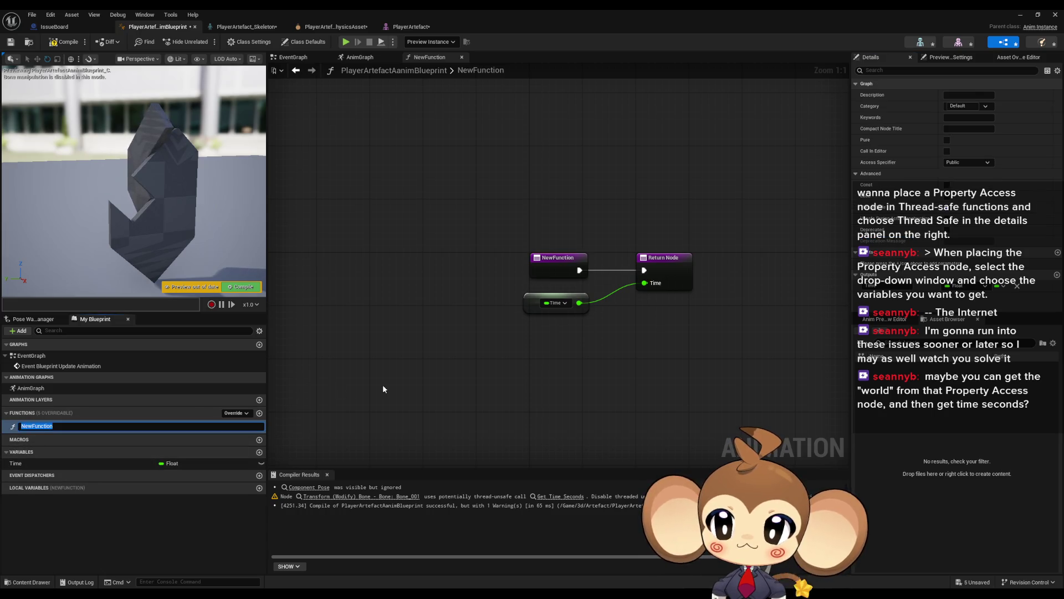
pyautogui.write('GetTime')
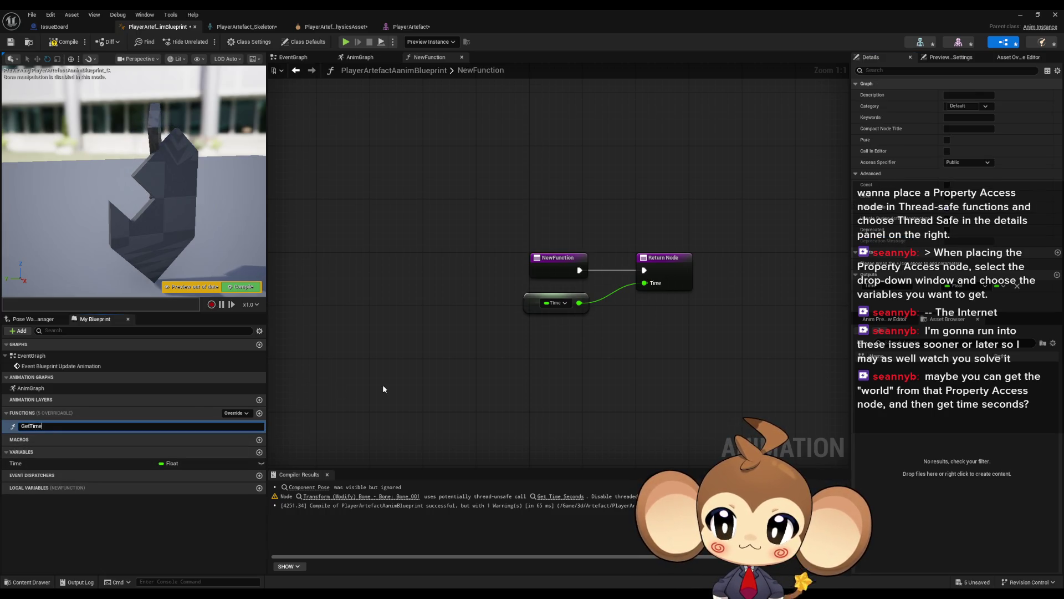
pyautogui.press('Return')
pyautogui.click(53, 46)
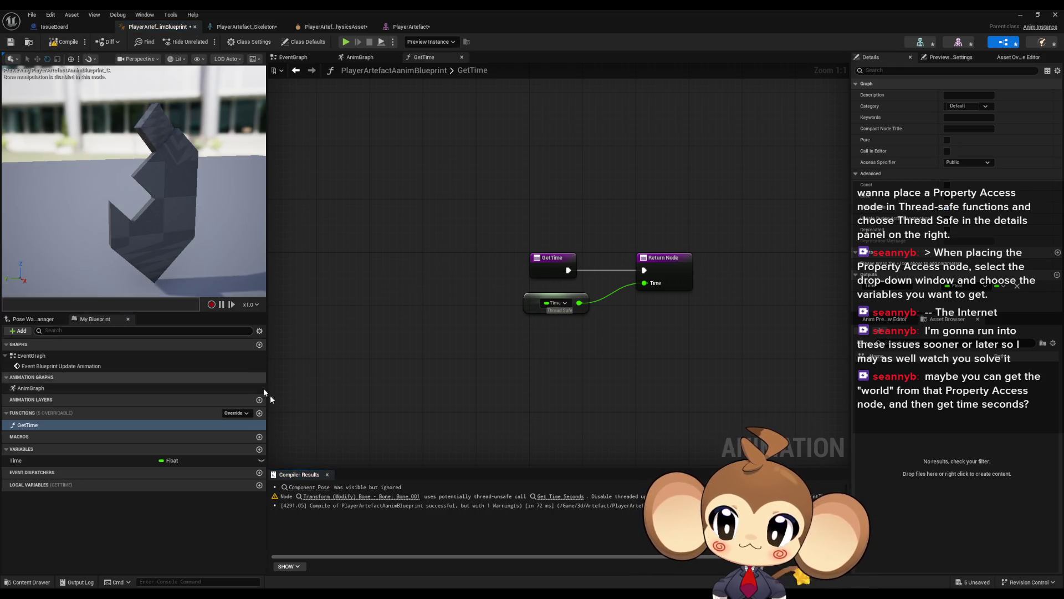
pyautogui.doubleClick(31, 388)
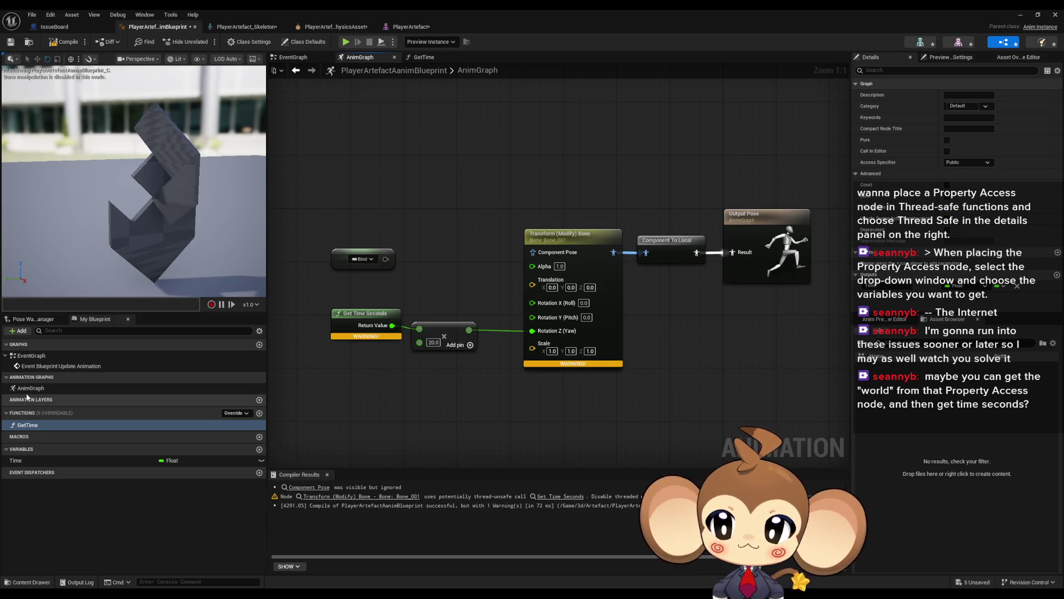
# Step: Bind the AnimGraph's Property Access node to the Time variable
pyautogui.moveTo(388, 304)
pyautogui.mouseDown()
pyautogui.moveTo(460, 298)
pyautogui.moveTo(492, 323)
pyautogui.mouseUp()
pyautogui.rightClick(422, 260)
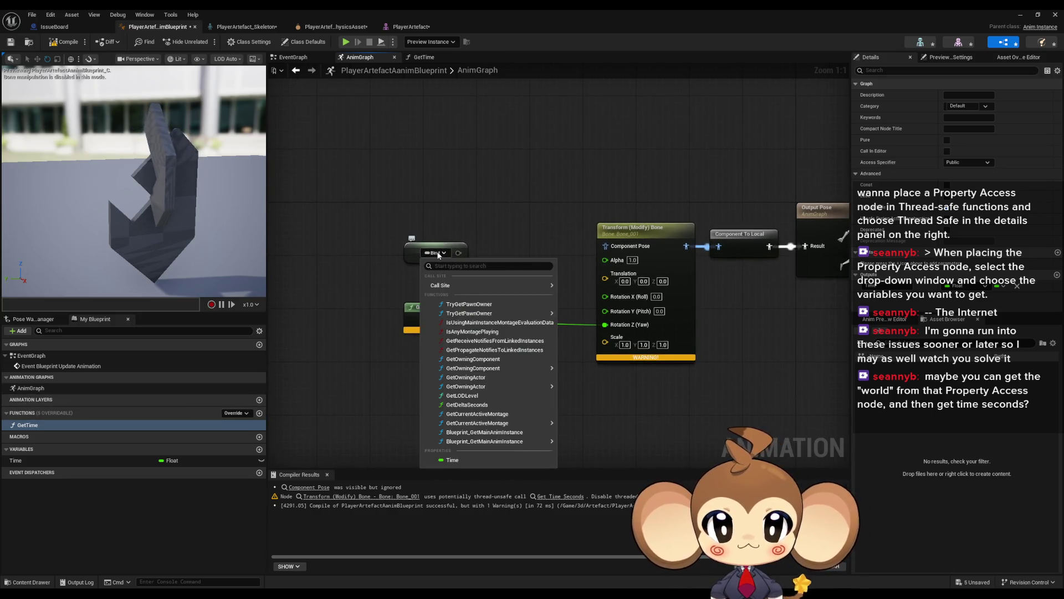
pyautogui.click(431, 197)
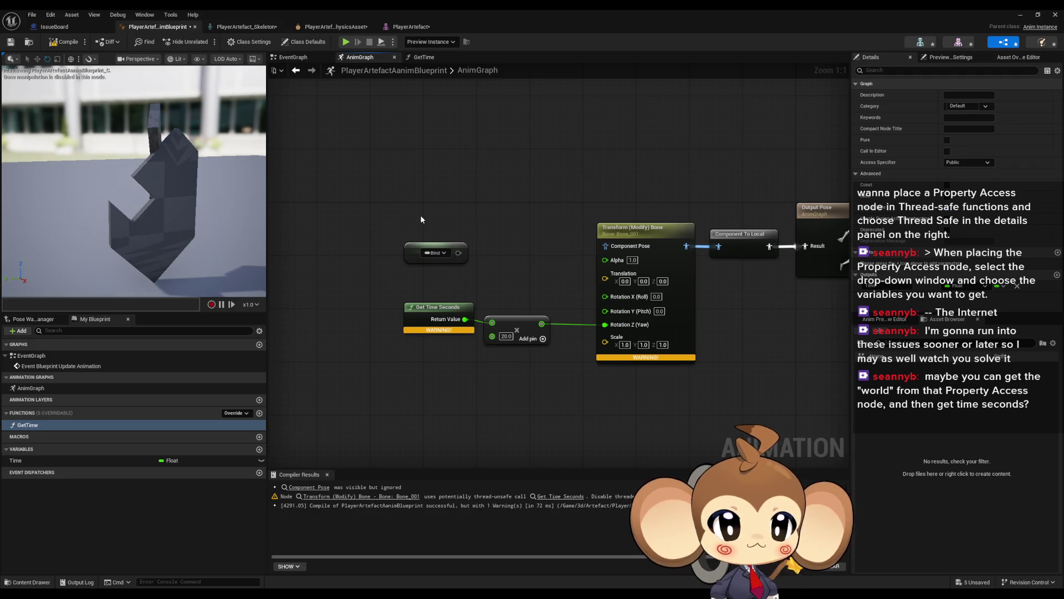
pyautogui.click(431, 253)
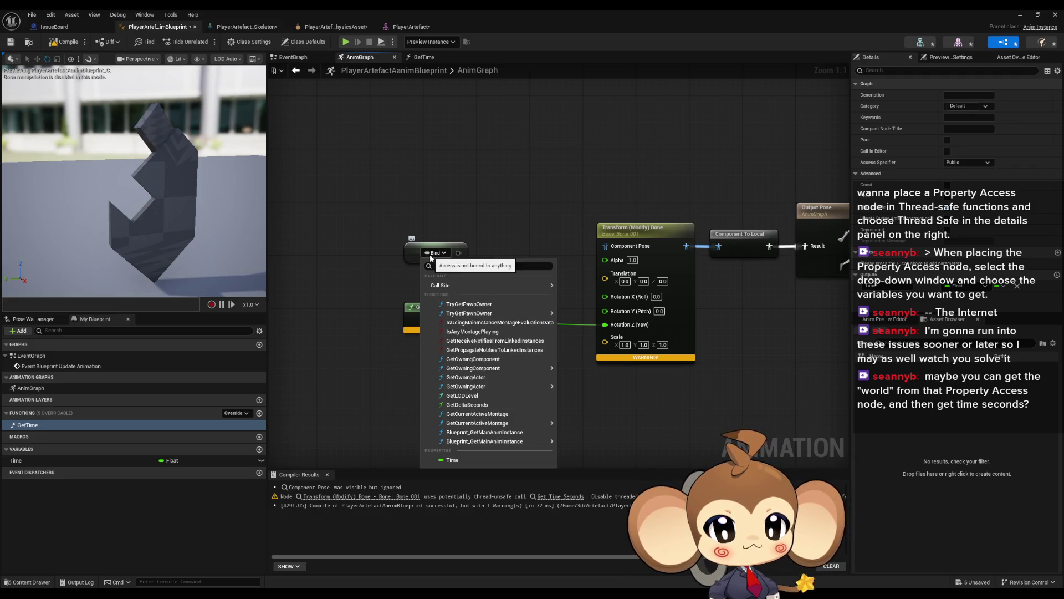
pyautogui.click(452, 460)
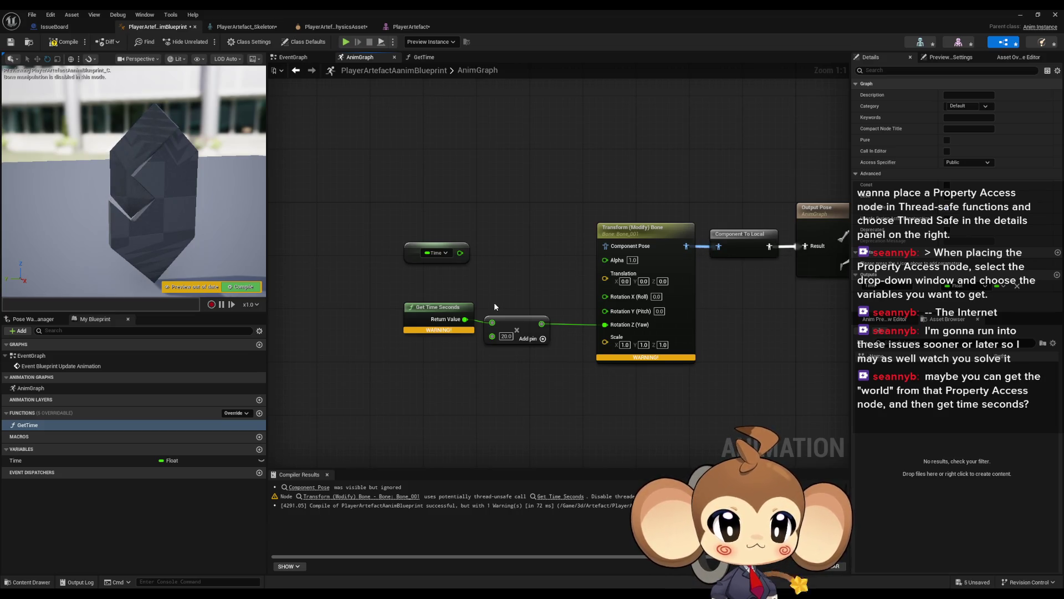
pyautogui.click(438, 253)
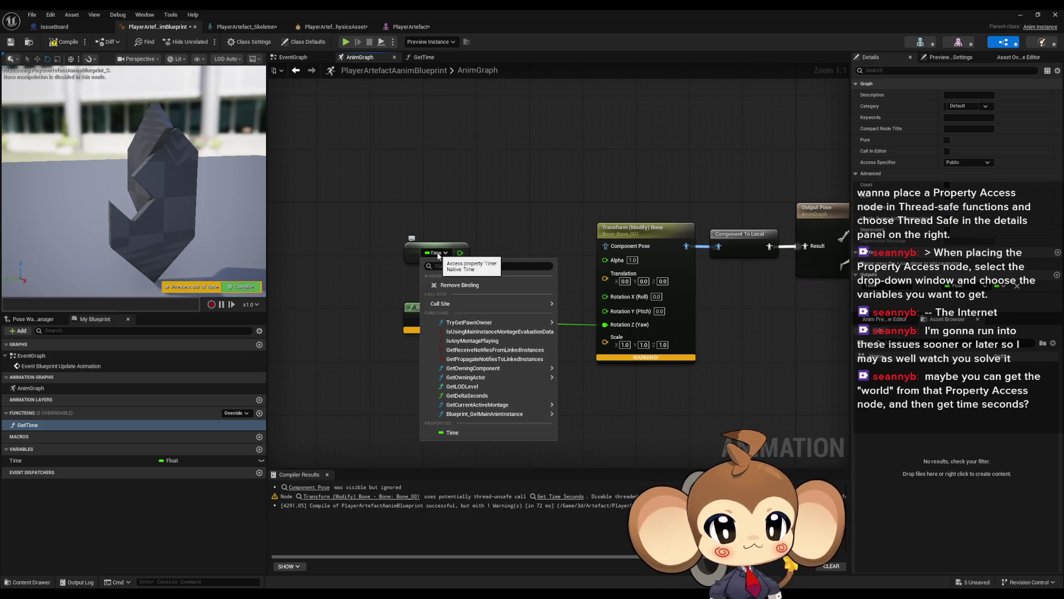
pyautogui.moveTo(482, 416)
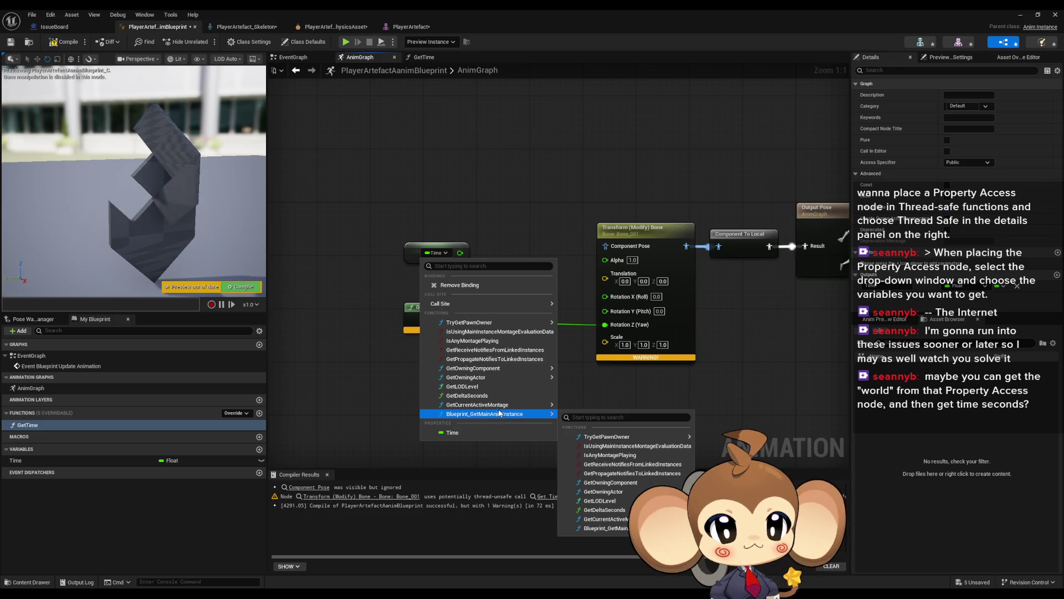
pyautogui.moveTo(491, 323)
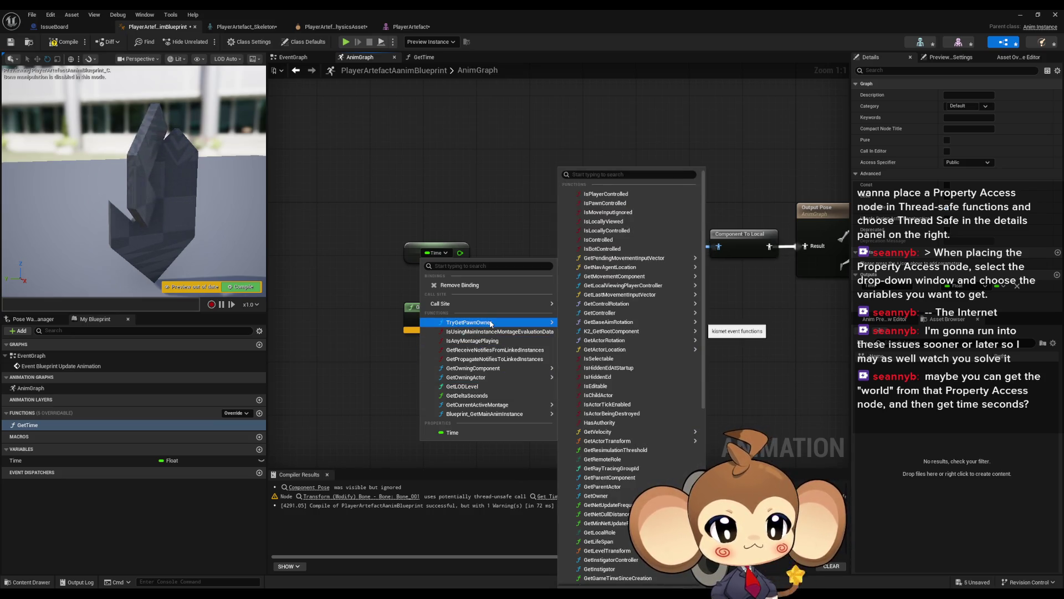
pyautogui.scroll(-4, 610, 311)
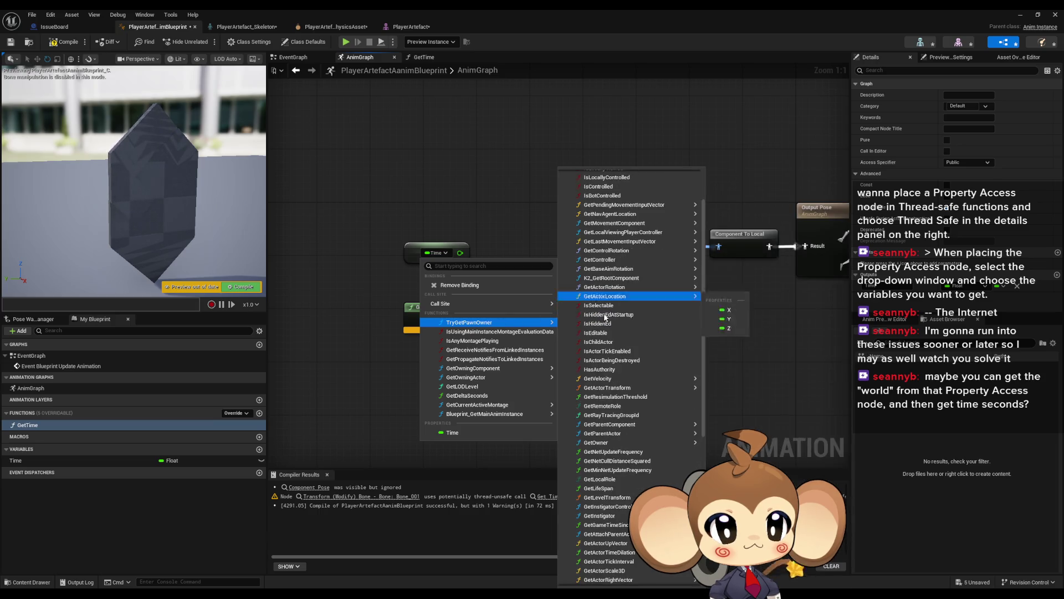
pyautogui.moveTo(597, 315)
pyautogui.scroll(-6, 598, 316)
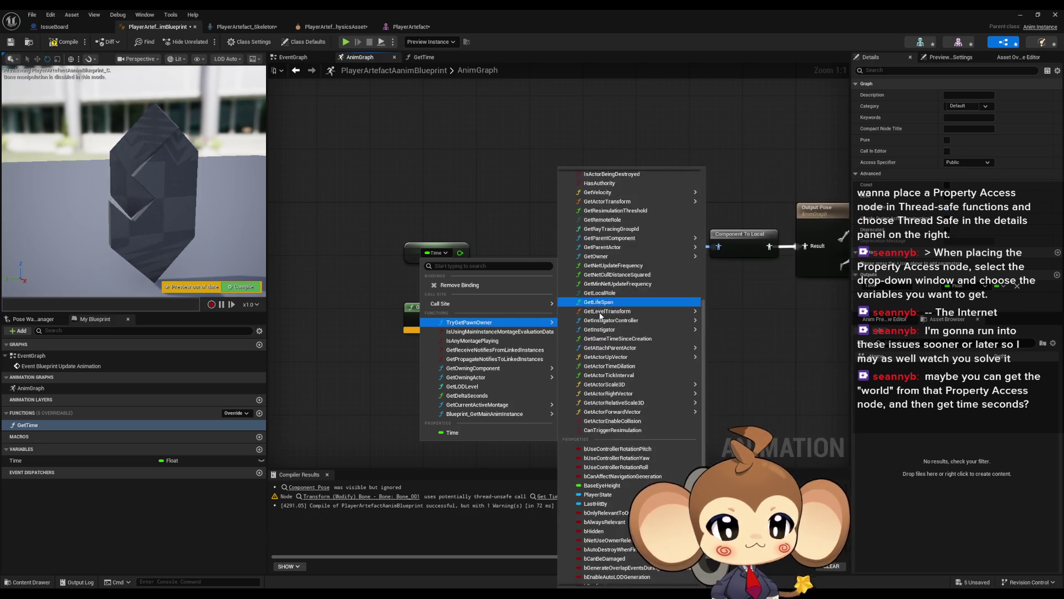
pyautogui.scroll(-2, 599, 316)
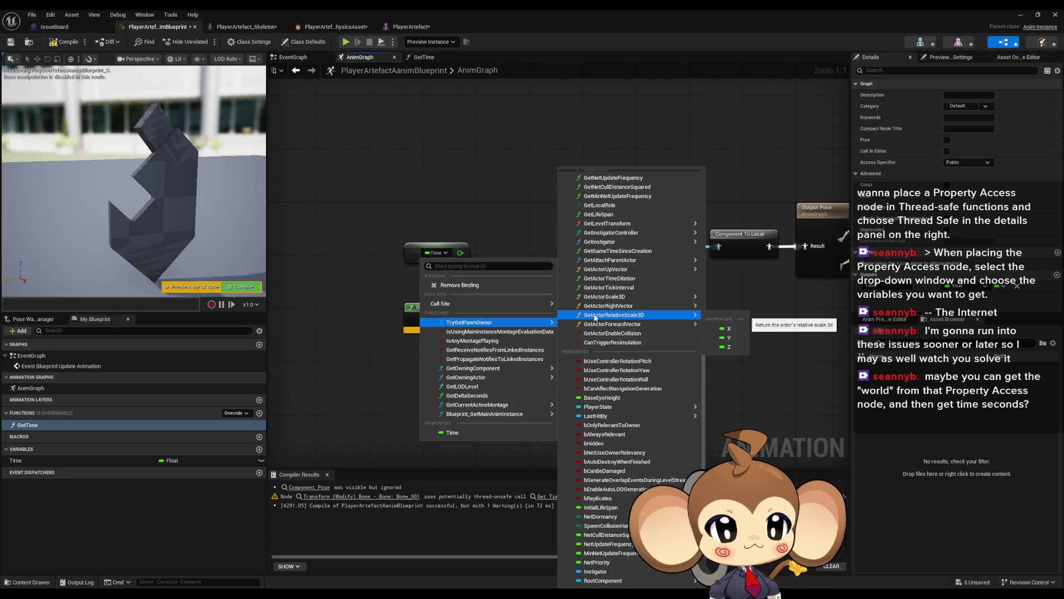
pyautogui.moveTo(500, 370)
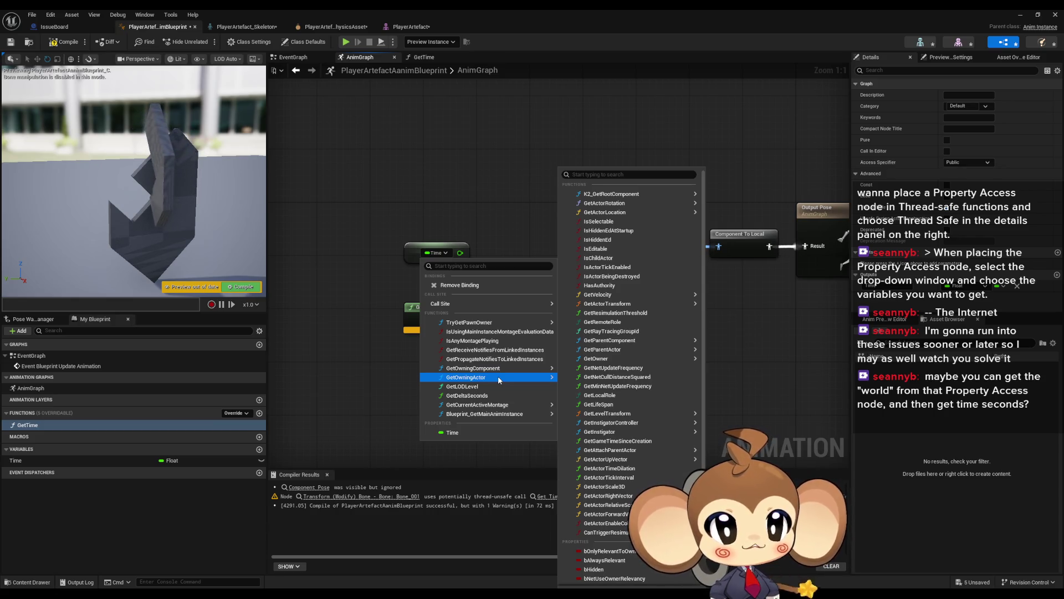
pyautogui.moveTo(595, 360)
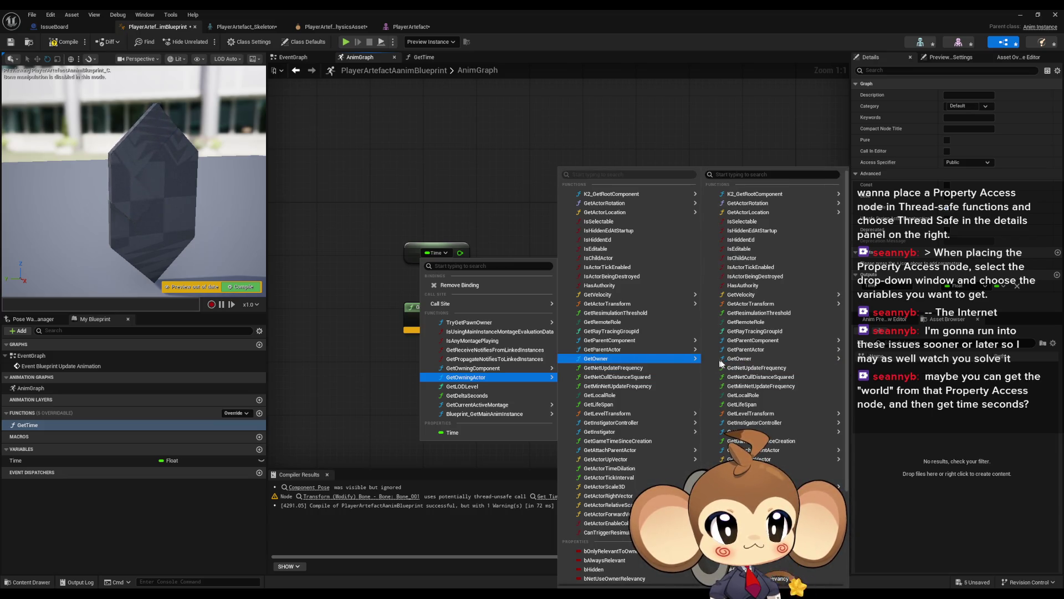
pyautogui.moveTo(761, 359)
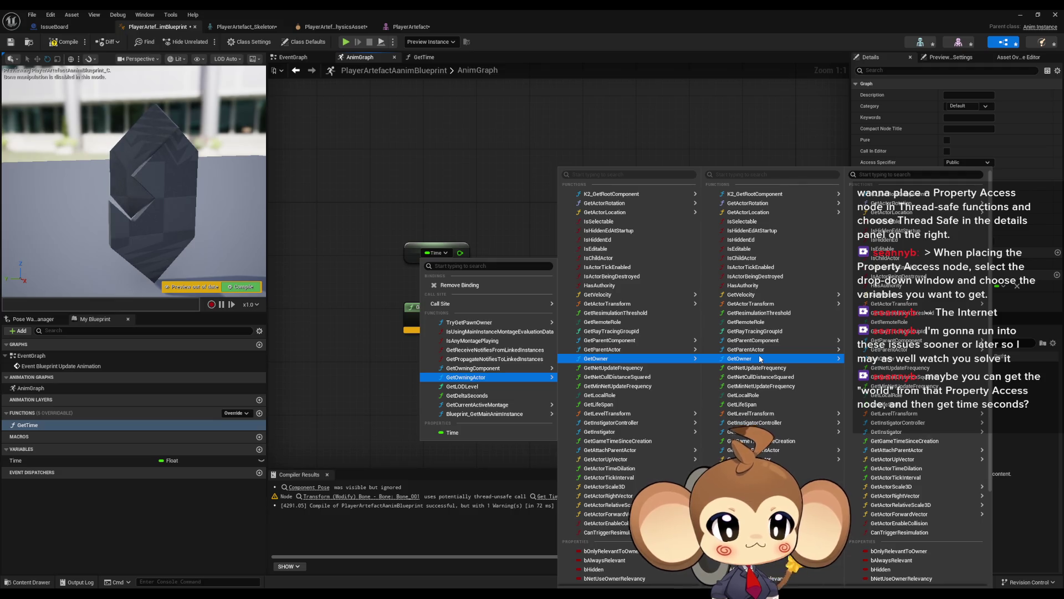
pyautogui.moveTo(765, 459)
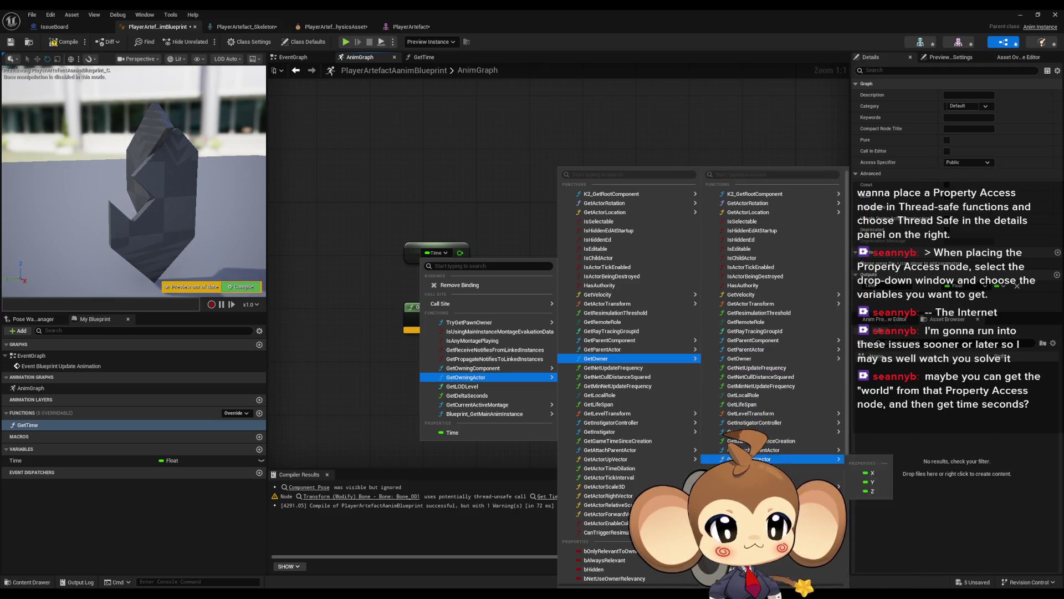
pyautogui.moveTo(764, 422)
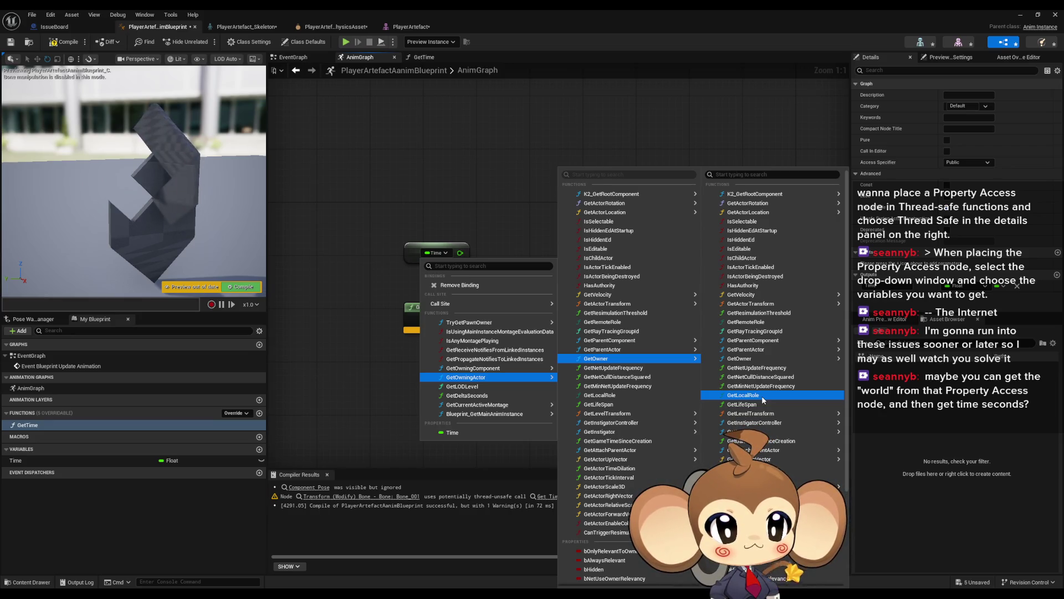
pyautogui.scroll(-5, 763, 397)
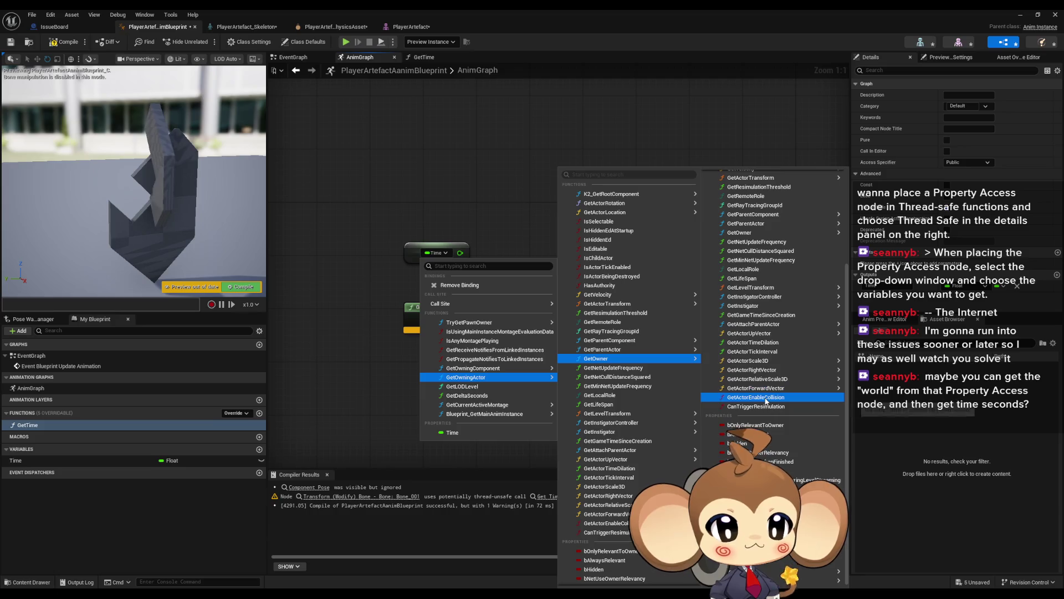
# Step: Delete the unused Time variable and GetTime function from the artefact Anim Blueprint
pyautogui.click(366, 222)
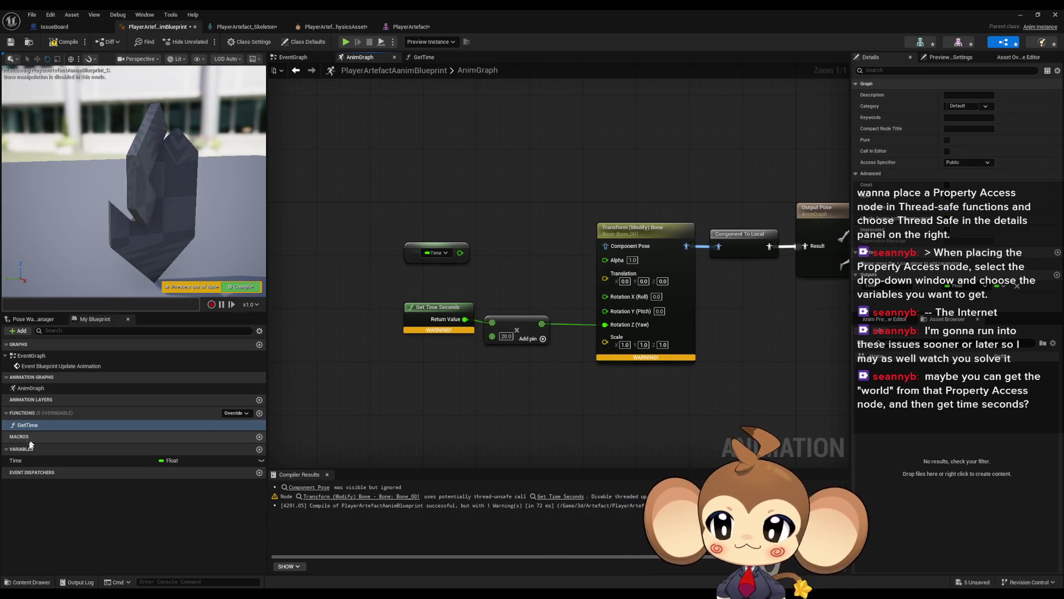
pyautogui.click(50, 460)
pyautogui.press('Delete')
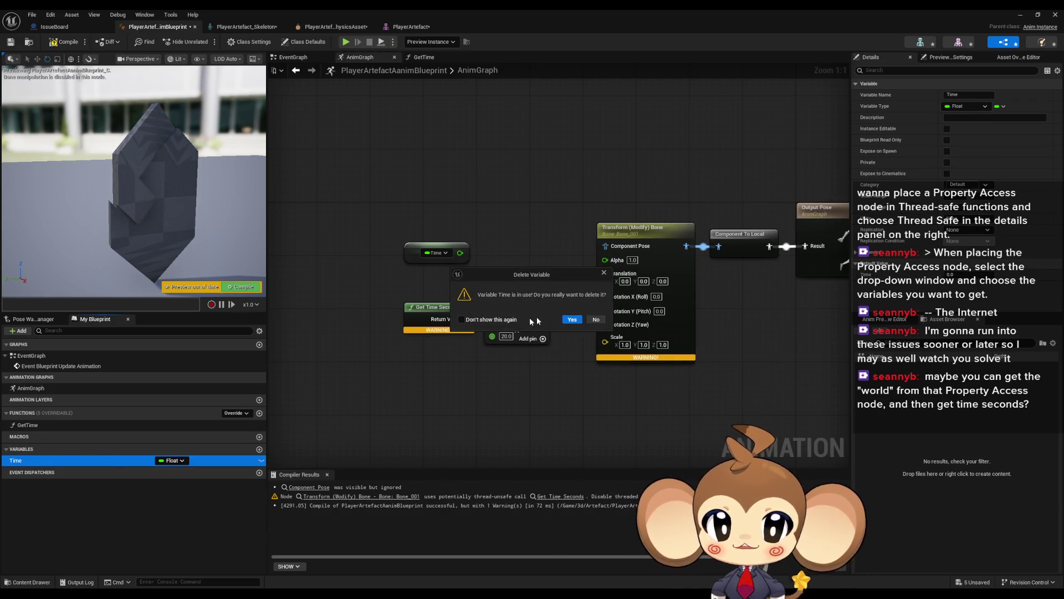
pyautogui.click(572, 319)
pyautogui.click(50, 426)
pyautogui.press('Delete')
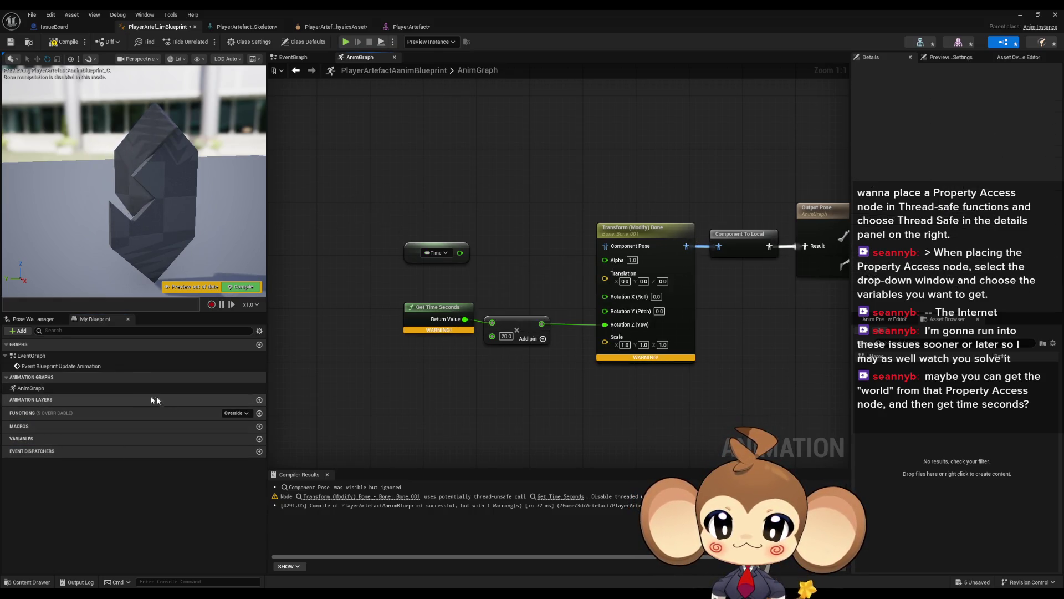
# Step: Add a new float variable named Timer in the EventGraph
pyautogui.doubleClick(44, 357)
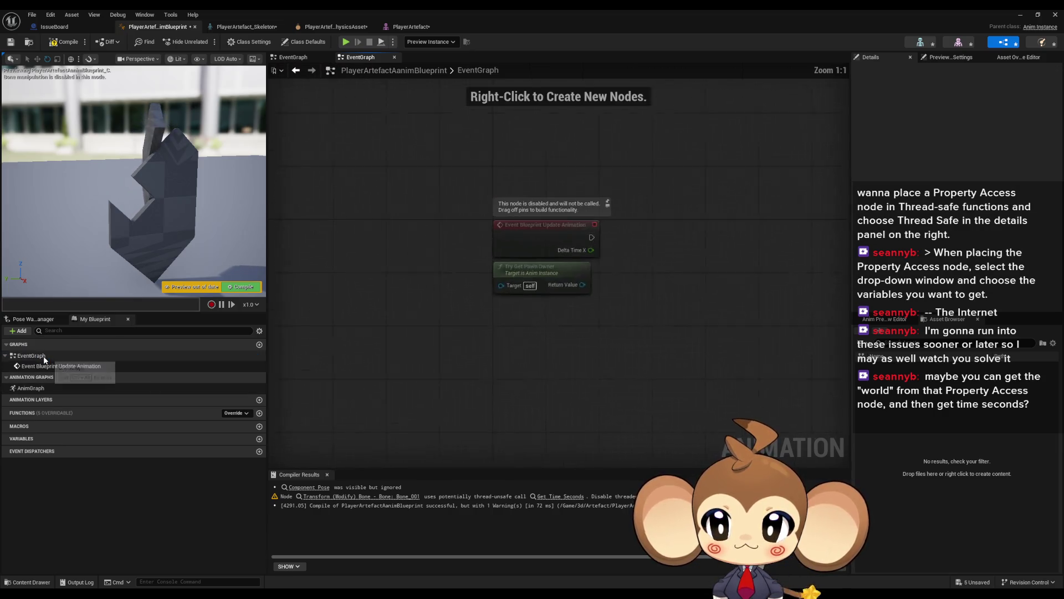
pyautogui.click(258, 439)
pyautogui.write('Timer')
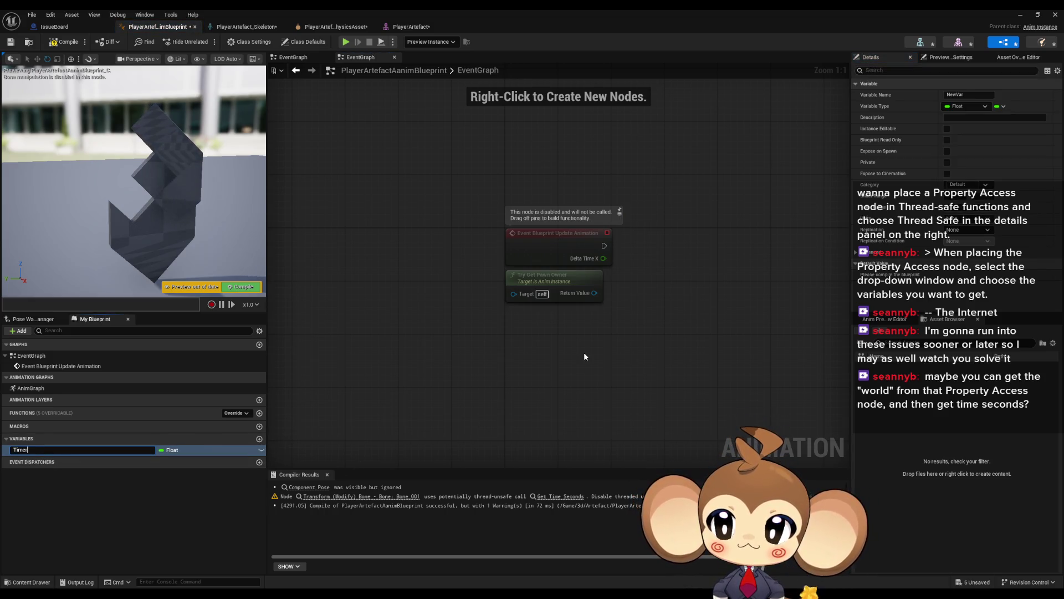
pyautogui.press('Return')
# Step: On Update Animation, add Delta Time X to Timer and store the result with SET Timer
pyautogui.moveTo(540, 391)
pyautogui.mouseDown()
pyautogui.moveTo(480, 353)
pyautogui.moveTo(460, 393)
pyautogui.mouseUp()
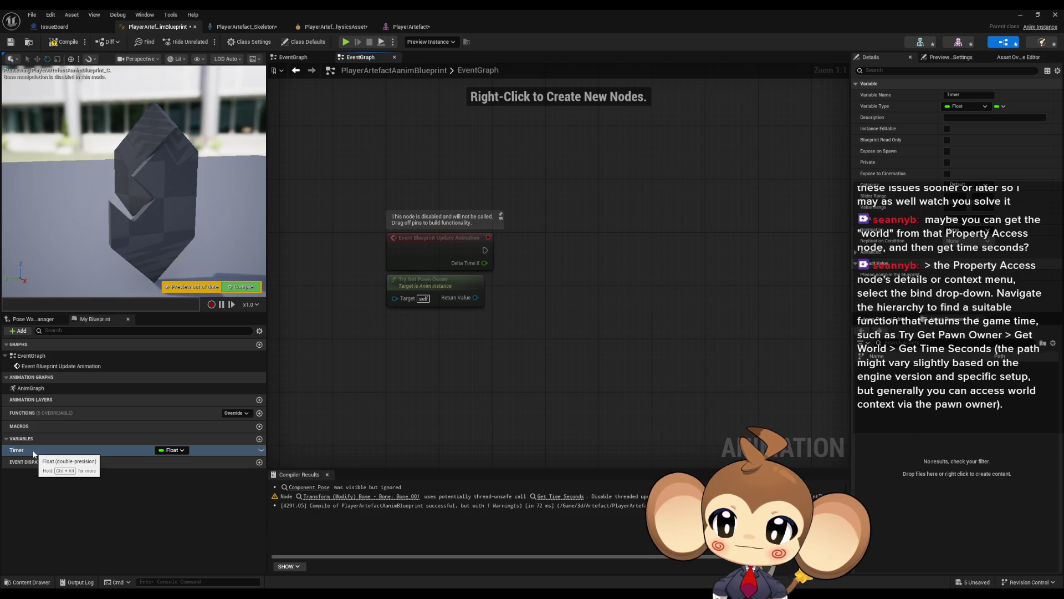
pyautogui.moveTo(33, 450)
pyautogui.mouseDown()
pyautogui.moveTo(431, 350)
pyautogui.moveTo(423, 355)
pyautogui.mouseUp()
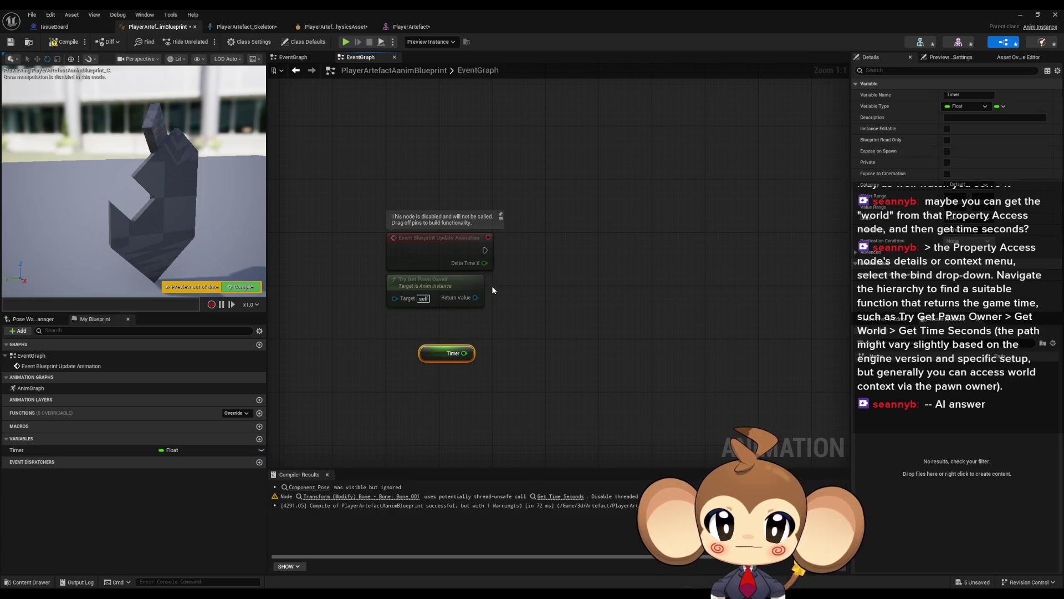
pyautogui.moveTo(432, 358)
pyautogui.mouseDown()
pyautogui.moveTo(458, 339)
pyautogui.moveTo(534, 324)
pyautogui.moveTo(544, 306)
pyautogui.mouseUp()
pyautogui.write('+')
pyautogui.press('Return')
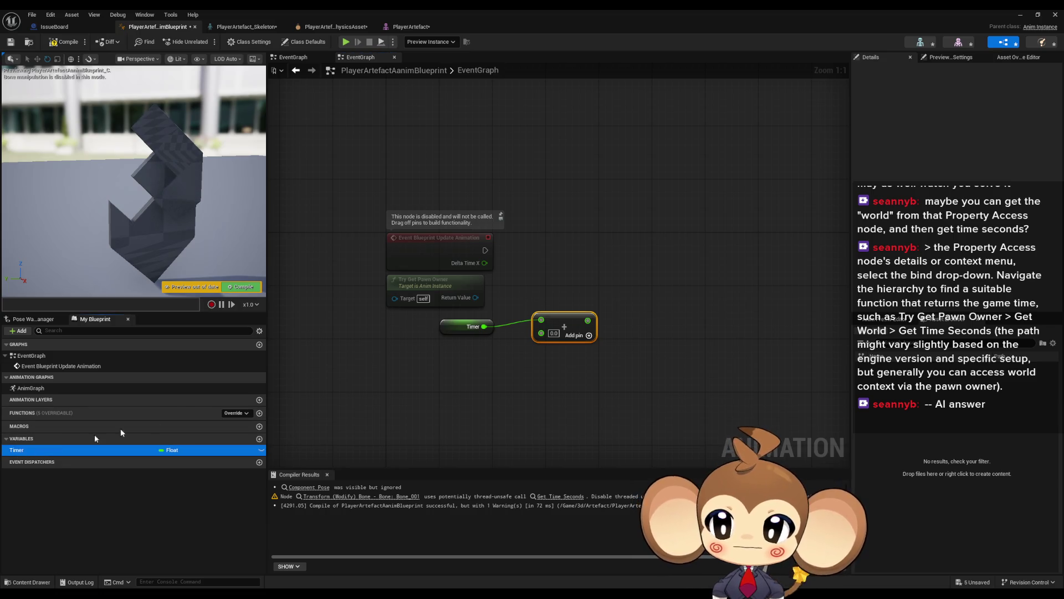
pyautogui.moveTo(22, 450); pyautogui.dragTo(606, 244)
pyautogui.click(615, 263)
pyautogui.moveTo(486, 262)
pyautogui.mouseDown()
pyautogui.moveTo(541, 333)
pyautogui.moveTo(602, 264)
pyautogui.moveTo(485, 250)
pyautogui.mouseUp()
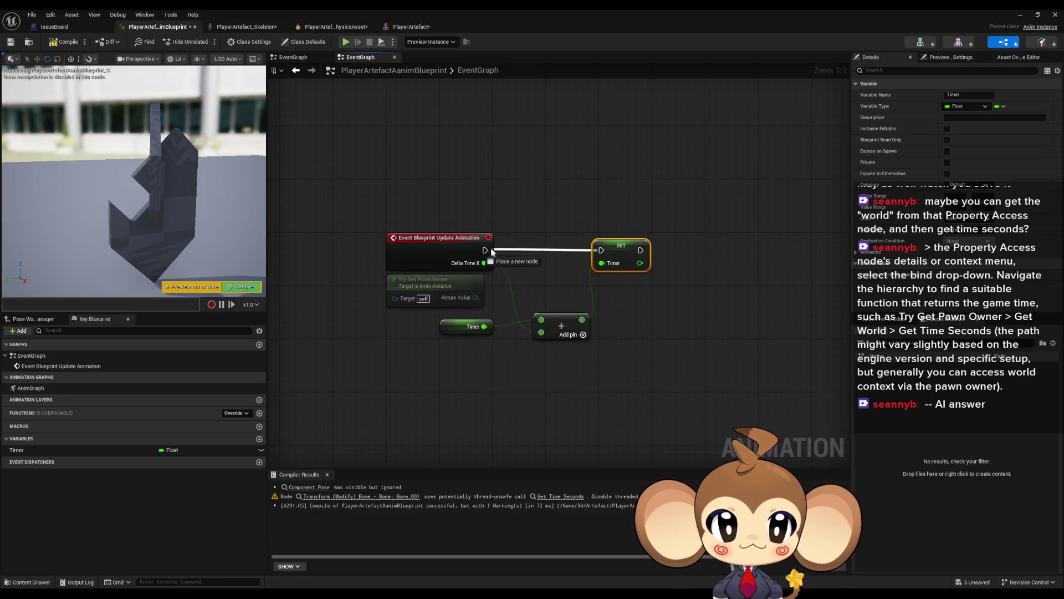
pyautogui.moveTo(557, 323); pyautogui.dragTo(538, 284)
# Step: Recompile the Anim Blueprint so the preview uses the new Timer logic
pyautogui.click(483, 277)
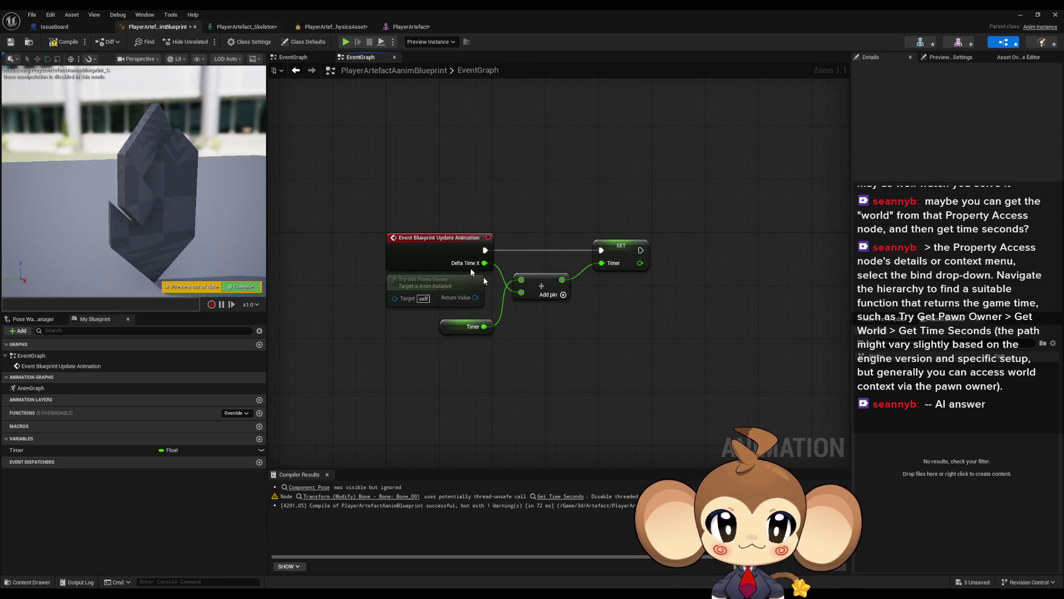
pyautogui.click(64, 41)
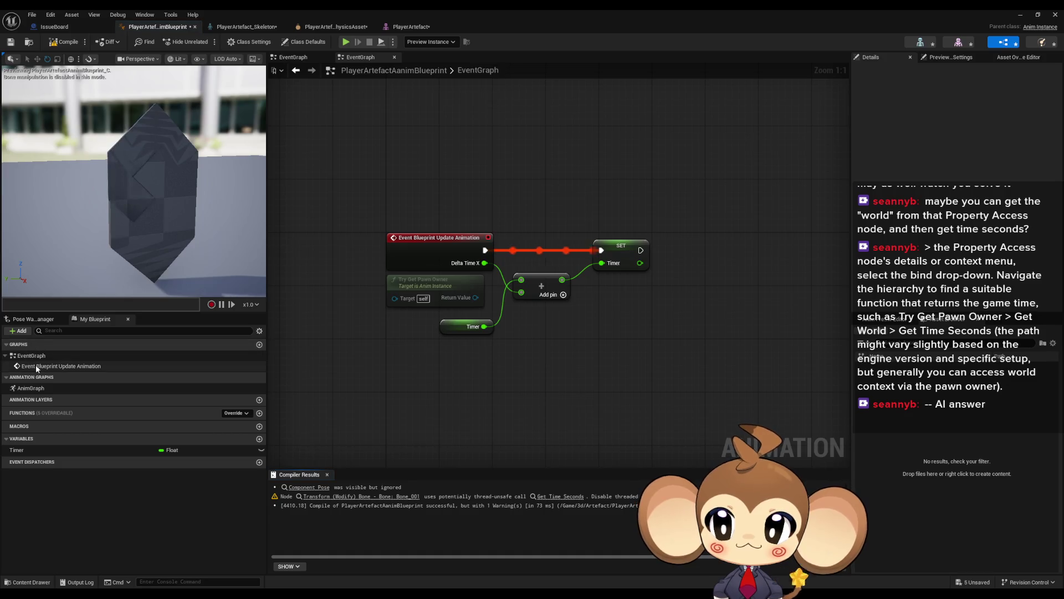
pyautogui.doubleClick(32, 387)
# Step: Add a Timer getter to the AnimGraph to drive the yaw, and compile
pyautogui.moveTo(316, 378); pyautogui.dragTo(371, 381)
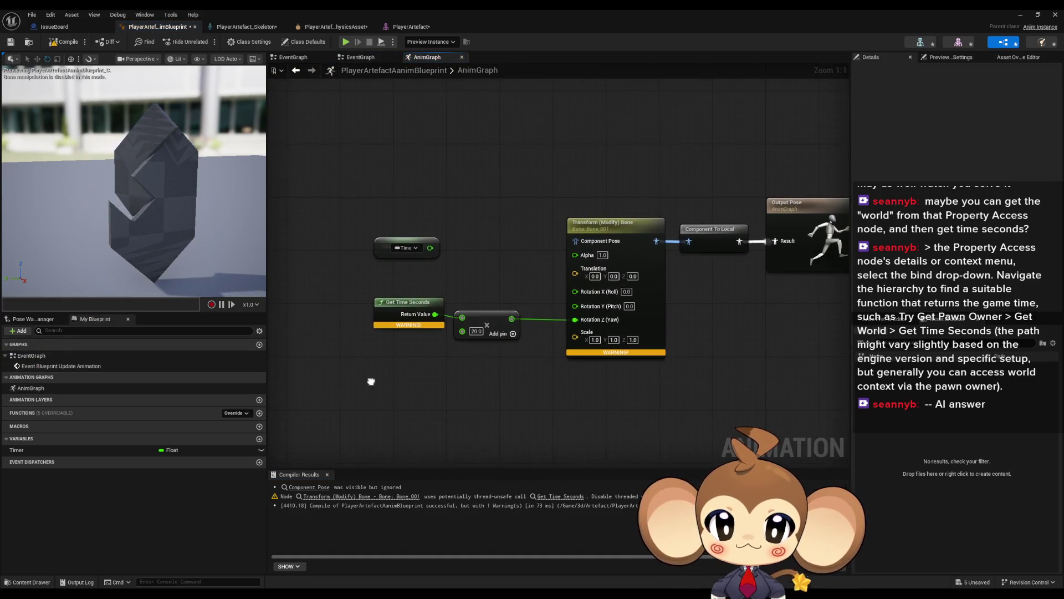
pyautogui.moveTo(37, 448)
pyautogui.mouseDown()
pyautogui.moveTo(313, 359)
pyautogui.moveTo(443, 358)
pyautogui.moveTo(462, 317)
pyautogui.mouseUp()
pyautogui.click(323, 374)
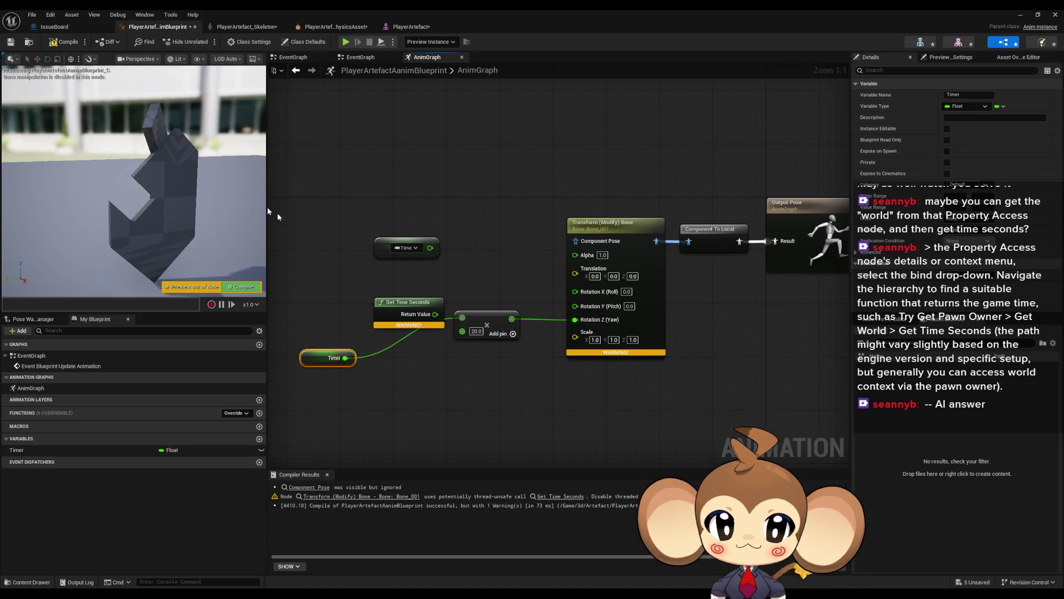
pyautogui.click(60, 43)
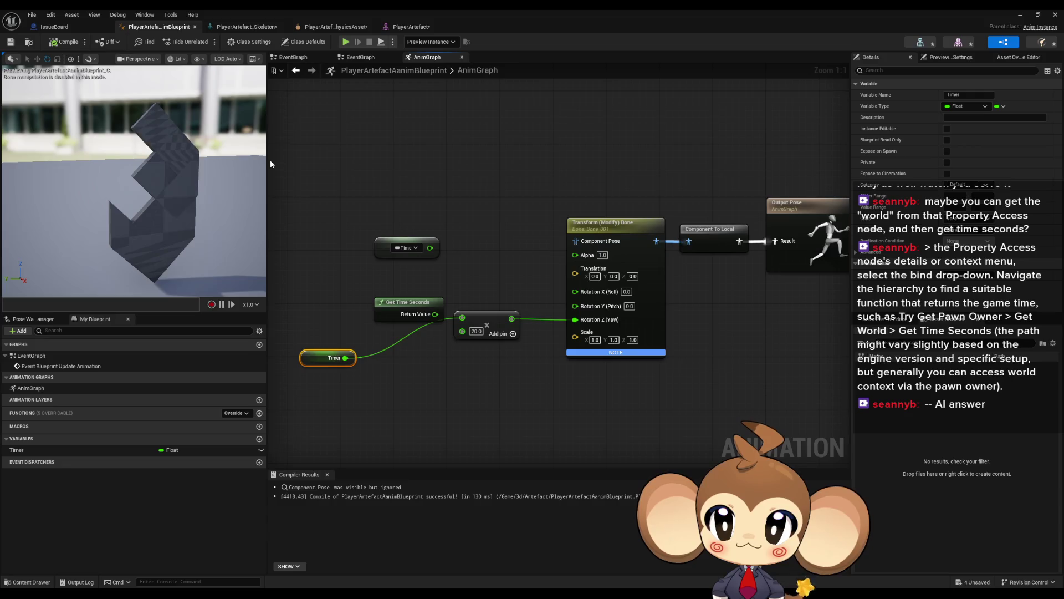
# Step: Delete the Time and Get Time Seconds nodes and place Timer beside the Add node
pyautogui.moveTo(363, 230)
pyautogui.mouseDown()
pyautogui.moveTo(404, 277)
pyautogui.moveTo(421, 333)
pyautogui.mouseUp()
pyautogui.press('Delete')
pyautogui.moveTo(320, 356); pyautogui.dragTo(391, 317)
pyautogui.click(419, 368)
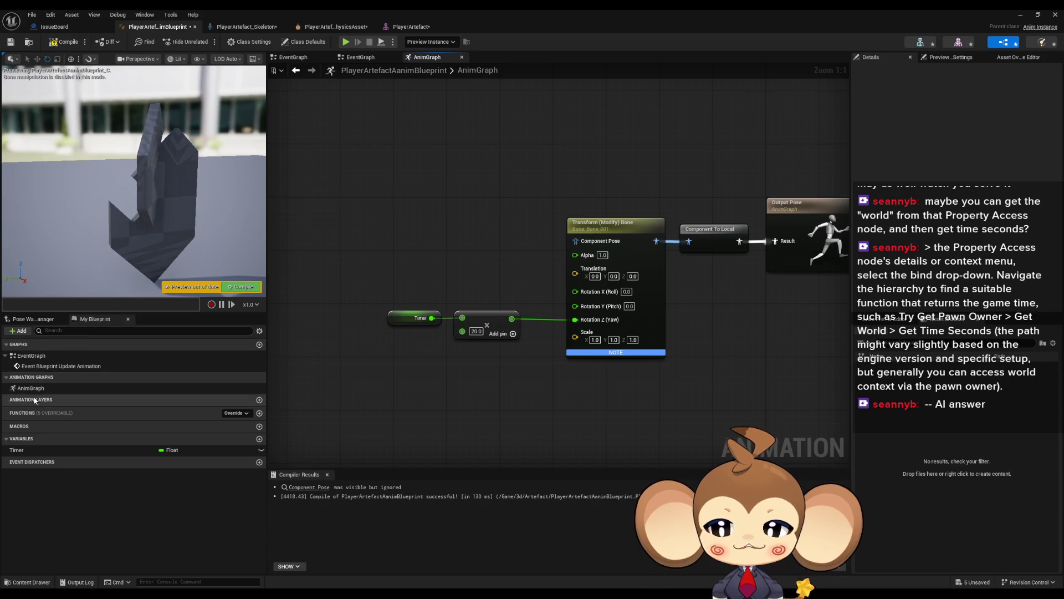
pyautogui.doubleClick(47, 366)
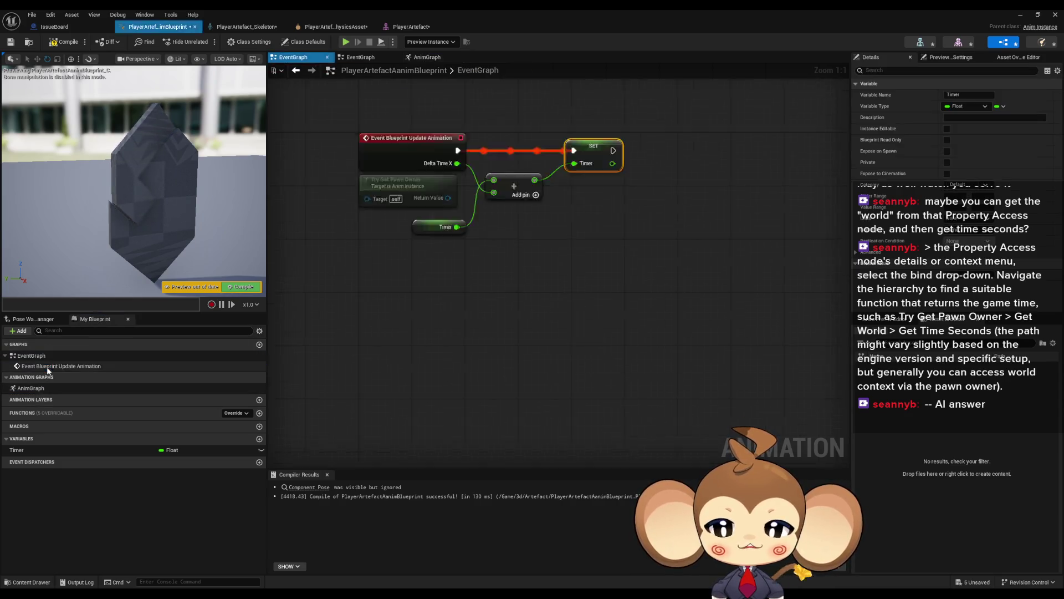
pyautogui.moveTo(561, 164); pyautogui.dragTo(775, 392)
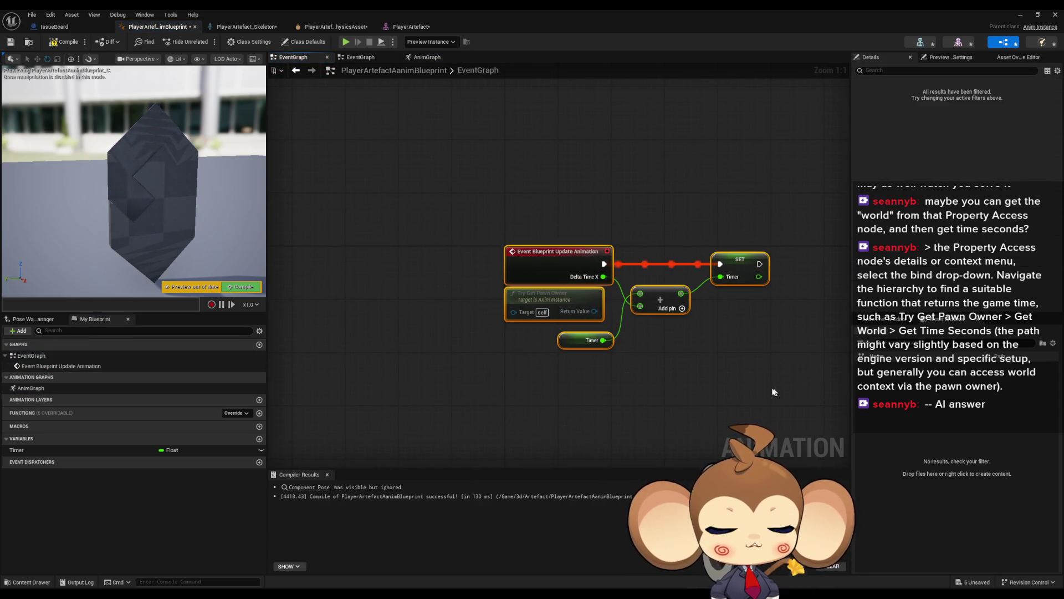
pyautogui.click(696, 354)
pyautogui.moveTo(696, 354); pyautogui.dragTo(649, 349)
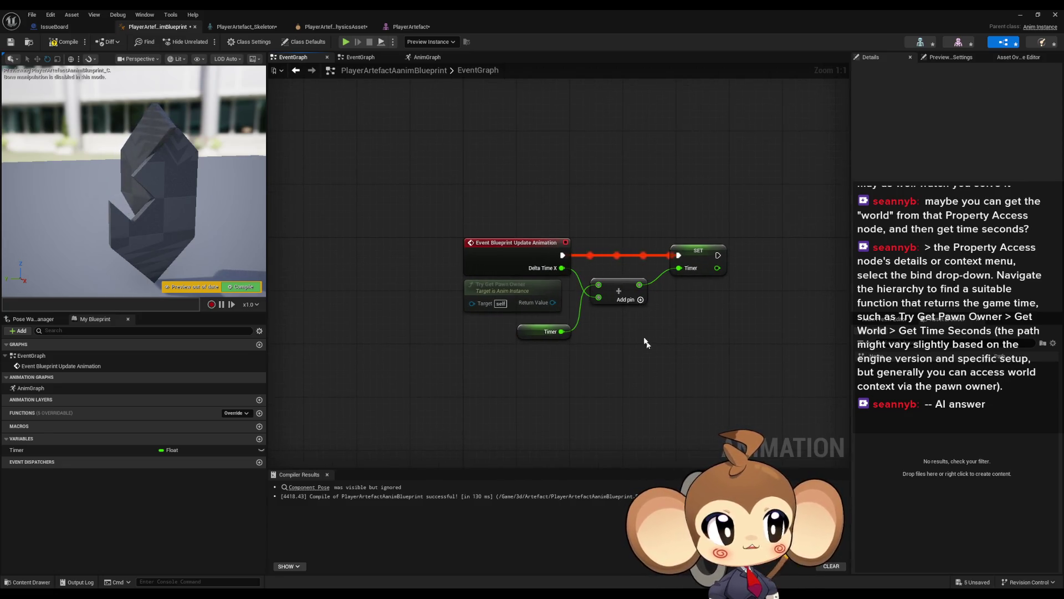
pyautogui.moveTo(579, 230); pyautogui.dragTo(734, 338)
pyautogui.click(728, 357)
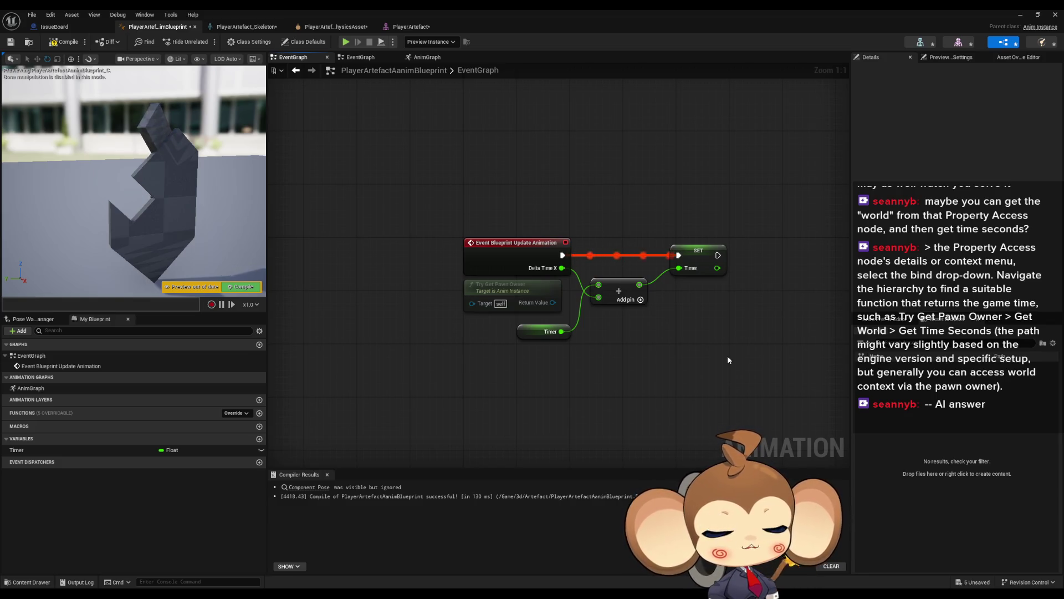
pyautogui.moveTo(728, 360); pyautogui.dragTo(636, 356)
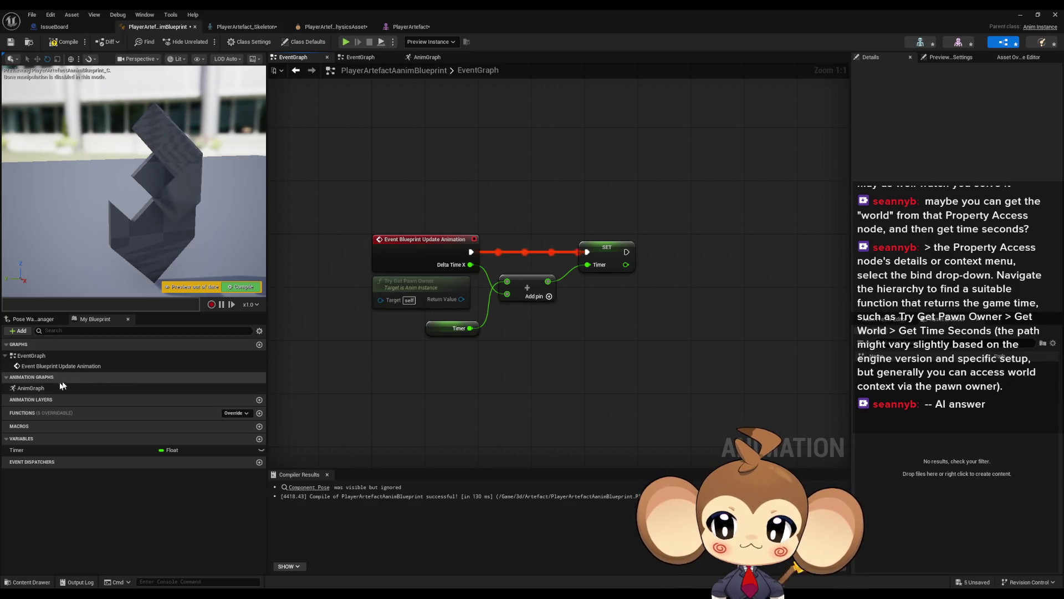
pyautogui.doubleClick(30, 388)
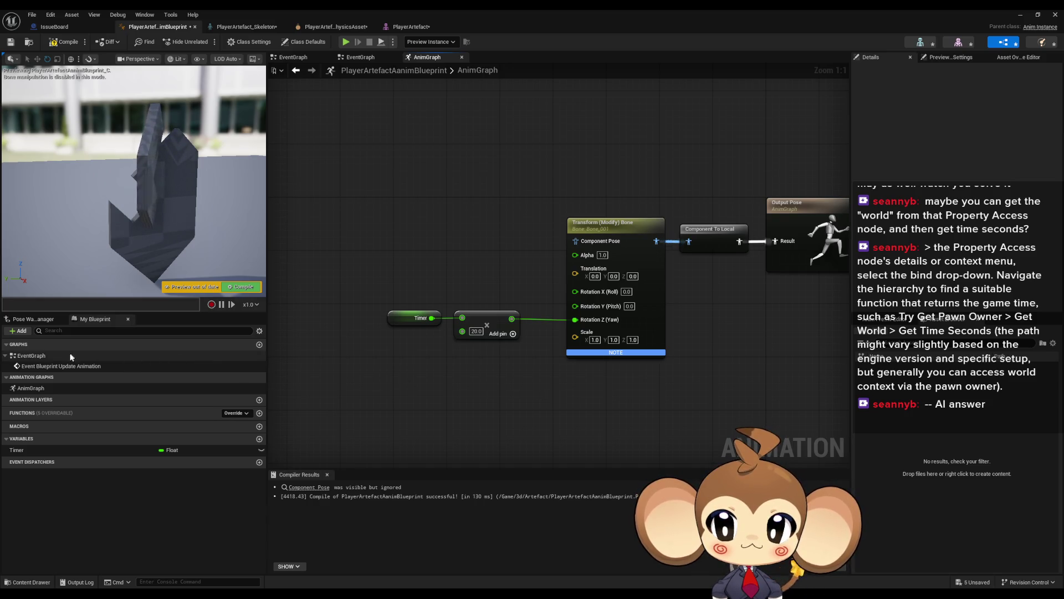
pyautogui.doubleClick(61, 365)
pyautogui.moveTo(787, 327); pyautogui.dragTo(657, 243)
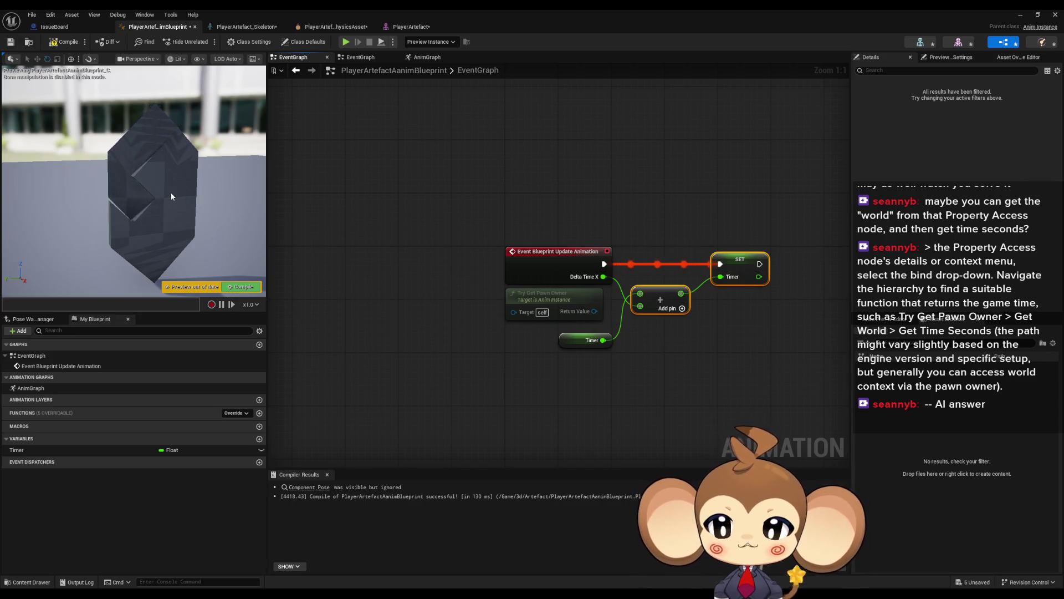
pyautogui.moveTo(459, 173)
pyautogui.mouseDown()
pyautogui.moveTo(626, 282)
pyautogui.moveTo(771, 417)
pyautogui.mouseUp()
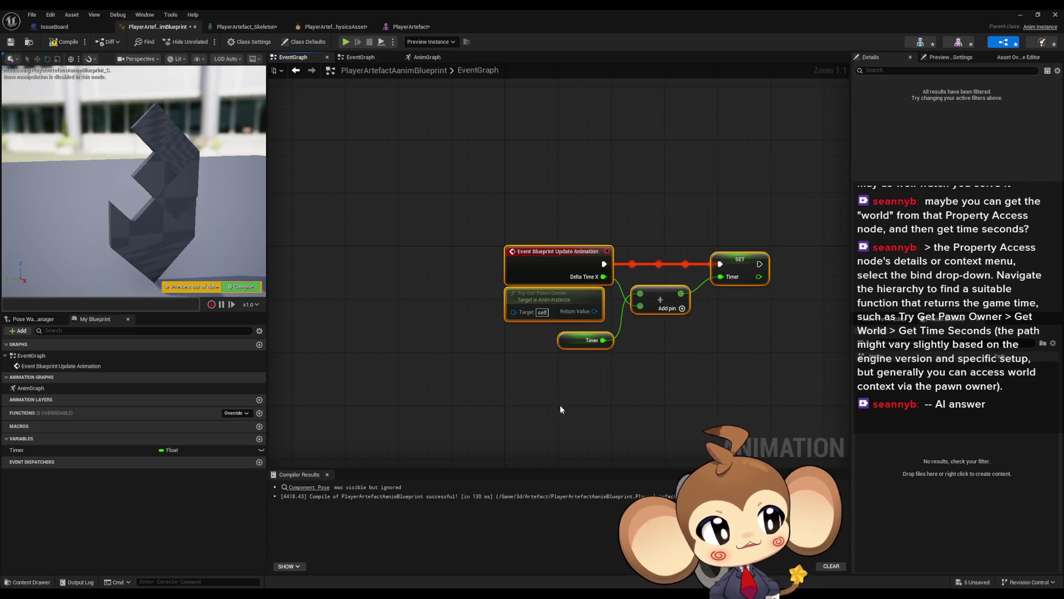
pyautogui.click(616, 377)
pyautogui.moveTo(617, 375); pyautogui.dragTo(621, 341)
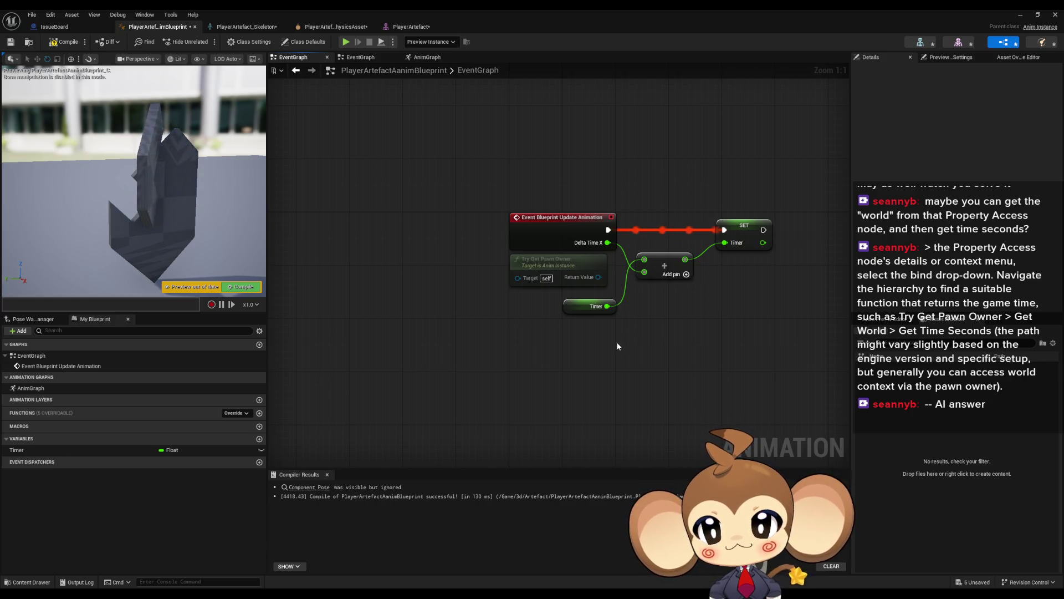
pyautogui.moveTo(617, 341); pyautogui.dragTo(520, 360)
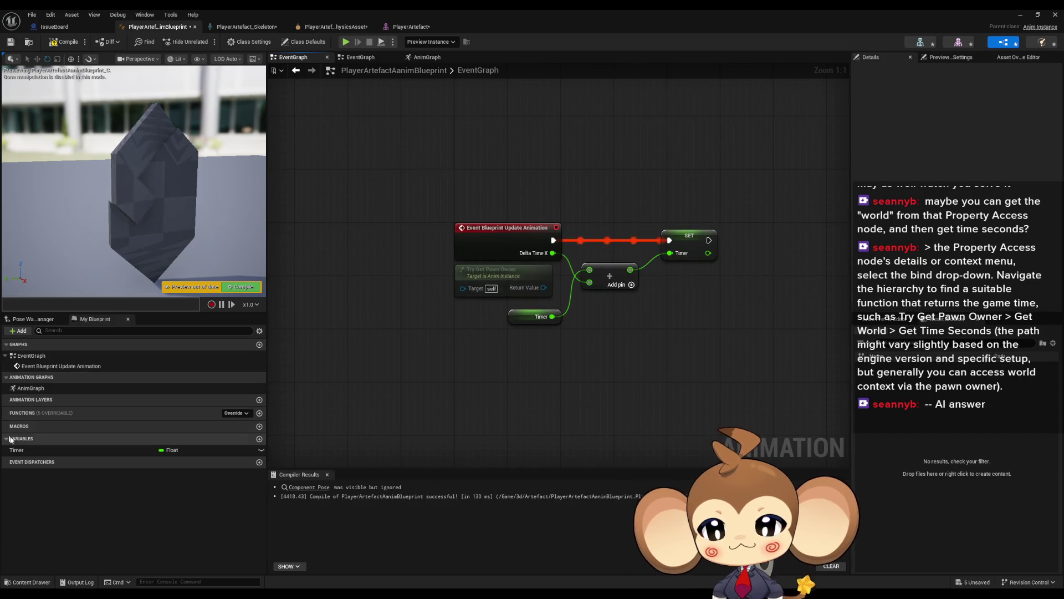
pyautogui.click(29, 450)
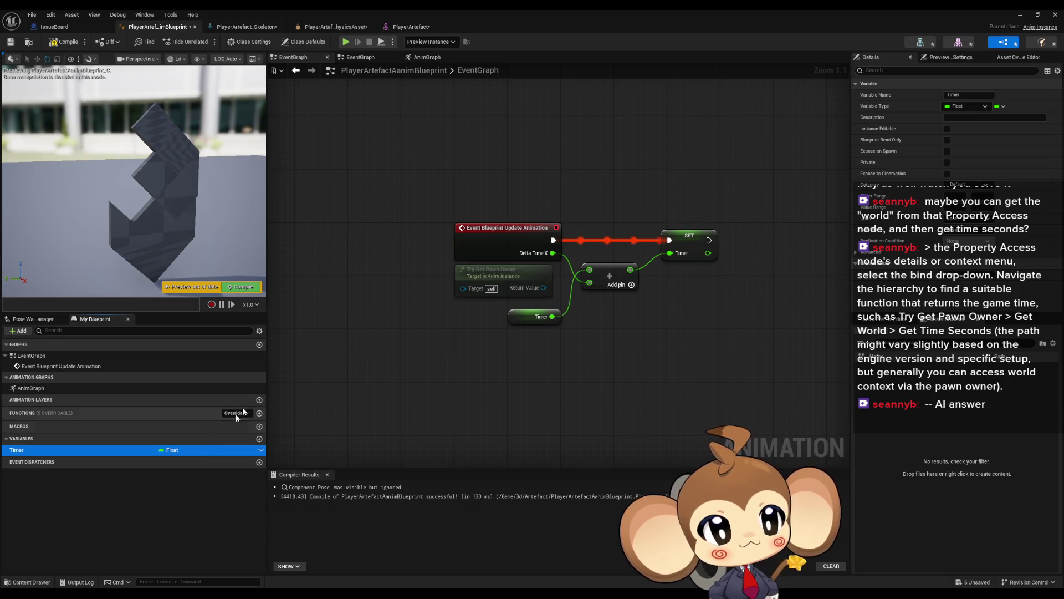
pyautogui.rightClick(512, 392)
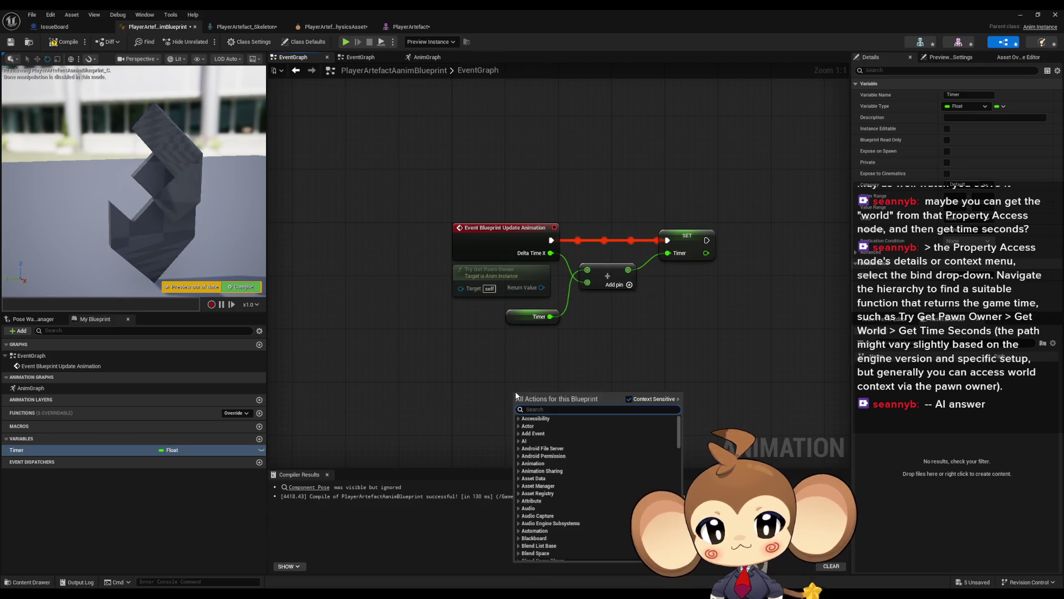
pyautogui.write('property acc')
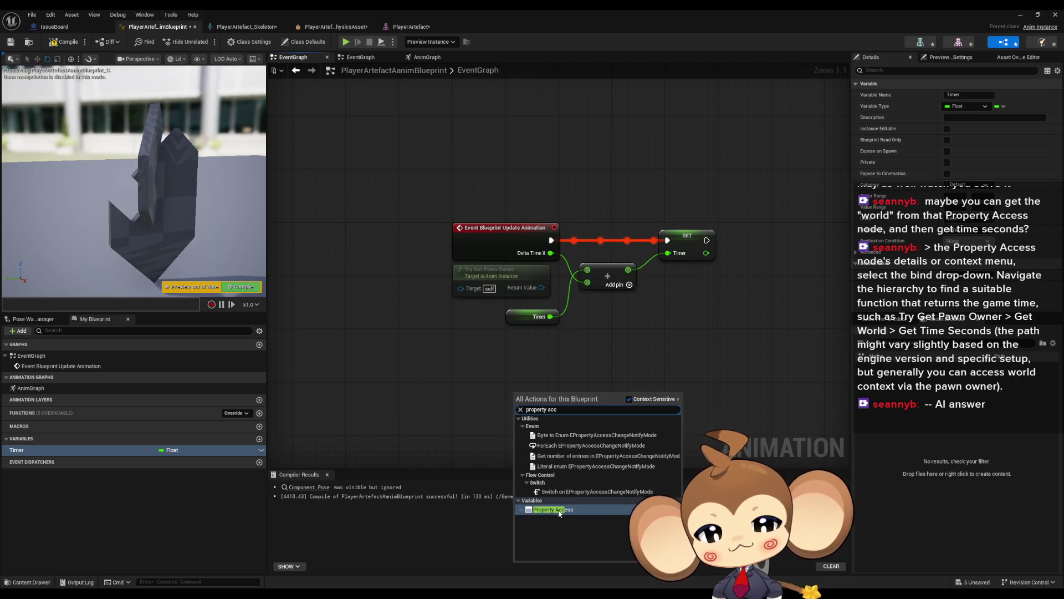
pyautogui.click(560, 512)
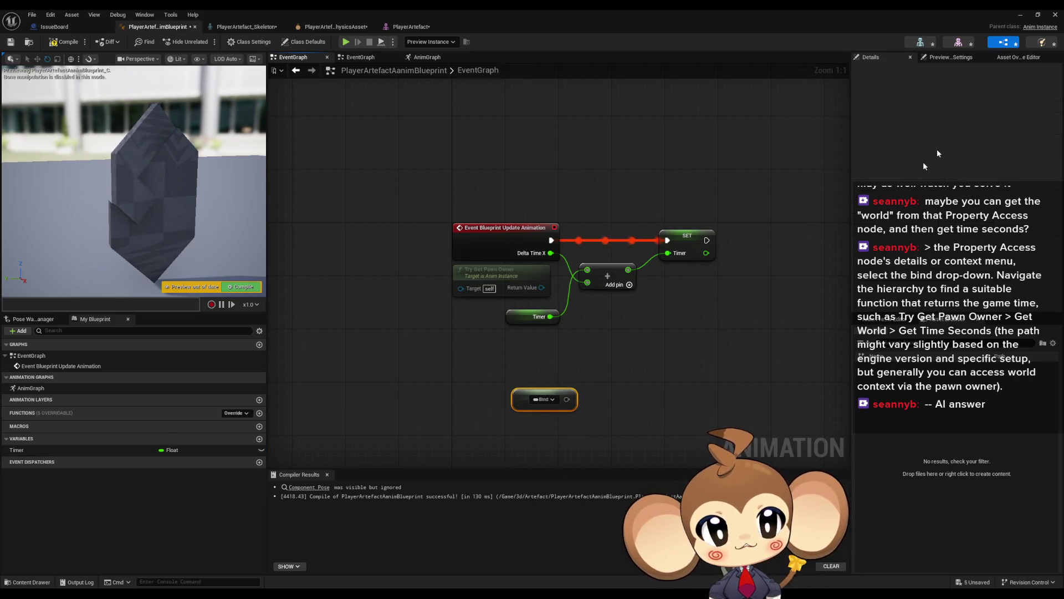
pyautogui.click(553, 405)
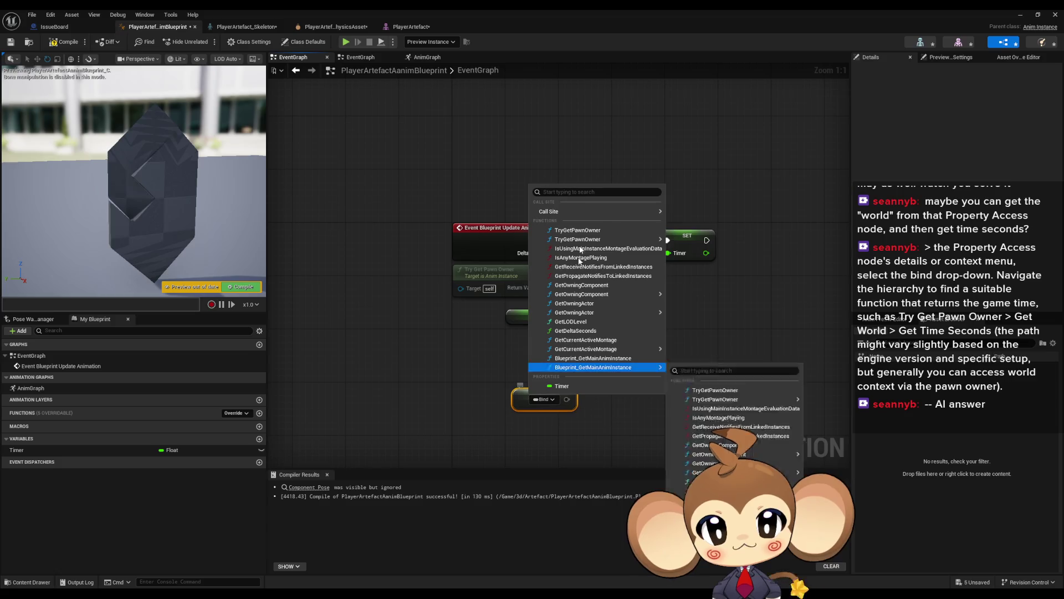
pyautogui.moveTo(556, 218)
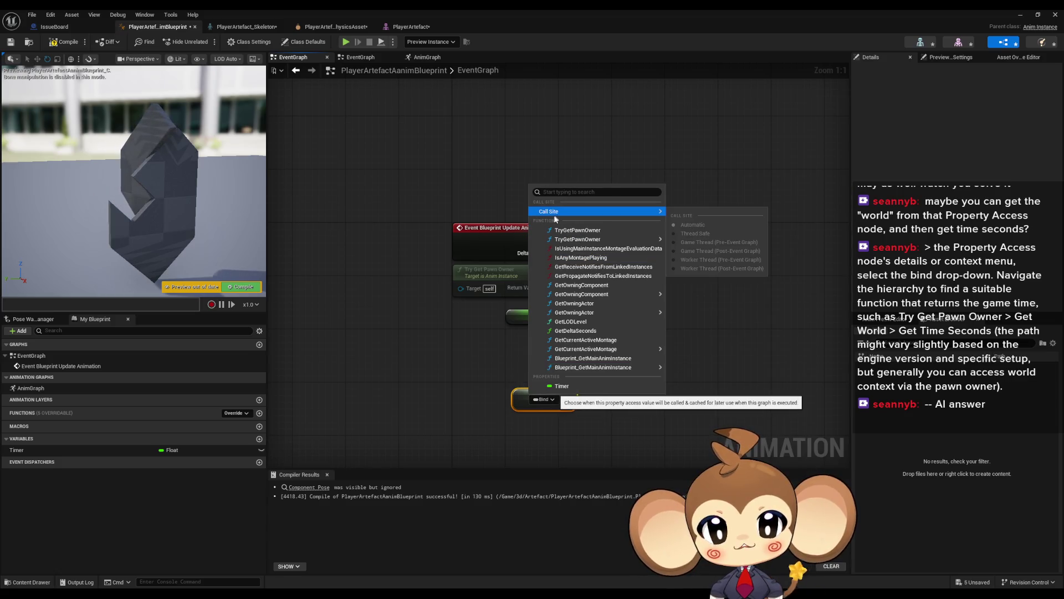
pyautogui.click(547, 410)
pyautogui.click(546, 402)
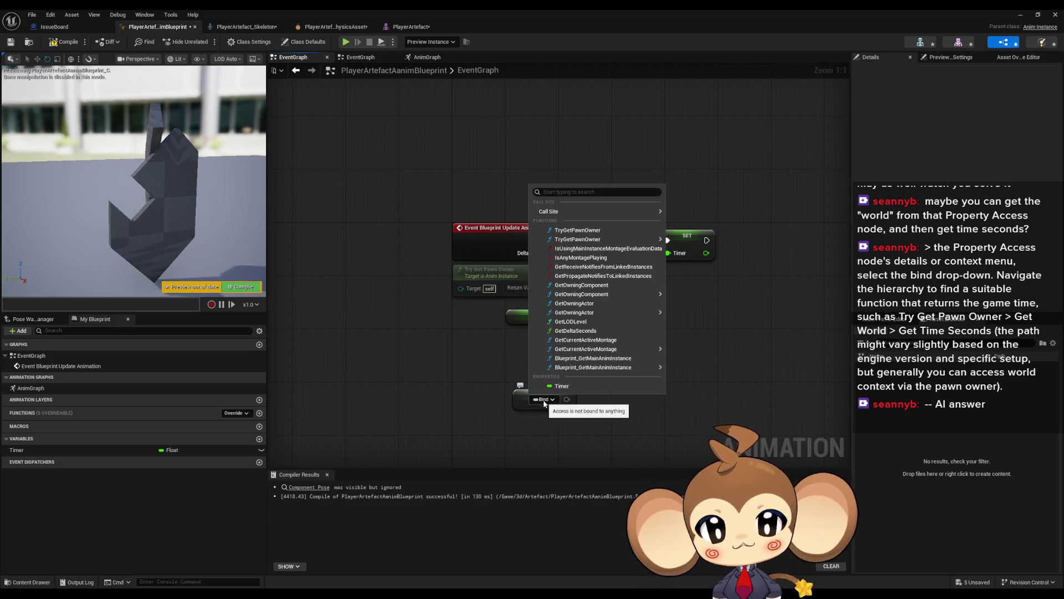
pyautogui.moveTo(593, 242)
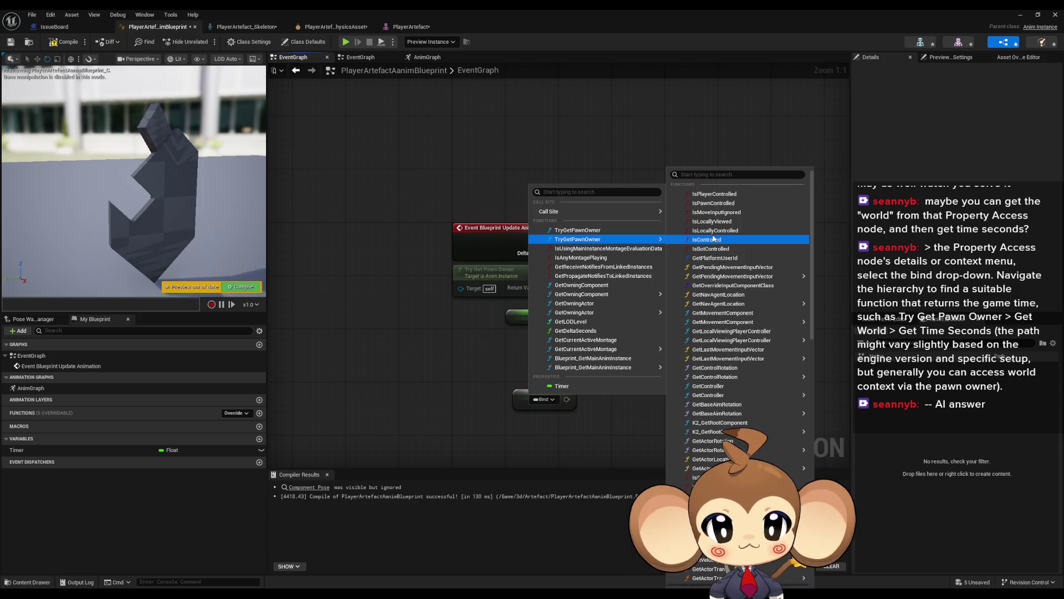
pyautogui.scroll(-5, 715, 266)
pyautogui.scroll(-10, 717, 287)
pyautogui.scroll(5, 721, 286)
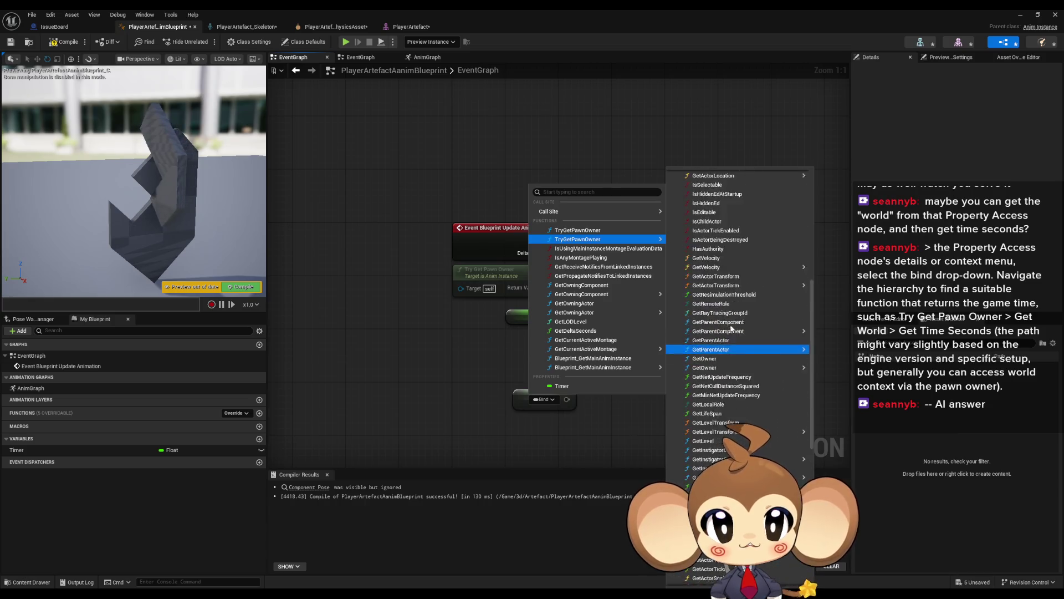
pyautogui.scroll(10, 718, 255)
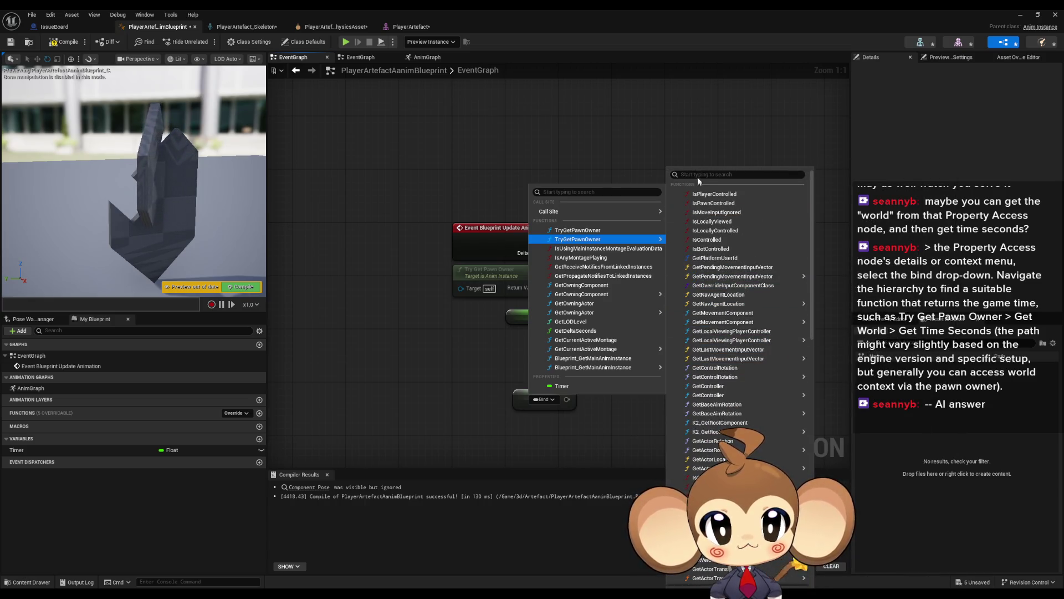
pyautogui.write('worl')
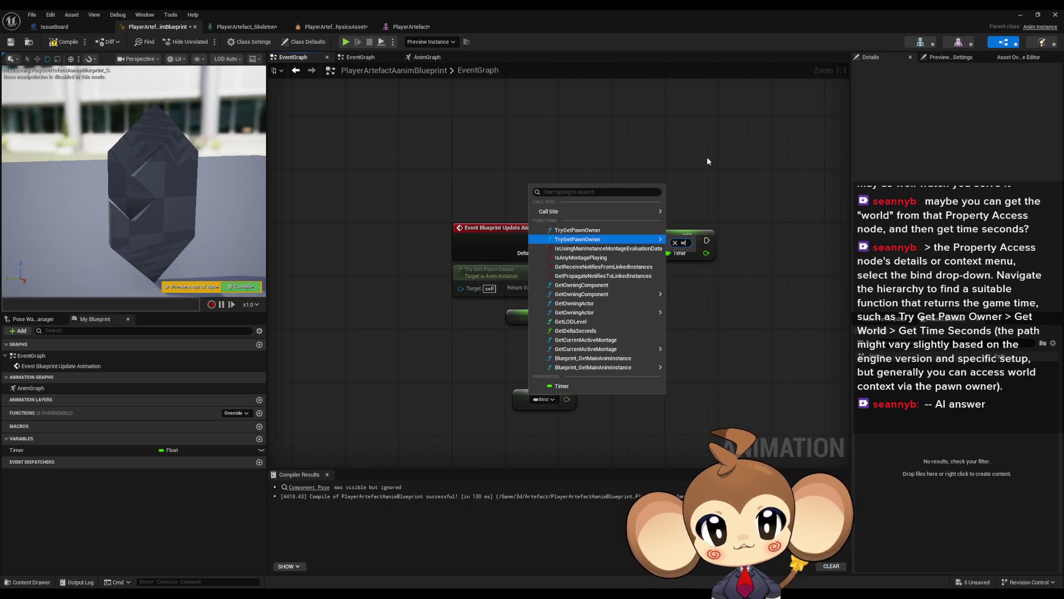
pyautogui.press('BackSpace')
pyautogui.press('BackSpace')
pyautogui.press('BackSpace')
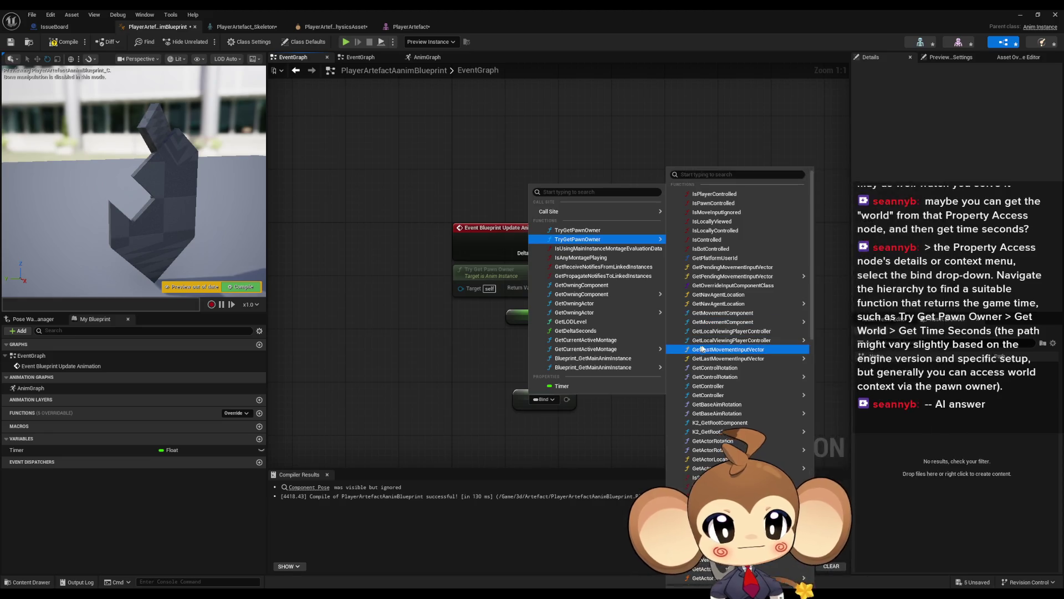
pyautogui.scroll(-2, 733, 339)
pyautogui.moveTo(810, 297); pyautogui.dragTo(810, 506)
pyautogui.scroll(-2, 737, 388)
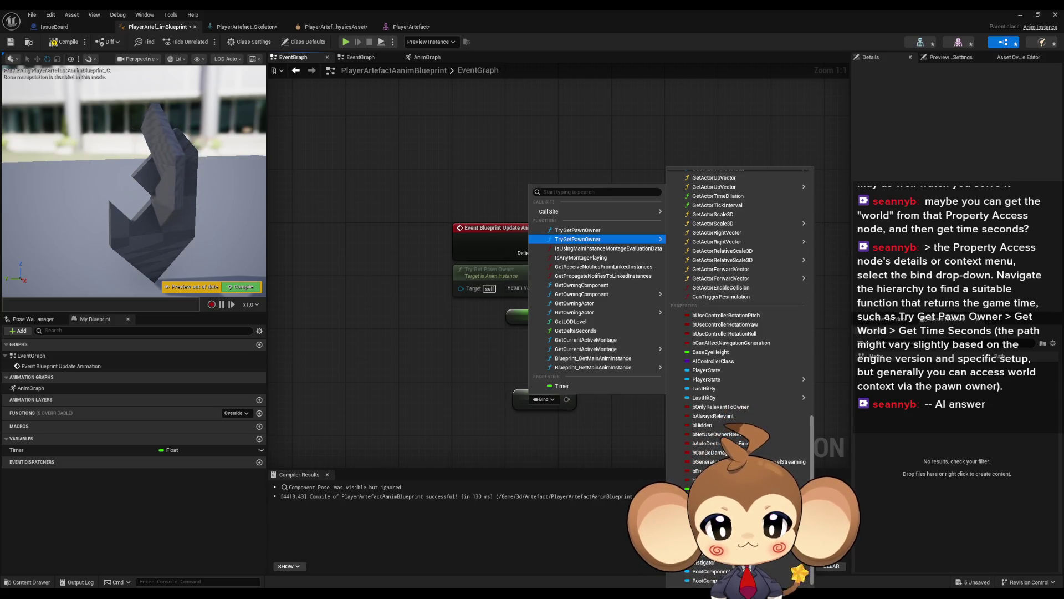
pyautogui.scroll(3, 737, 377)
pyautogui.scroll(5, 812, 446)
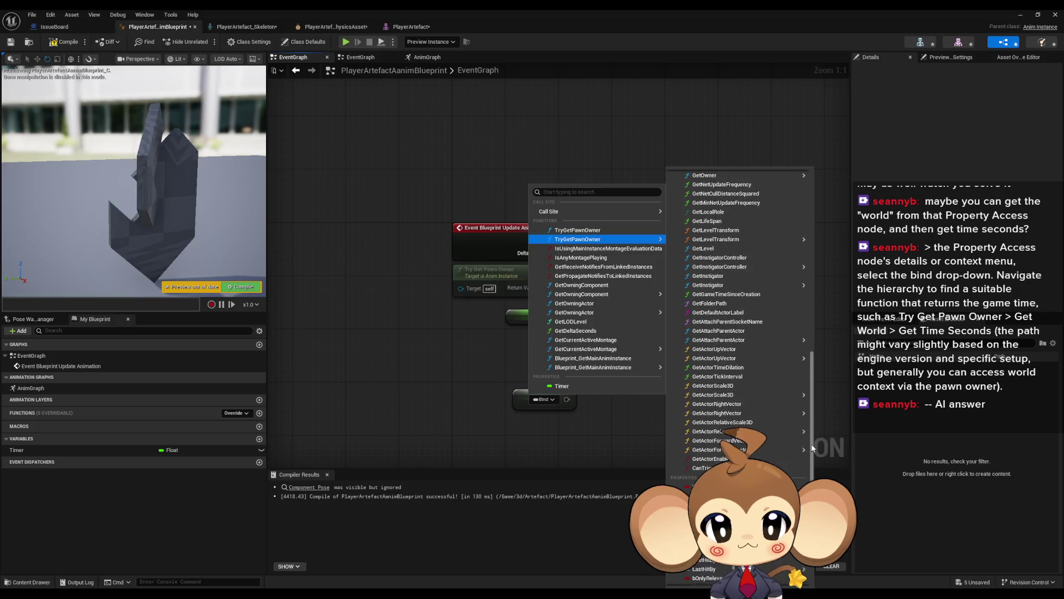
pyautogui.scroll(5, 811, 438)
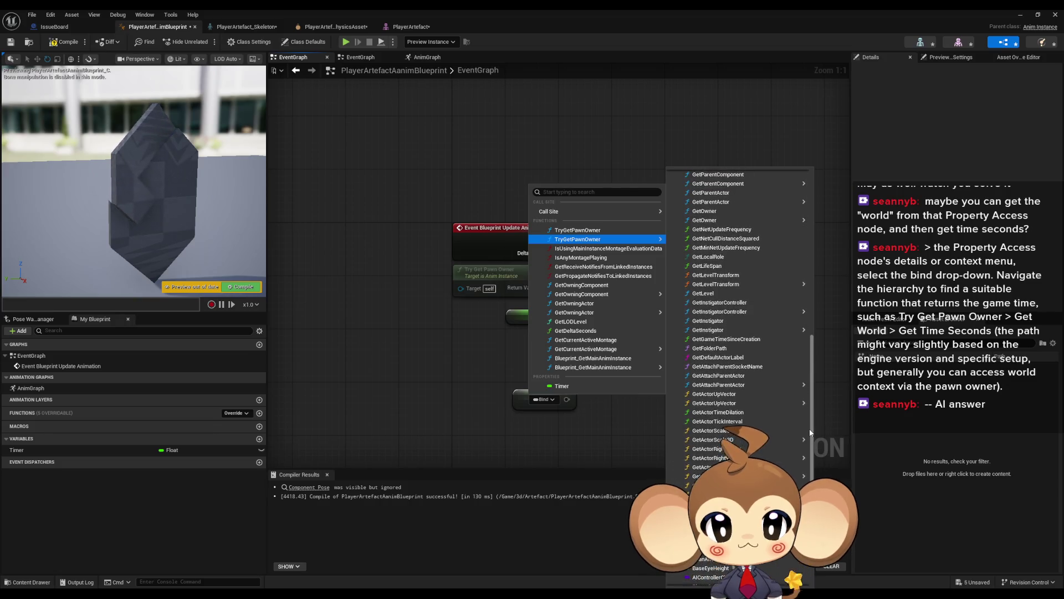
pyautogui.scroll(3, 811, 404)
pyautogui.scroll(5, 814, 398)
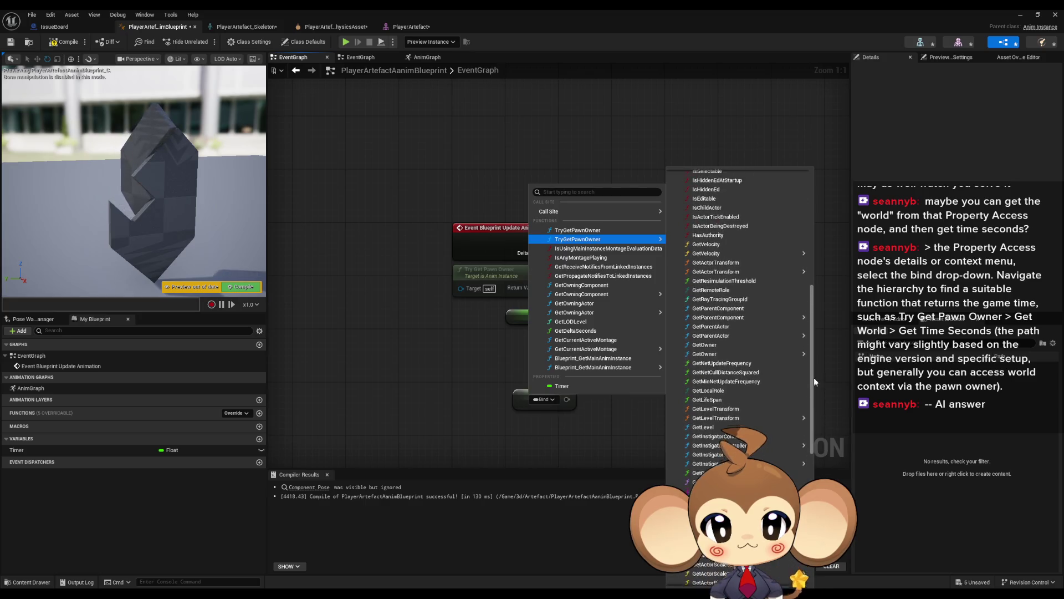
pyautogui.scroll(4, 815, 355)
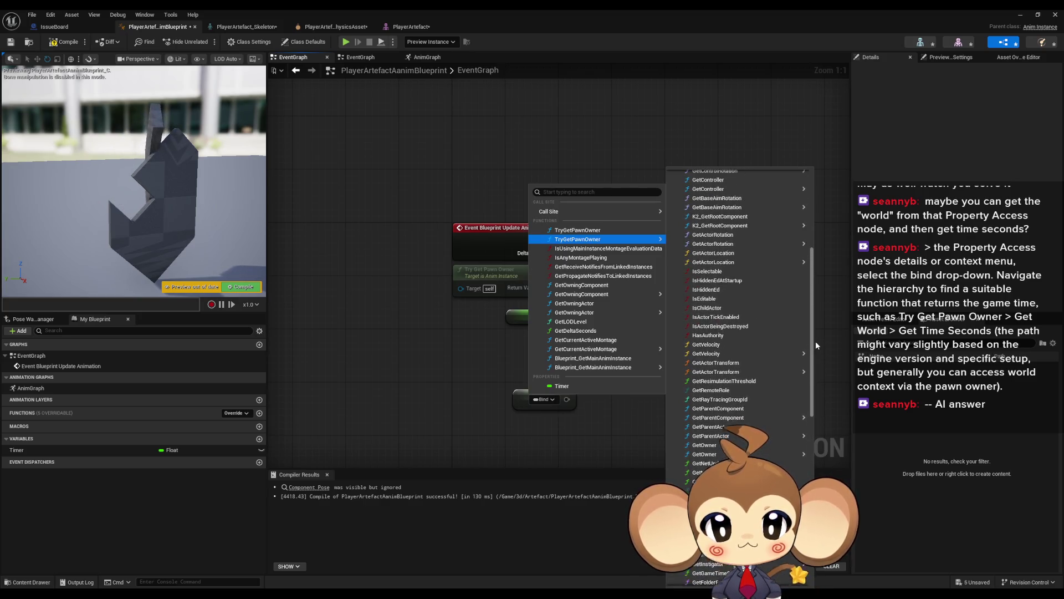
pyautogui.moveTo(798, 467)
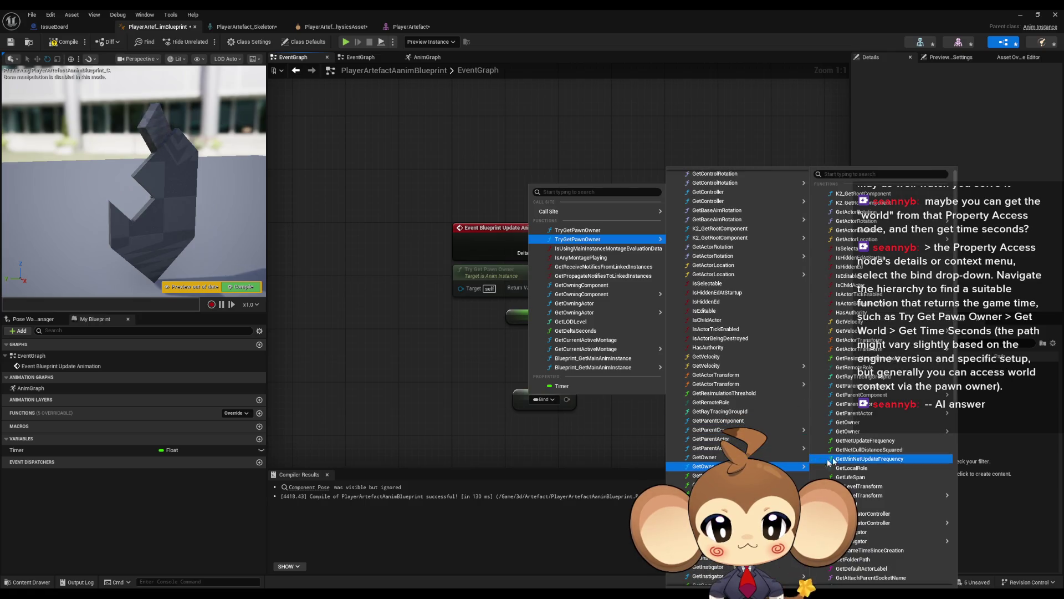
pyautogui.write('world')
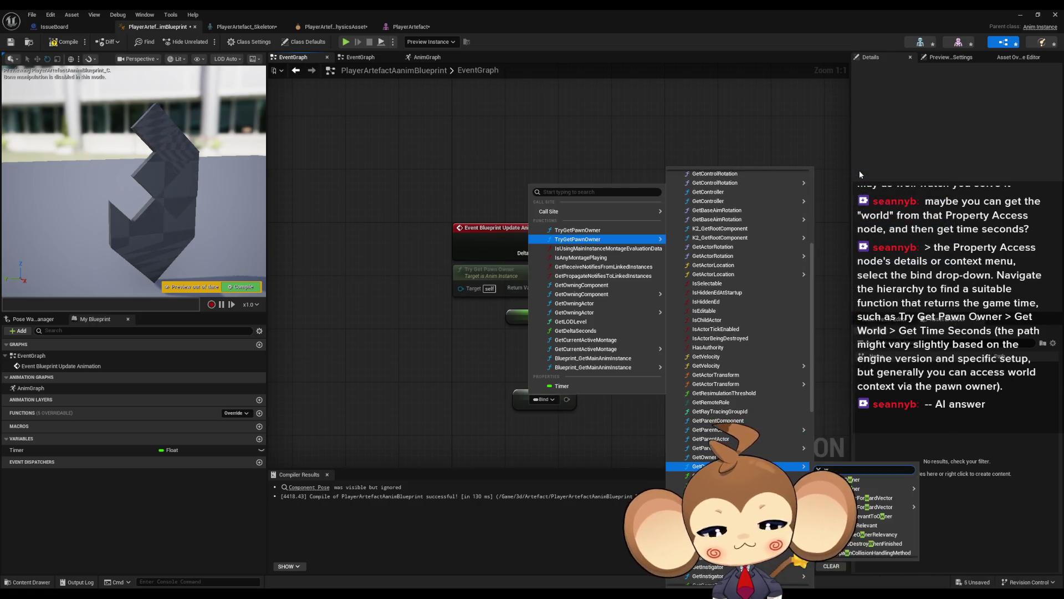
pyautogui.press('BackSpace')
pyautogui.press('BackSpace')
pyautogui.press('BackSpace')
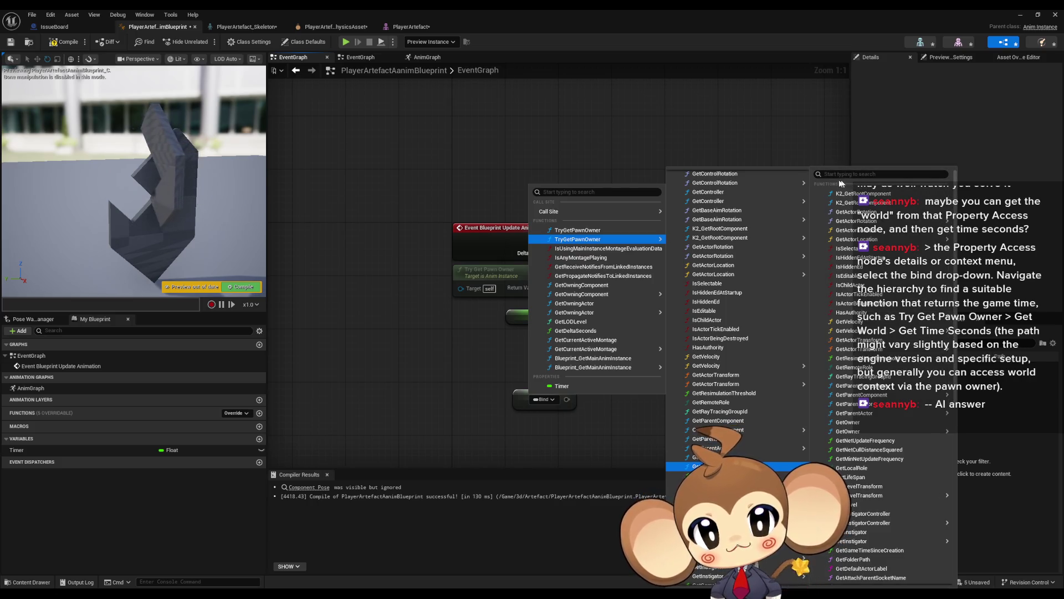
pyautogui.moveTo(792, 201)
pyautogui.click(381, 375)
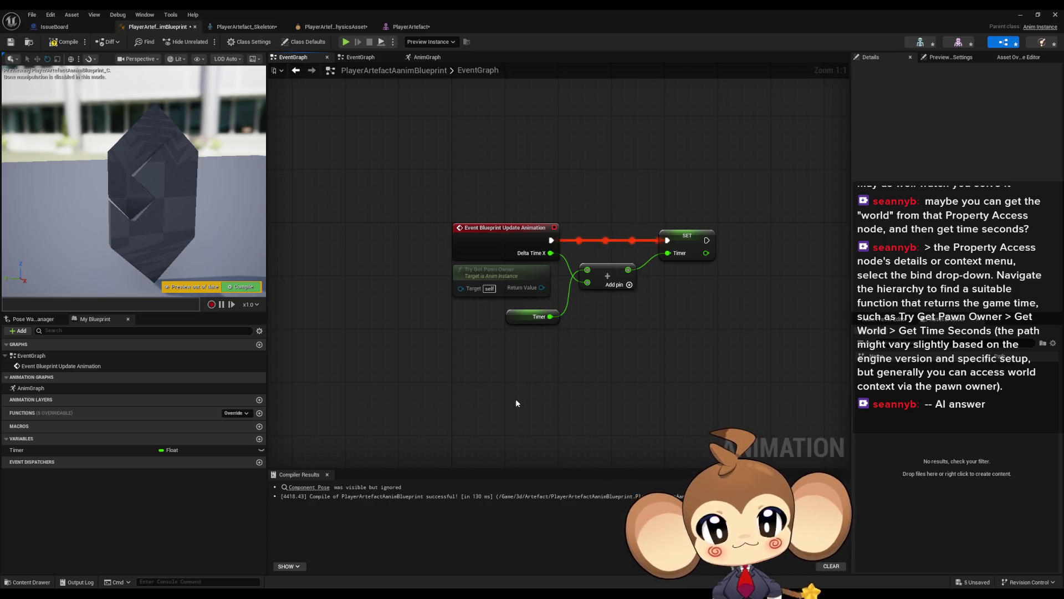
# Step: In the AnimGraph, undo back to the unwired Transform (Modify) Bone nodes
pyautogui.click(42, 366)
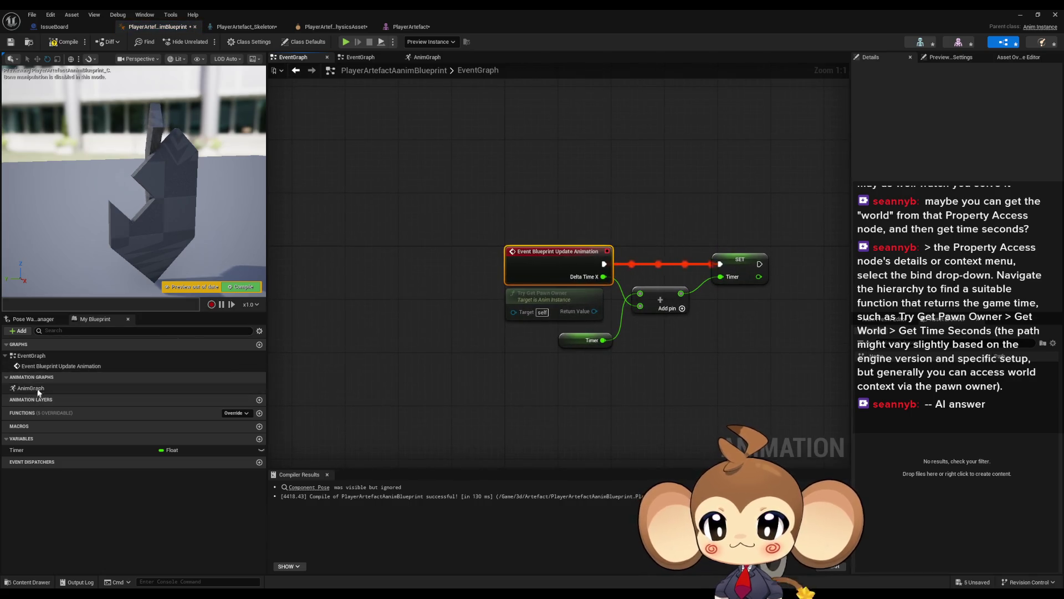
pyautogui.doubleClick(30, 388)
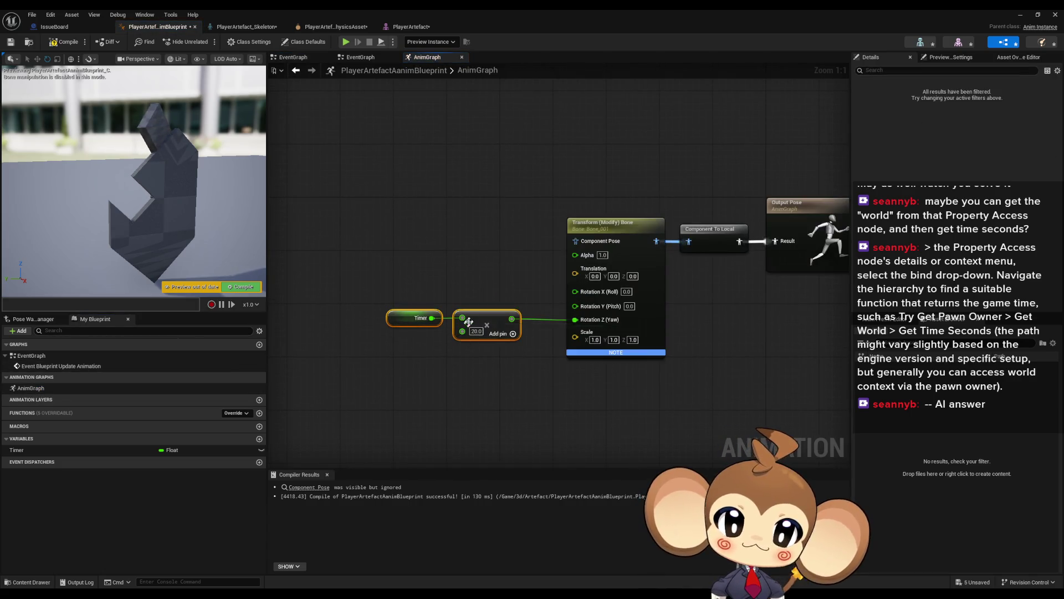
pyautogui.click(587, 223)
pyautogui.hotkey('ctrl', 'z')
pyautogui.hotkey('ctrl', 'z')
pyautogui.hotkey('ctrl', 'z')
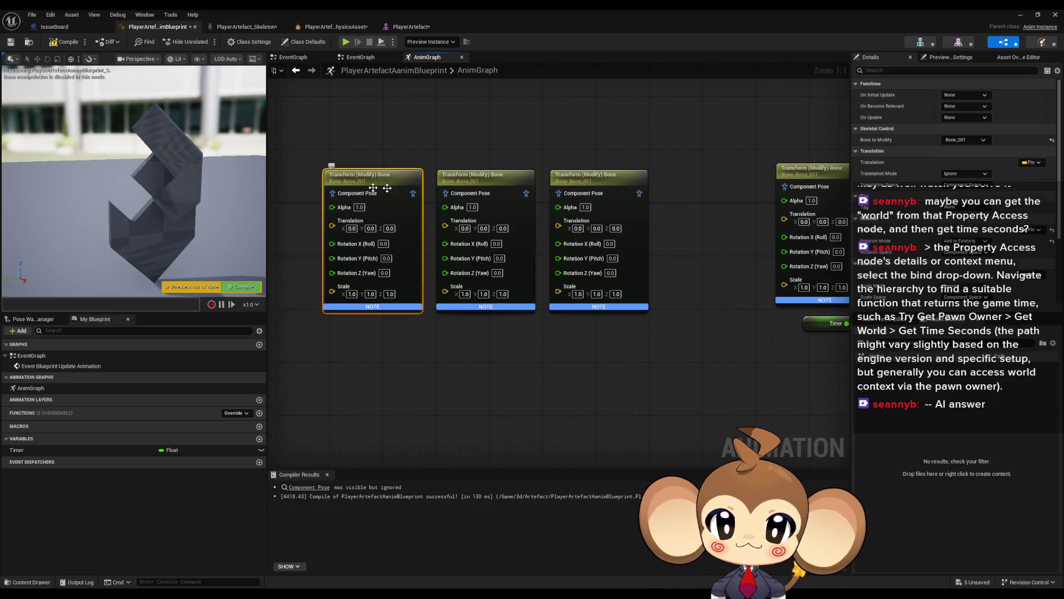
# Step: Set the second and third Transform (Modify) Bone nodes to Bone_002 and Bone_003
pyautogui.click(966, 140)
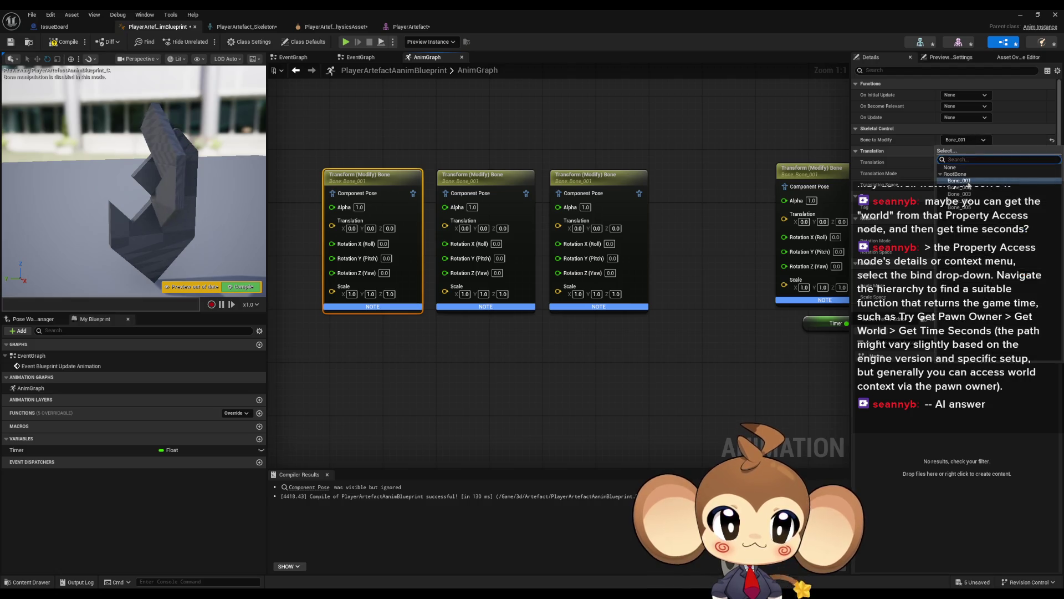
pyautogui.click(528, 203)
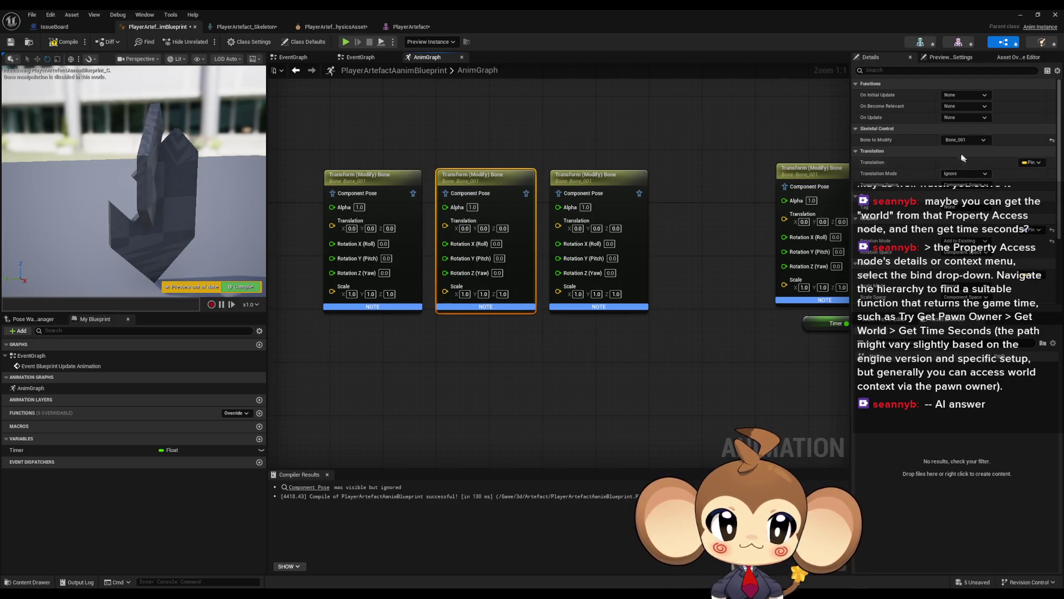
pyautogui.click(965, 140)
pyautogui.click(967, 188)
pyautogui.click(579, 194)
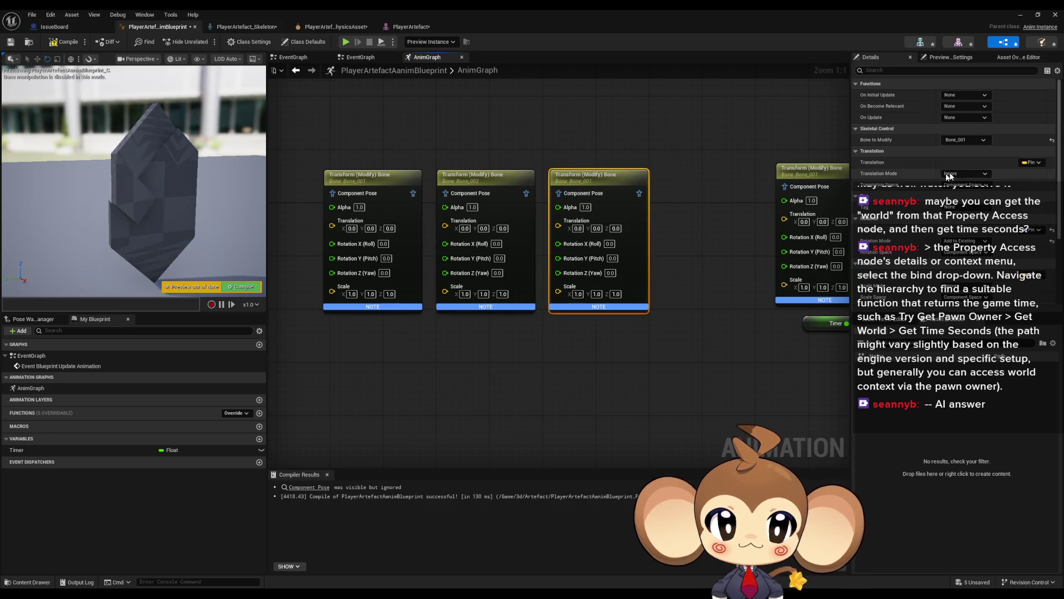
pyautogui.click(966, 139)
pyautogui.click(964, 193)
# Step: Set the fourth and fifth Transform (Modify) Bone nodes to Bone_004 and Bone_005
pyautogui.click(824, 181)
pyautogui.click(966, 140)
pyautogui.click(964, 200)
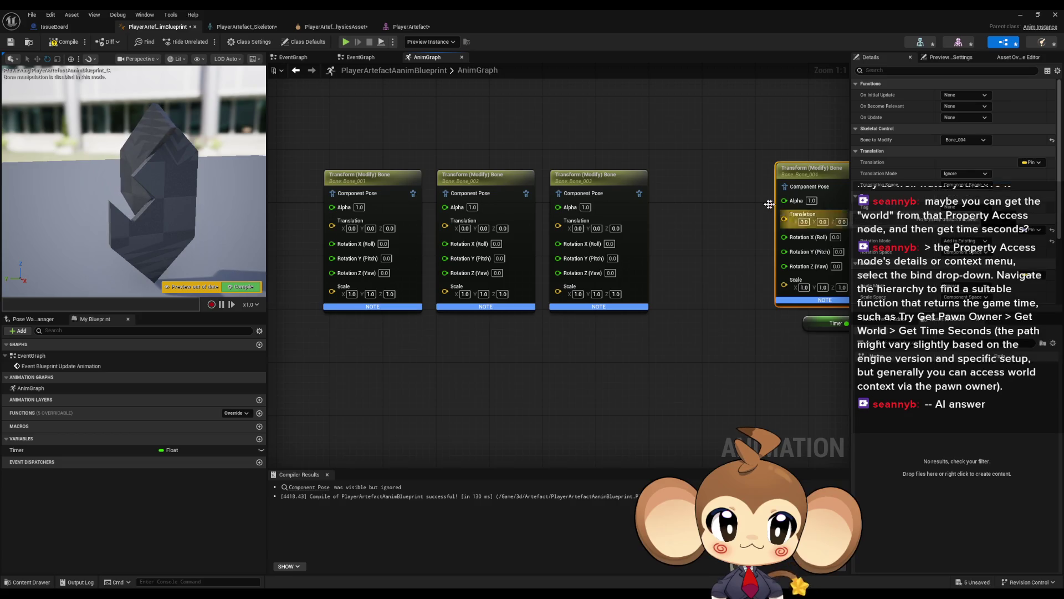
pyautogui.moveTo(809, 399); pyautogui.dragTo(565, 410)
pyautogui.click(820, 239)
pyautogui.click(963, 139)
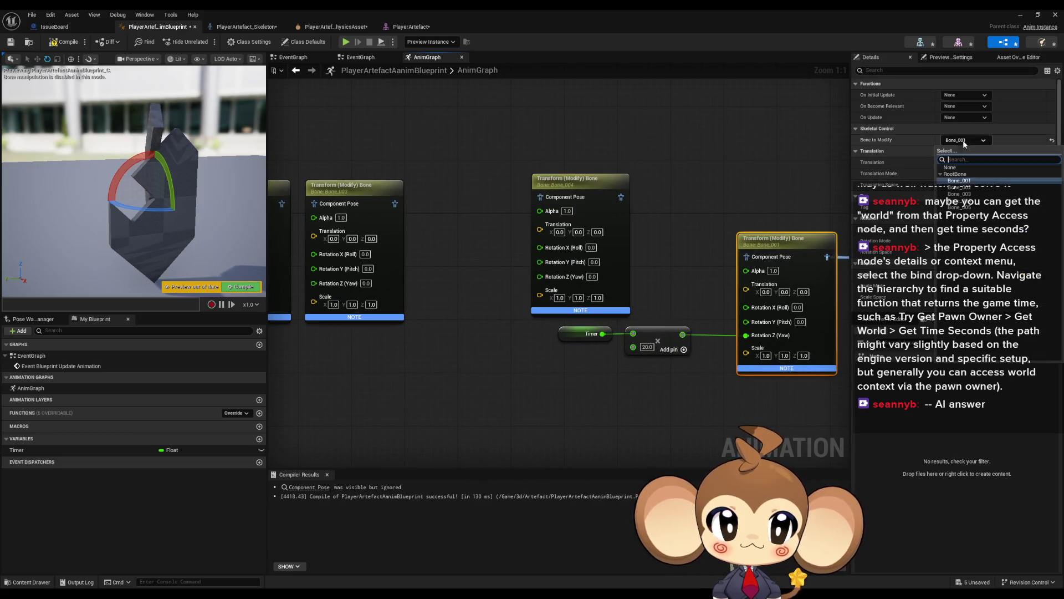
pyautogui.click(964, 208)
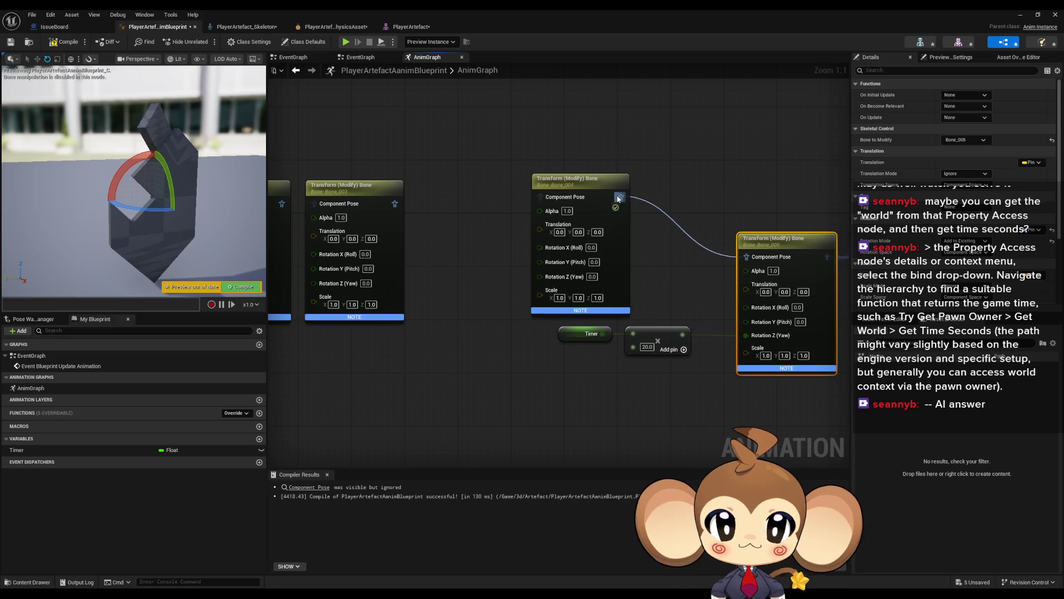
# Step: Chain Bone_003's output pose into the Bone_004 node
pyautogui.moveTo(548, 202)
pyautogui.mouseDown()
pyautogui.moveTo(394, 204)
pyautogui.moveTo(615, 203)
pyautogui.mouseUp()
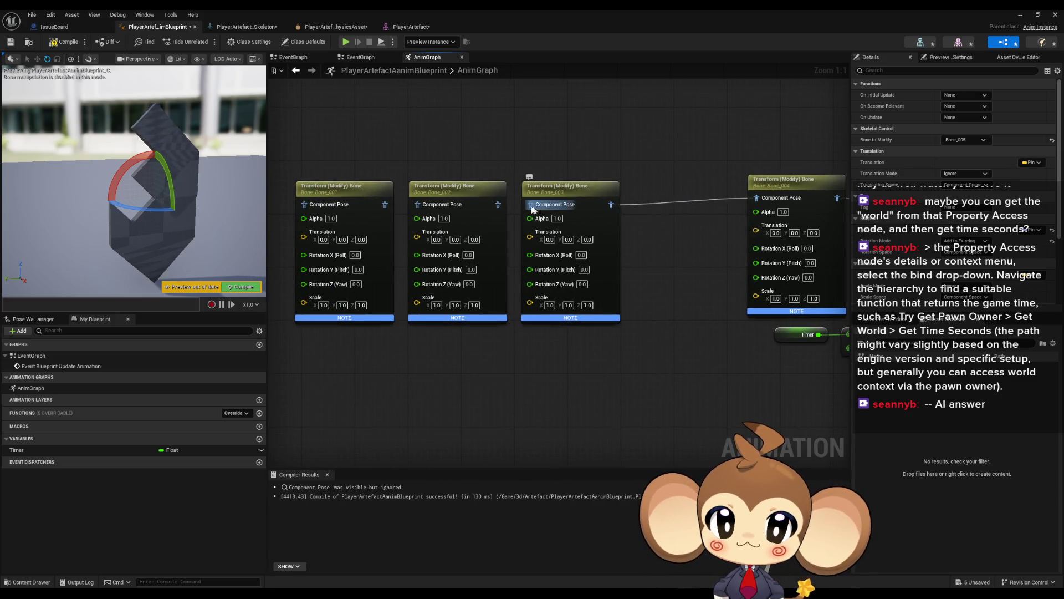
pyautogui.moveTo(664, 279)
pyautogui.mouseDown()
pyautogui.moveTo(536, 292)
pyautogui.moveTo(411, 376)
pyautogui.moveTo(311, 396)
pyautogui.moveTo(362, 402)
pyautogui.mouseUp()
pyautogui.click(443, 348)
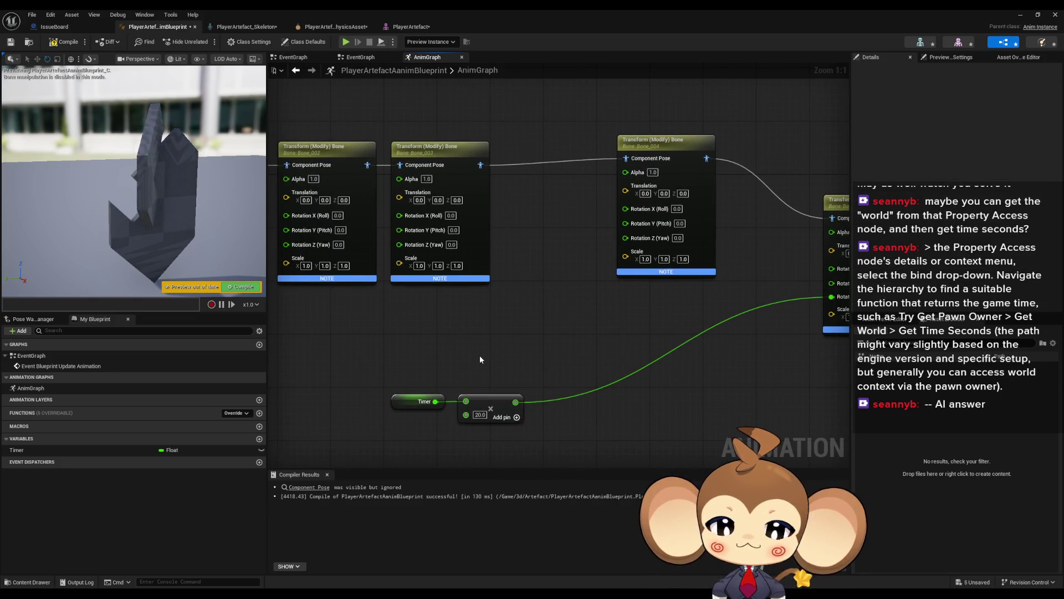
# Step: Paste more copies of the Add node and connect Timer to each one's input
pyautogui.hotkey('ctrl', 'v')
pyautogui.moveTo(593, 409); pyautogui.dragTo(583, 264)
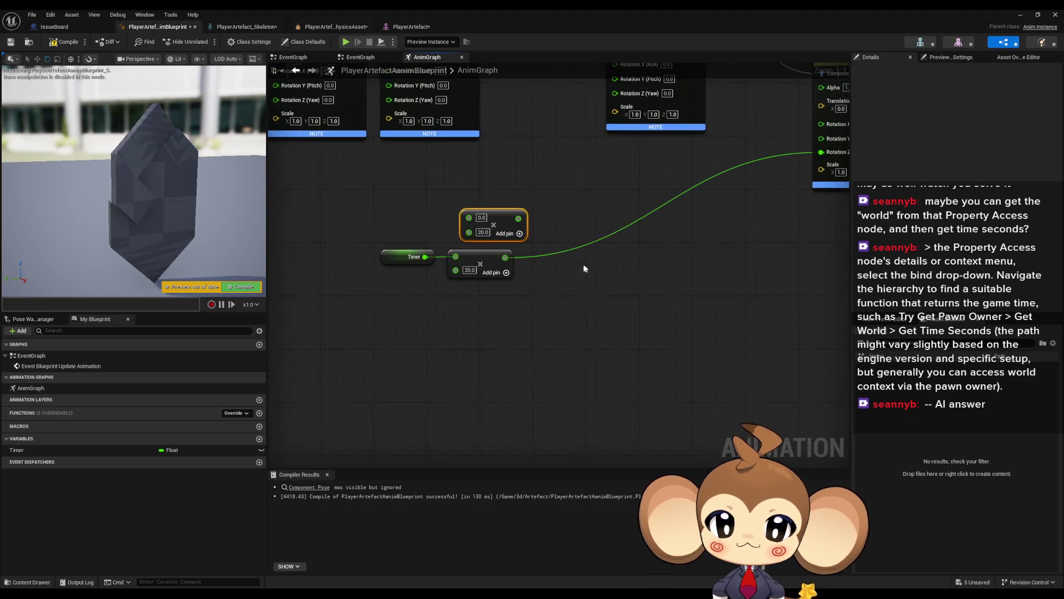
pyautogui.hotkey('ctrl', 'v')
pyautogui.hotkey('ctrl', 'v')
pyautogui.hotkey('ctrl', 'v')
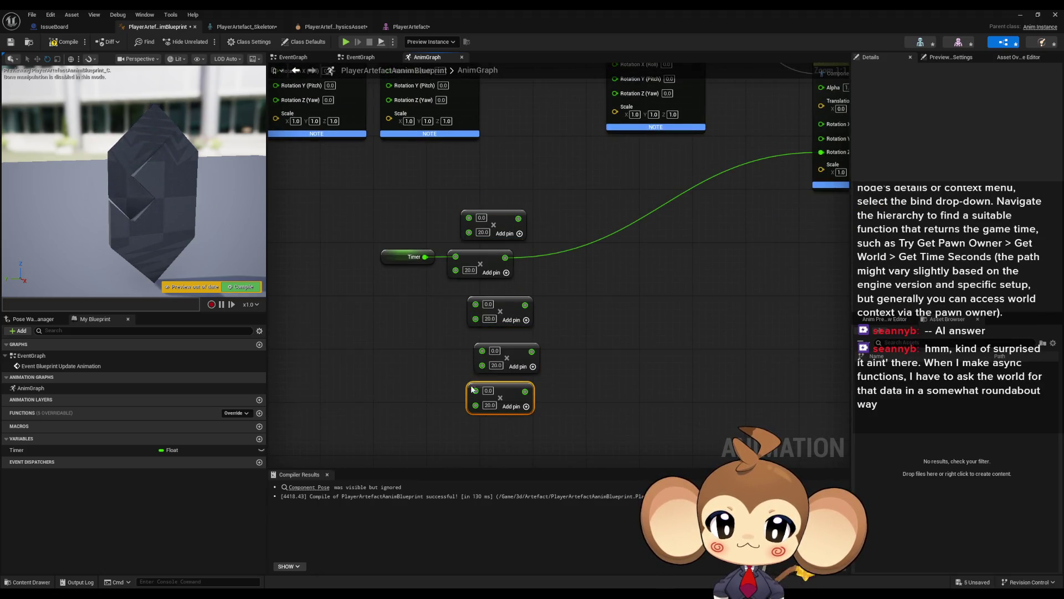
pyautogui.moveTo(422, 252); pyautogui.dragTo(425, 257)
pyautogui.moveTo(482, 350); pyautogui.dragTo(424, 257)
pyautogui.moveTo(476, 304)
pyautogui.mouseDown()
pyautogui.moveTo(425, 258)
pyautogui.moveTo(469, 217)
pyautogui.mouseUp()
# Step: Wire each Add node's output to a different bone node's Rotation Z (Yaw) pin
pyautogui.moveTo(526, 390); pyautogui.dragTo(821, 151)
pyautogui.moveTo(591, 426)
pyautogui.mouseDown()
pyautogui.moveTo(620, 350)
pyautogui.moveTo(597, 273)
pyautogui.moveTo(498, 165)
pyautogui.moveTo(372, 166)
pyautogui.mouseUp()
pyautogui.moveTo(601, 323)
pyautogui.mouseDown()
pyautogui.moveTo(288, 170)
pyautogui.moveTo(370, 172)
pyautogui.mouseUp()
pyautogui.moveTo(692, 285)
pyautogui.mouseDown()
pyautogui.moveTo(691, 257)
pyautogui.moveTo(577, 229)
pyautogui.mouseUp()
pyautogui.click(572, 246)
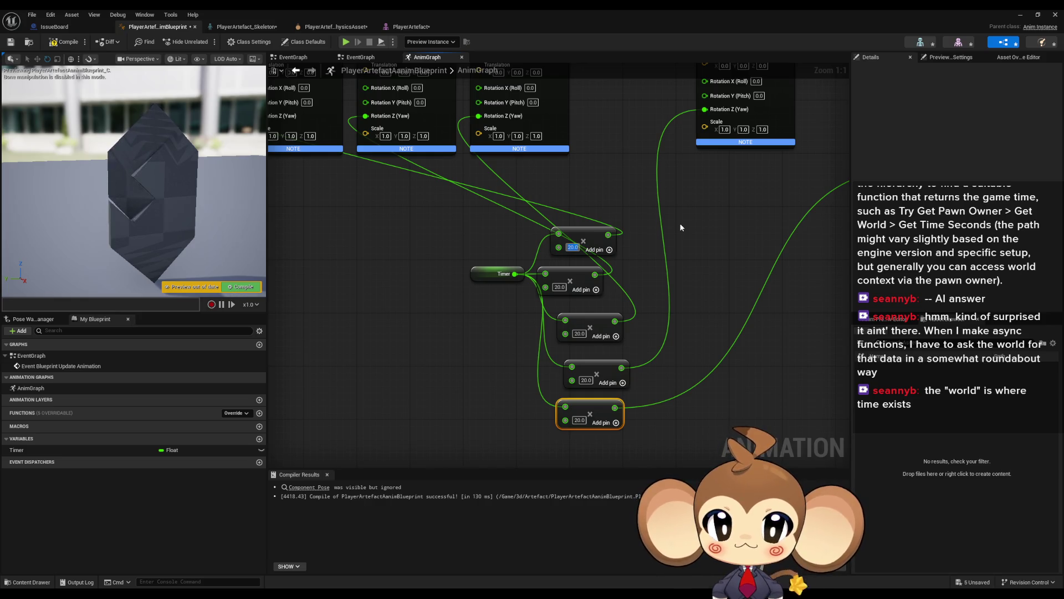
pyautogui.write('25')
# Step: Set the remaining Add node offsets to -15.0, 17.0, -21.0 and 14.0
pyautogui.click(559, 287)
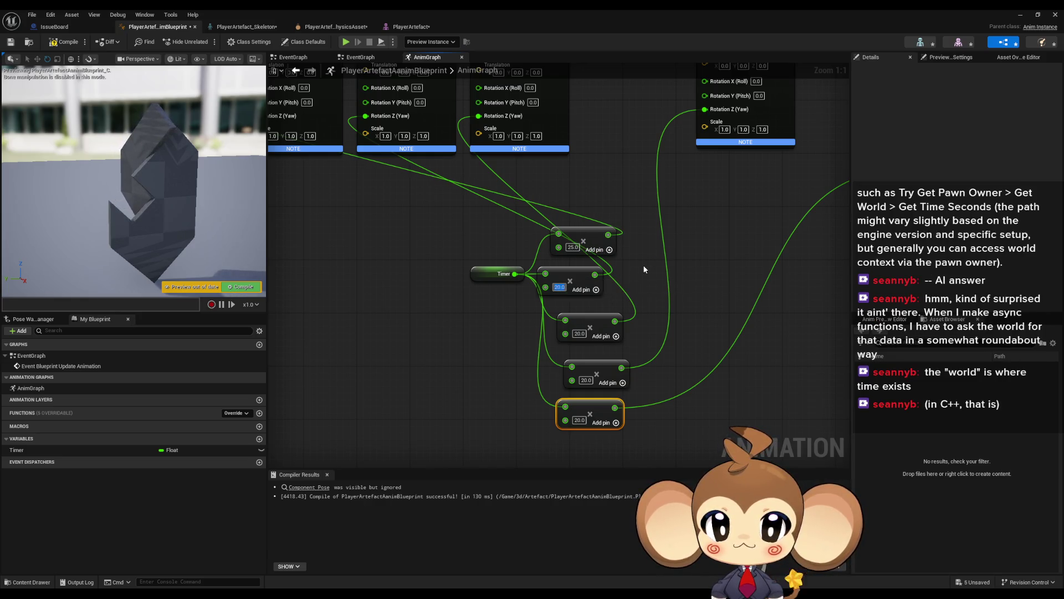
pyautogui.write('-15')
pyautogui.press('Return')
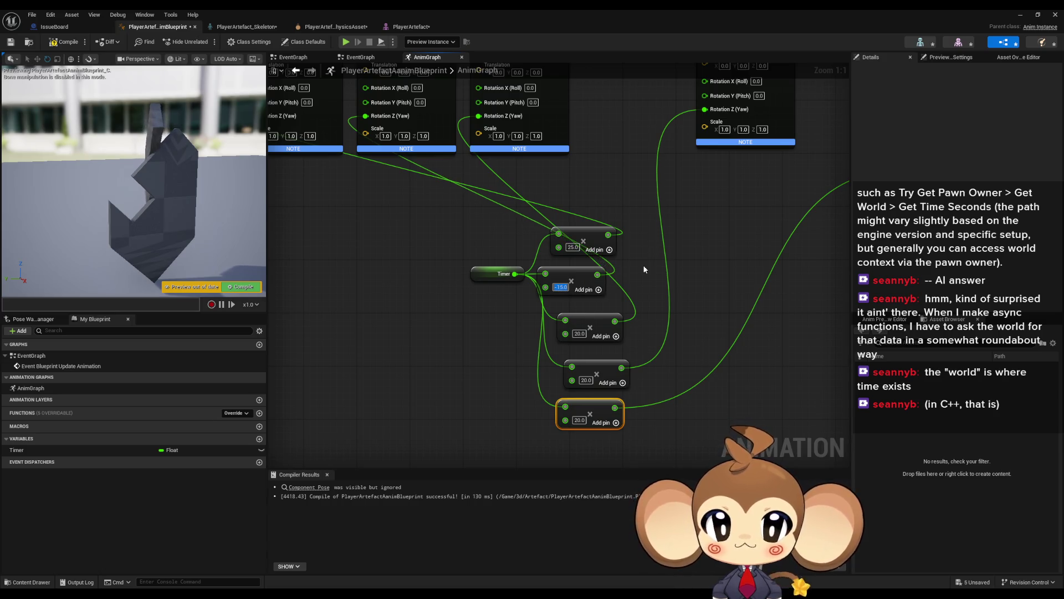
pyautogui.click(580, 333)
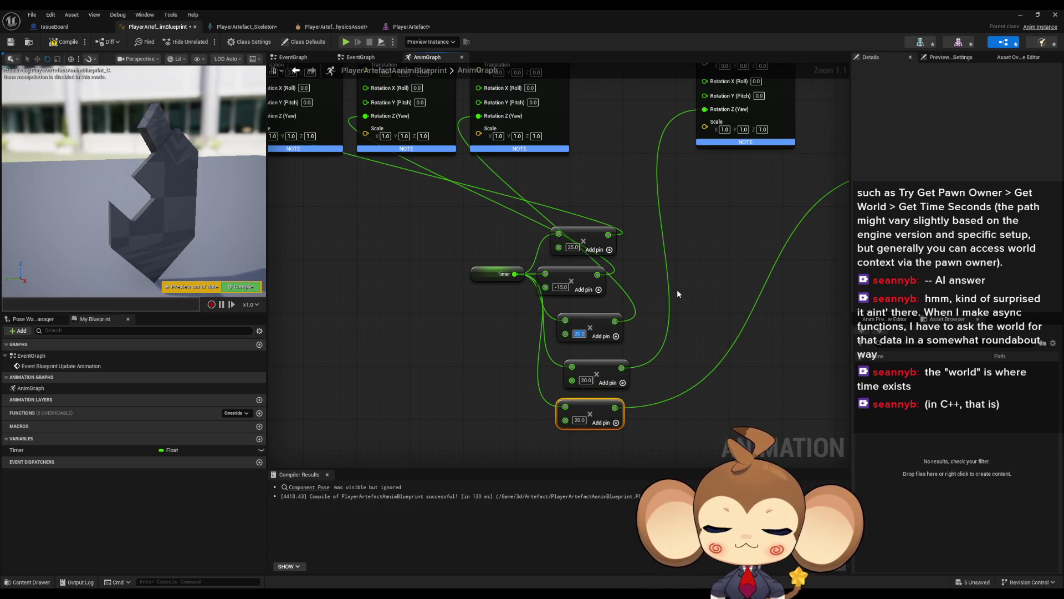
pyautogui.write('17')
pyautogui.press('Return')
pyautogui.click(605, 388)
pyautogui.click(588, 386)
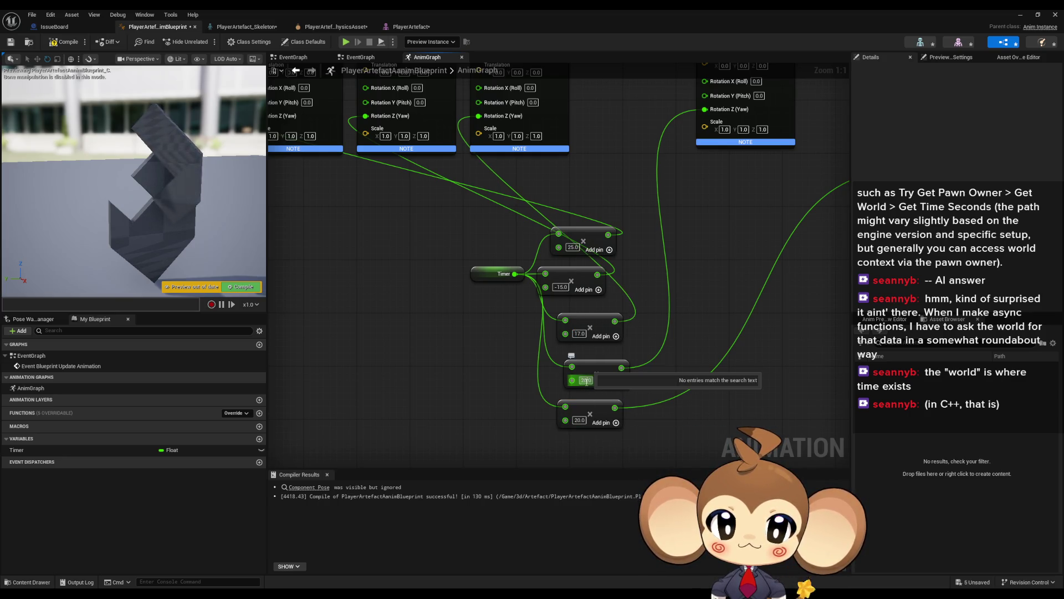
pyautogui.write('21')
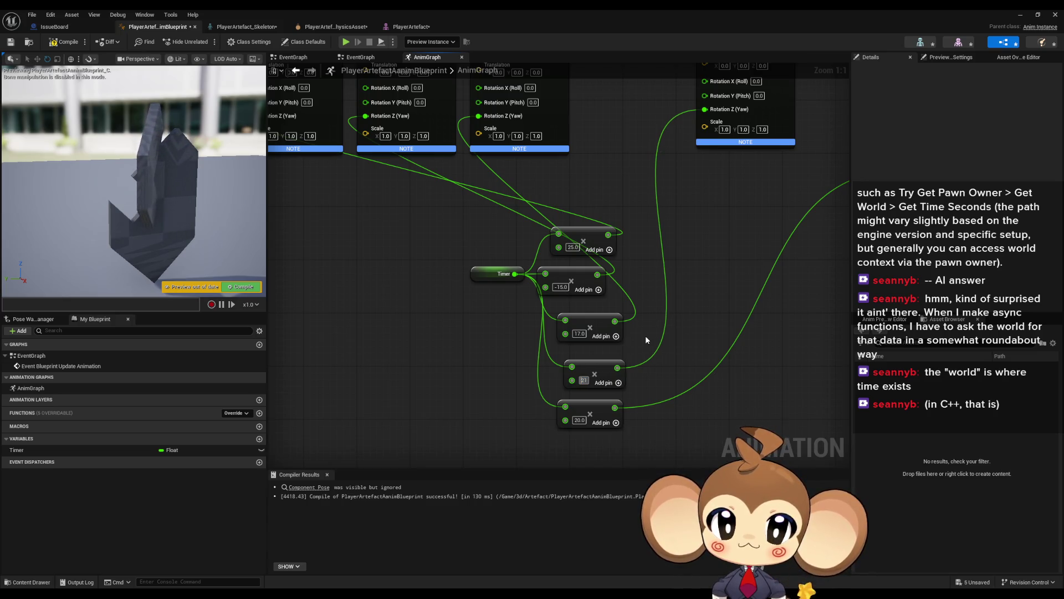
pyautogui.write('-21.0')
pyautogui.click(578, 419)
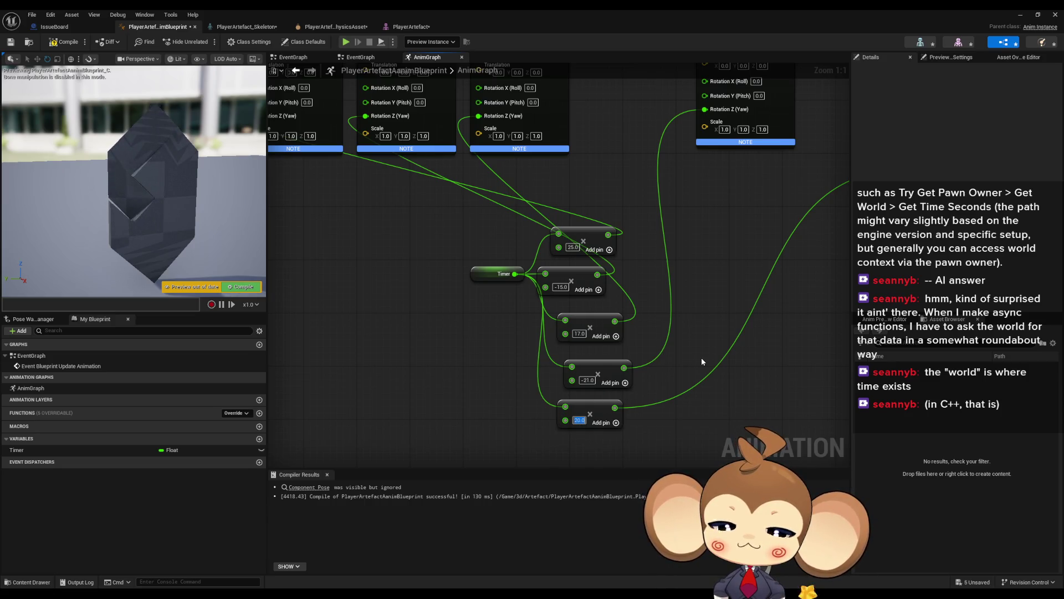
pyautogui.write('14')
pyautogui.press('Return')
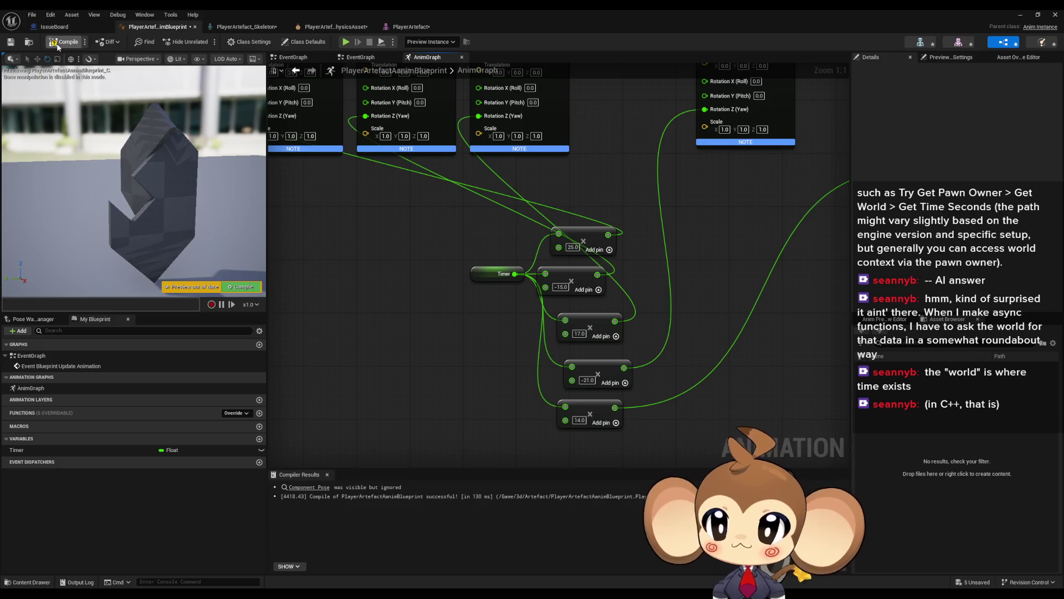
# Step: Compile the Anim Blueprint and view the twisting artefact in the preview
pyautogui.click(57, 44)
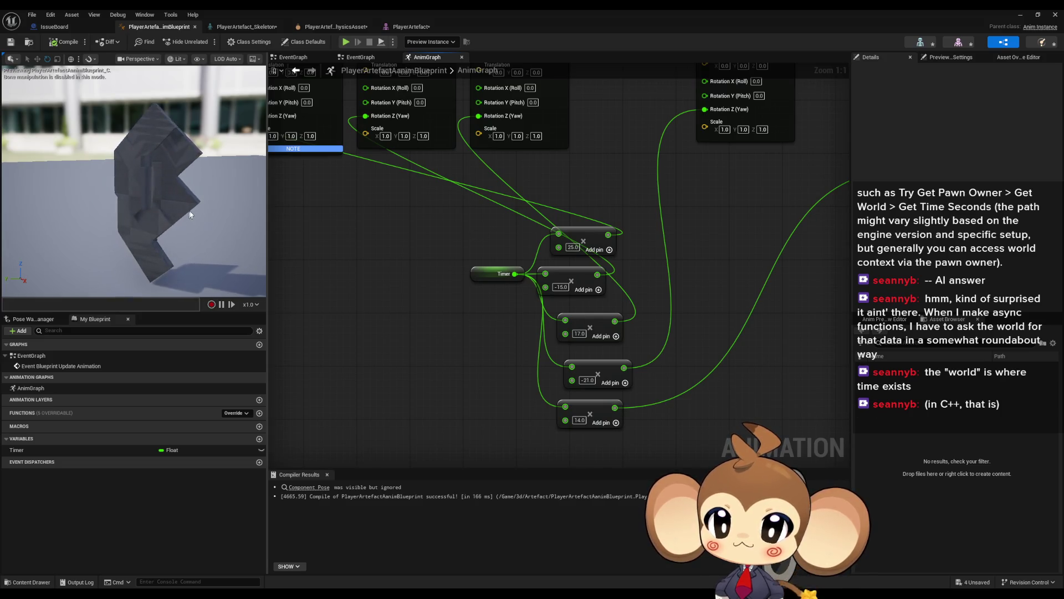
pyautogui.scroll(3, 200, 211)
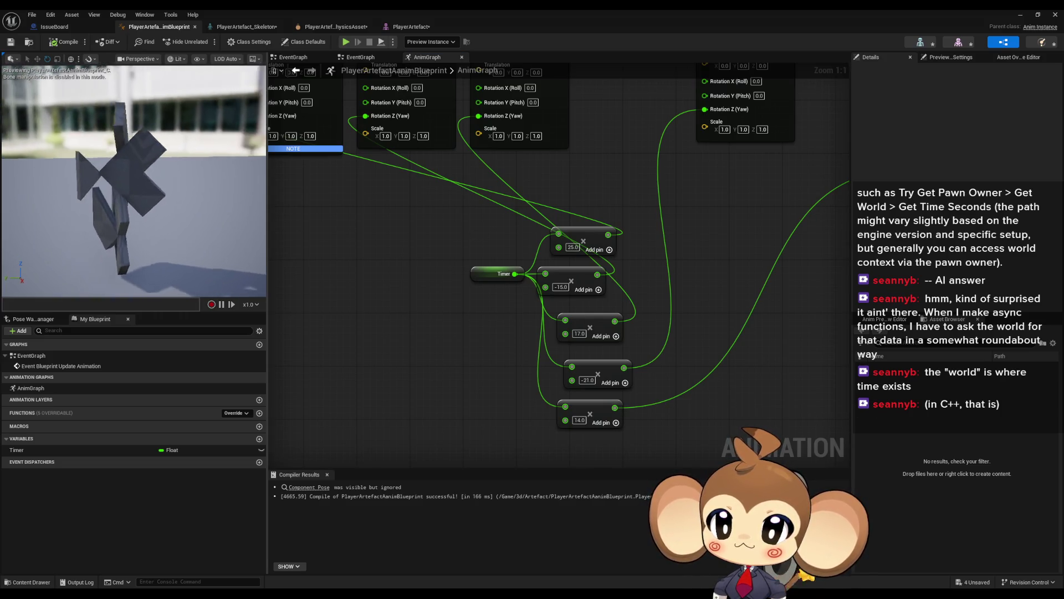
pyautogui.scroll(-3, 133, 181)
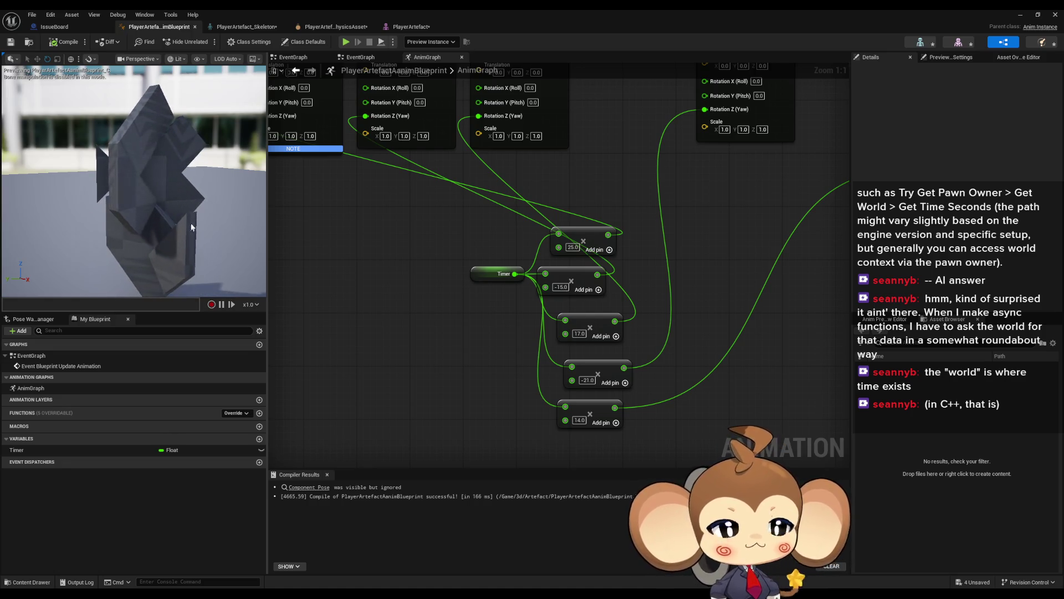
pyautogui.moveTo(210, 216); pyautogui.dragTo(210, 215)
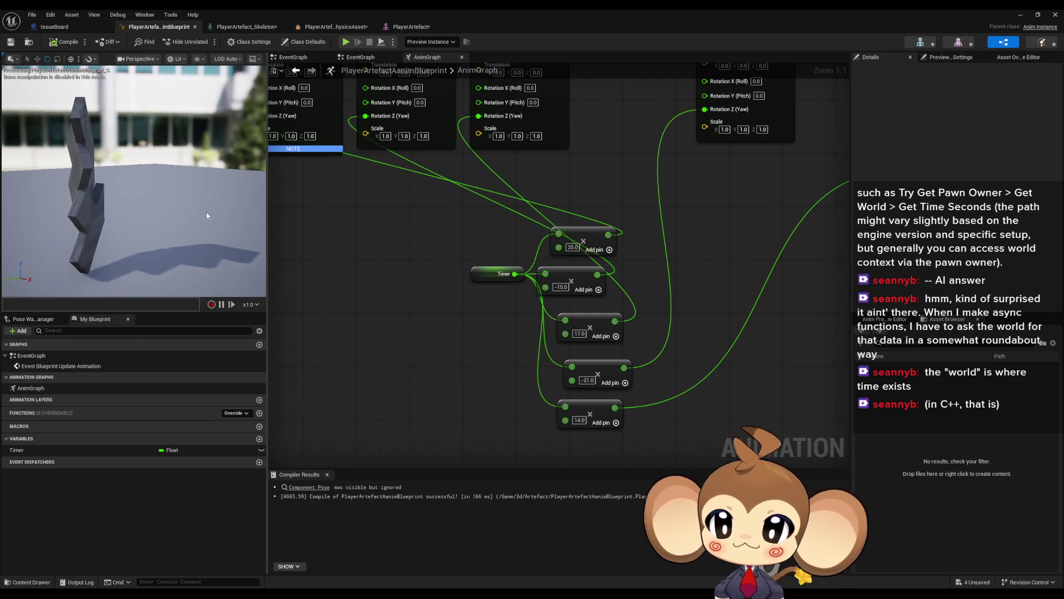
# Step: Play the level in the editor and free the mouse with Shift+F1
pyautogui.click(1018, 14)
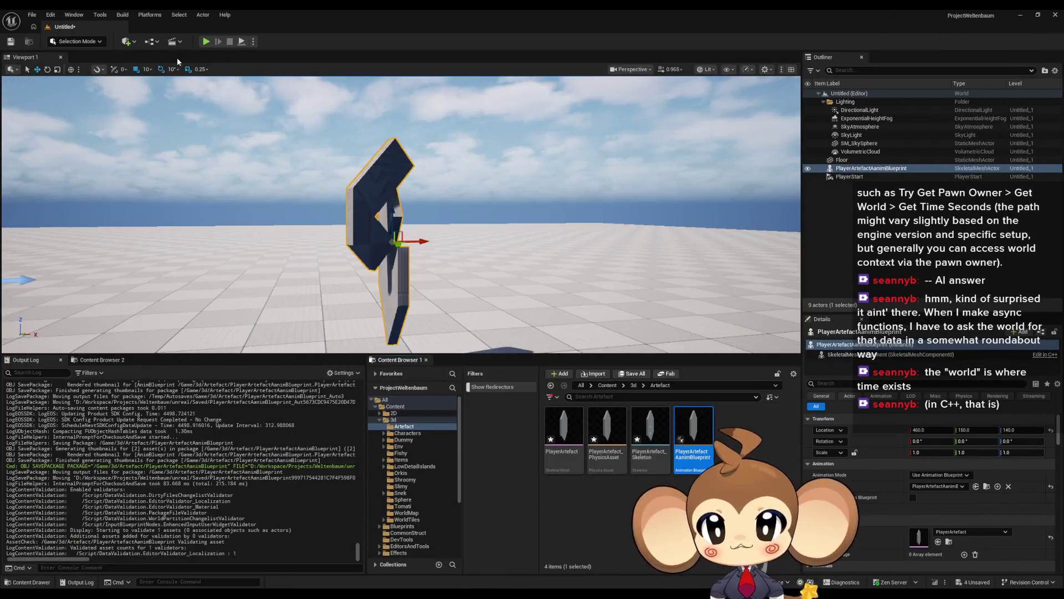
pyautogui.click(206, 41)
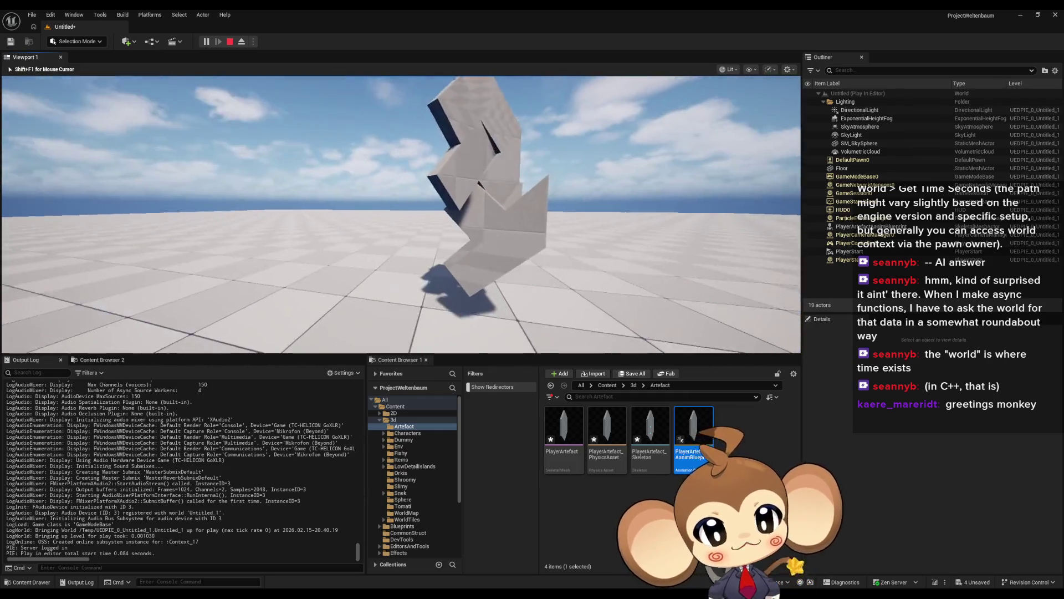
pyautogui.hotkey('shift', 'F1')
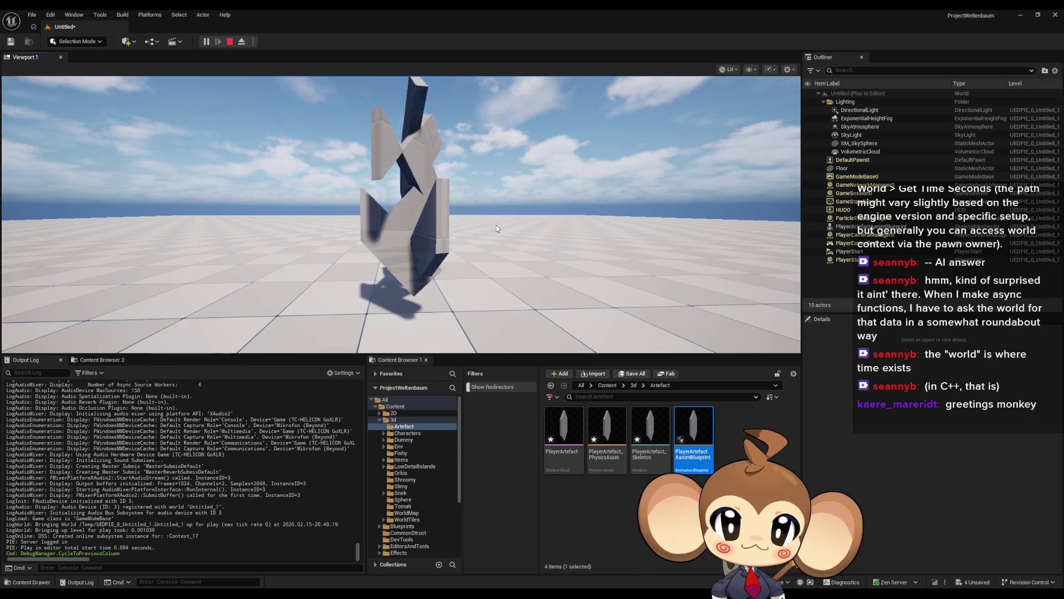
# Step: Fly the PIE camera close to and far from the animating artefact
pyautogui.click(497, 225)
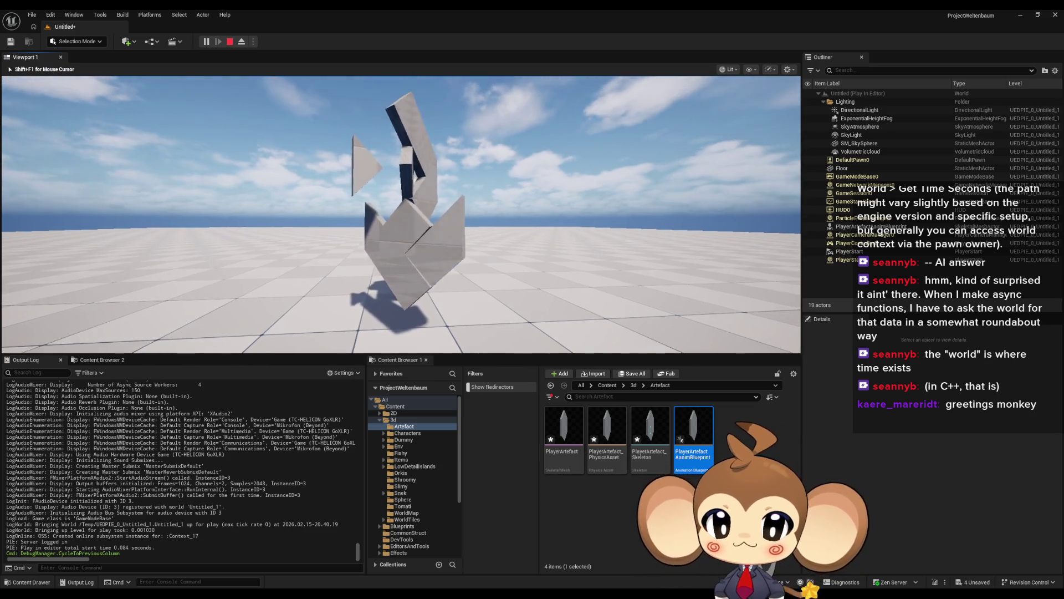
pyautogui.press('w')
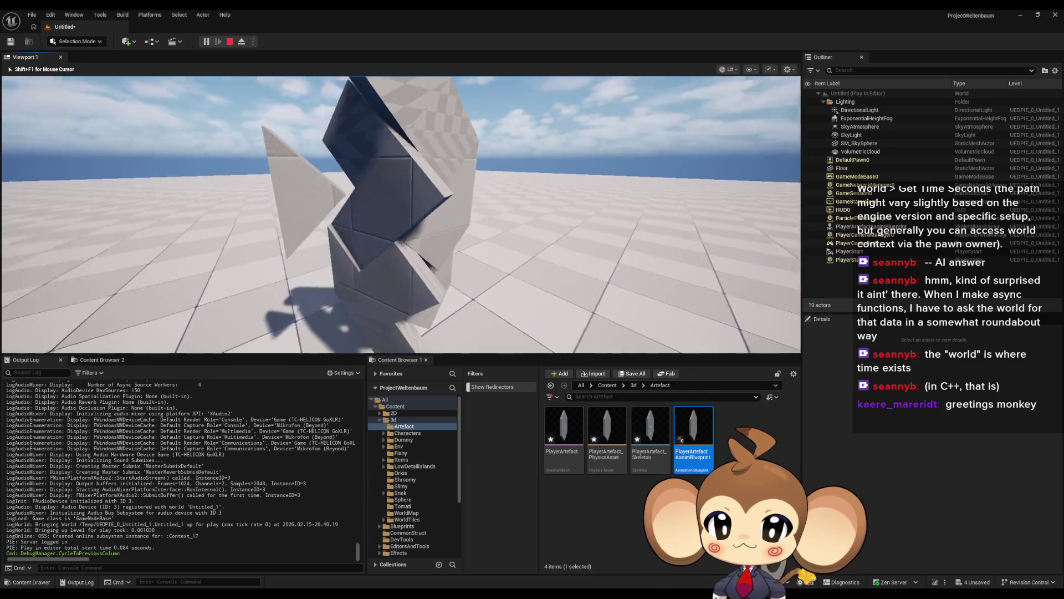
pyautogui.press('s')
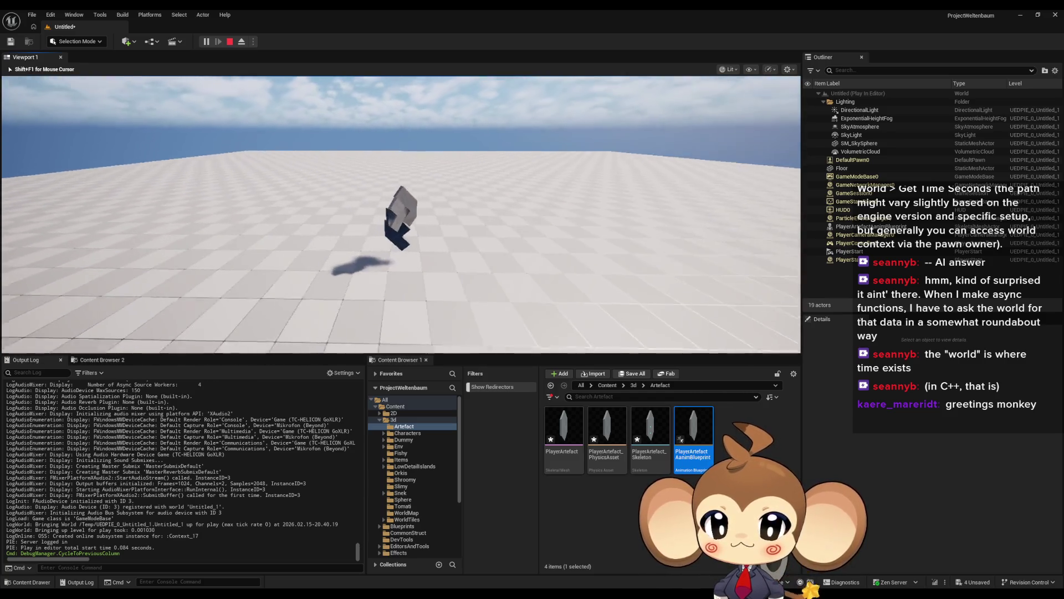
pyautogui.press('w')
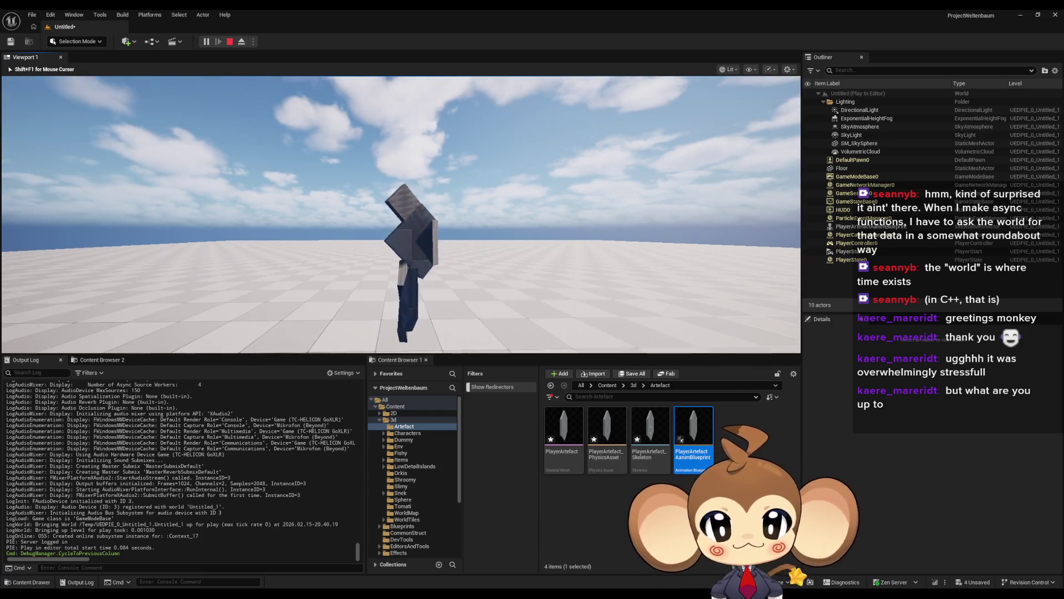
# Step: Cycle the debug display back through previous columns, then stop the play session
pyautogui.press('Left')
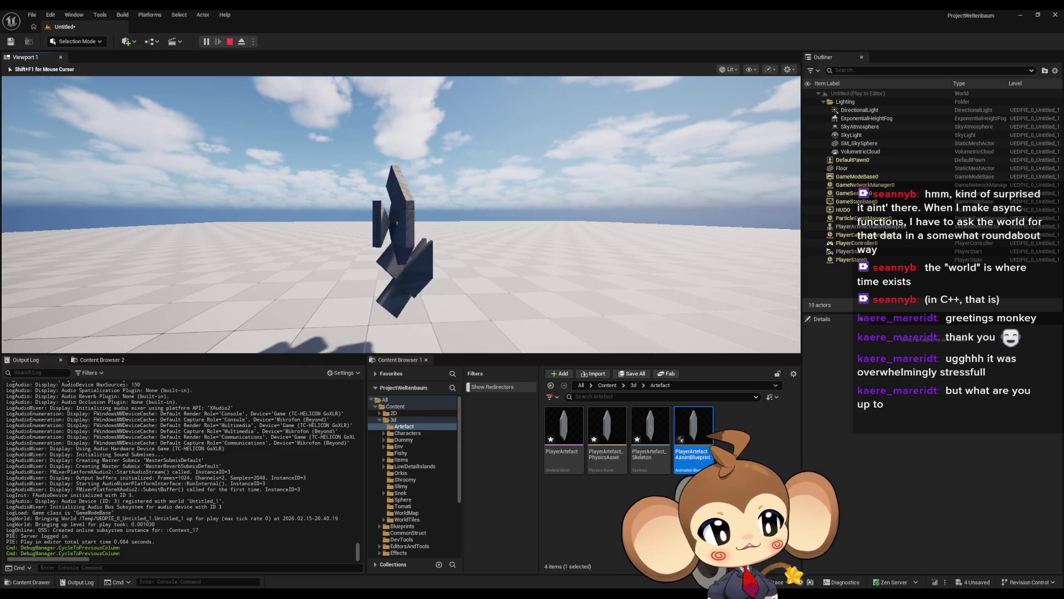
pyautogui.press('Left')
pyautogui.press('Left')
pyautogui.hotkey('shift', 'F1')
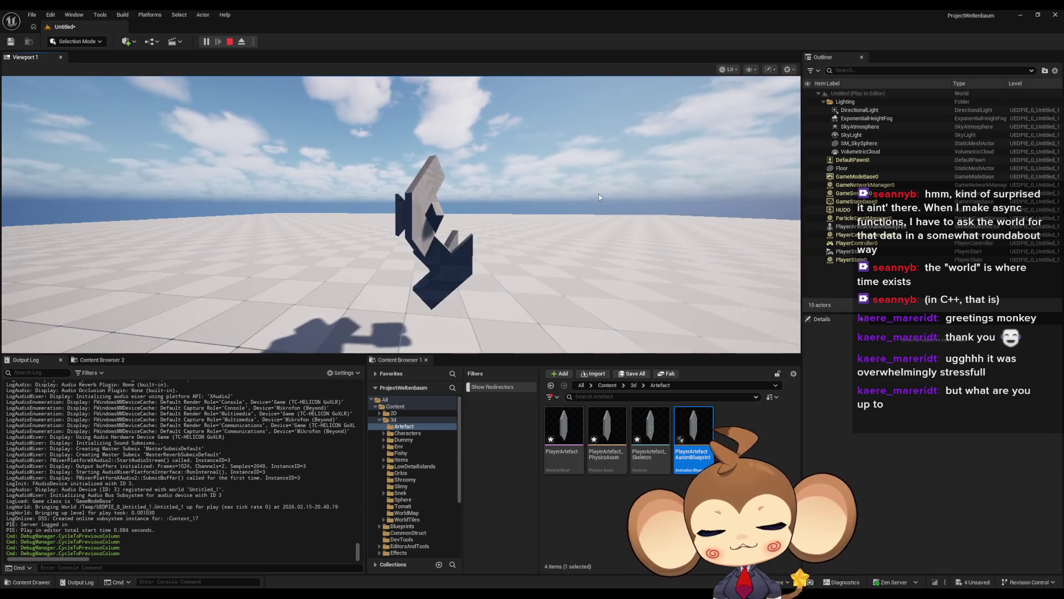
pyautogui.click(230, 41)
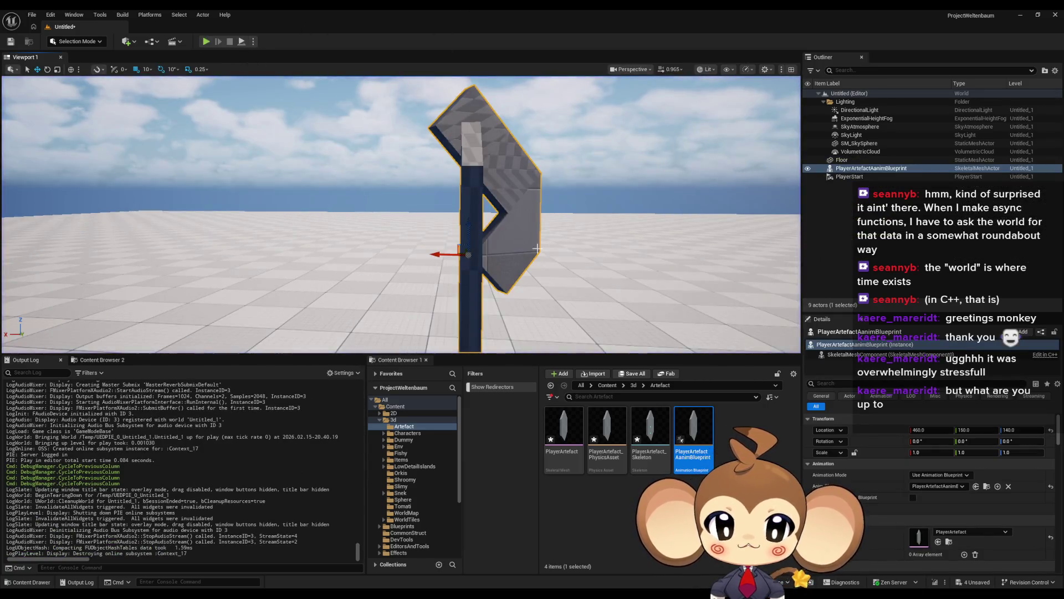
# Step: Frame the artefact, look over the crystal sketches in Paint, then show the Content folder
pyautogui.press('f')
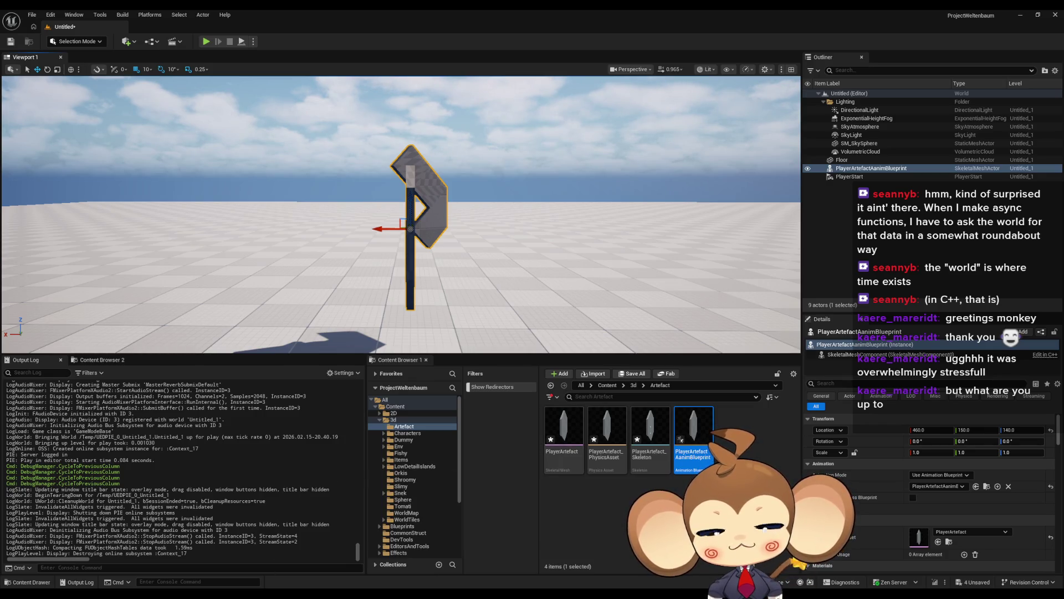
pyautogui.hotkey('alt', 'Tab')
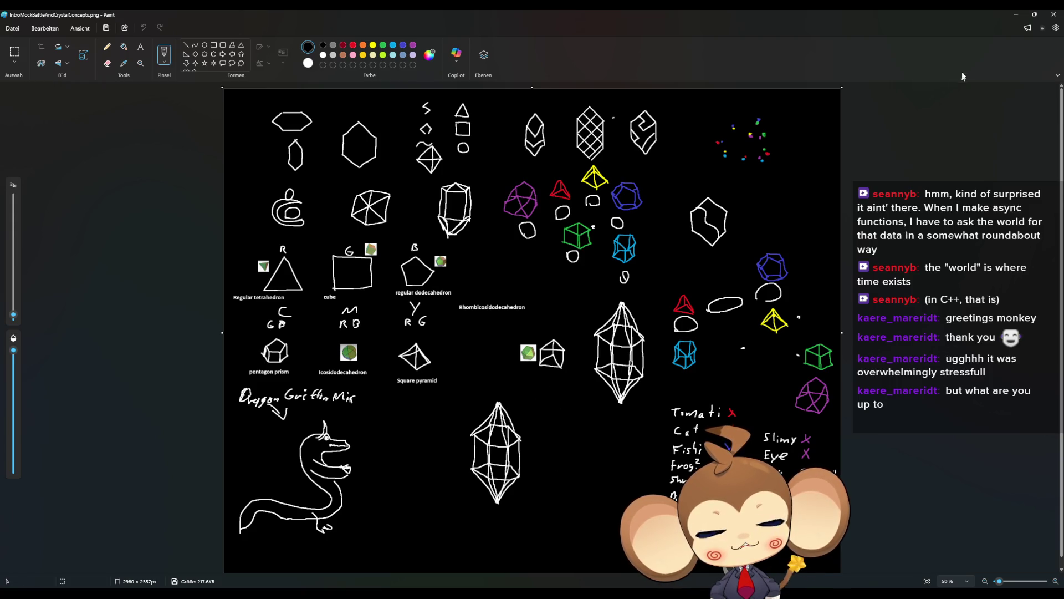
pyautogui.hotkey('alt', 'Tab')
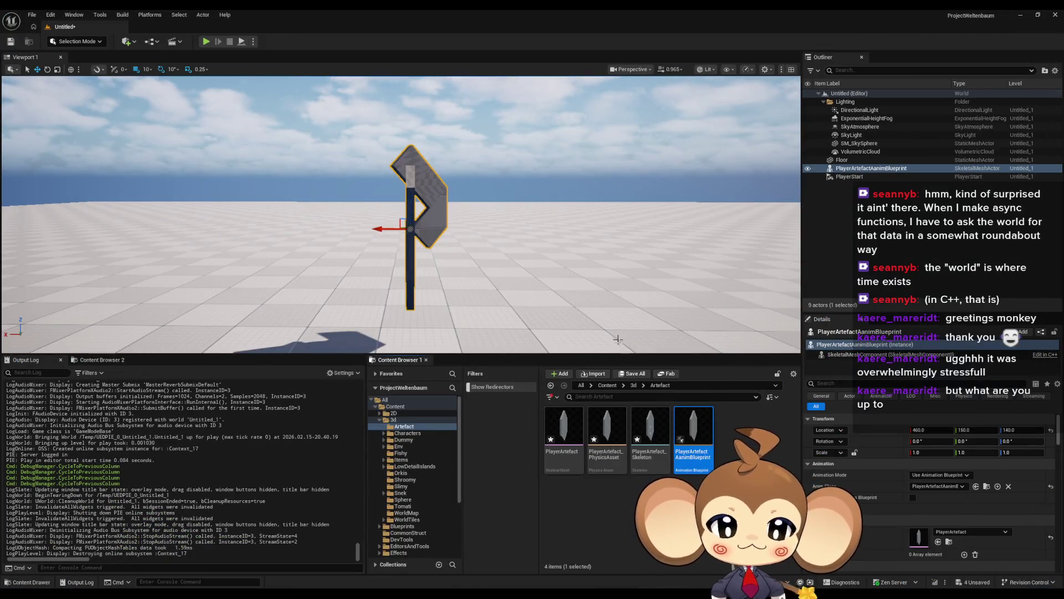
pyautogui.click(607, 385)
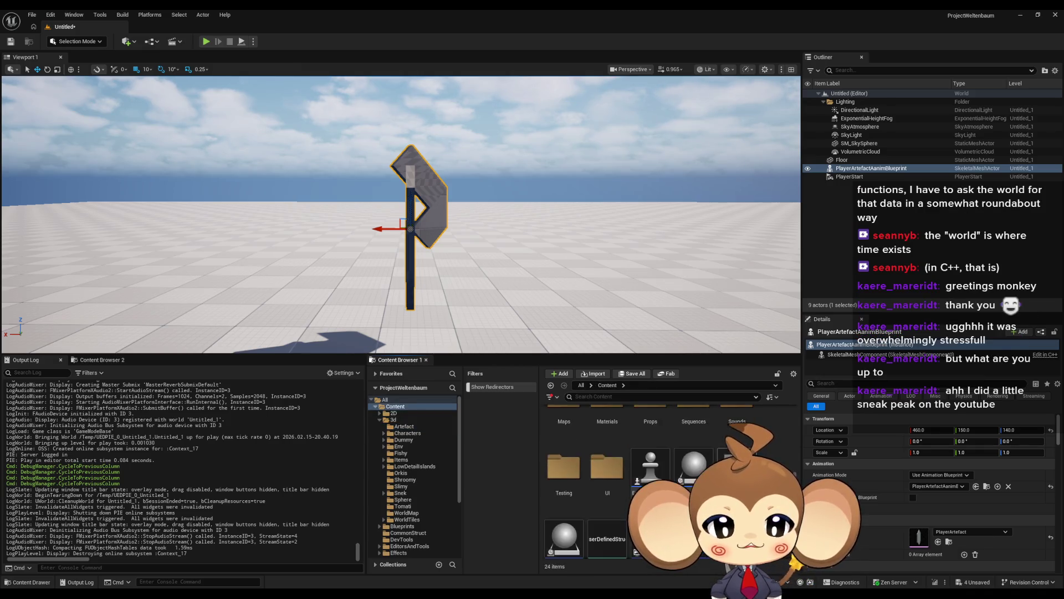
# Step: Save the modified artefact assets and save the level as test_artefact in Content/3d/Artefact
pyautogui.hotkey('ctrl', 'shift', 's')
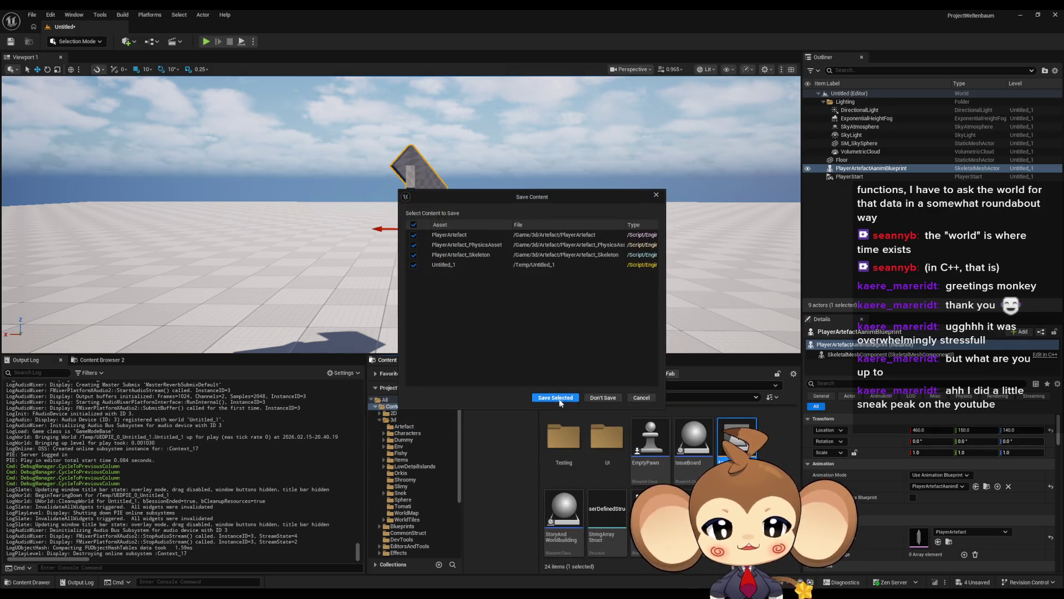
pyautogui.click(555, 398)
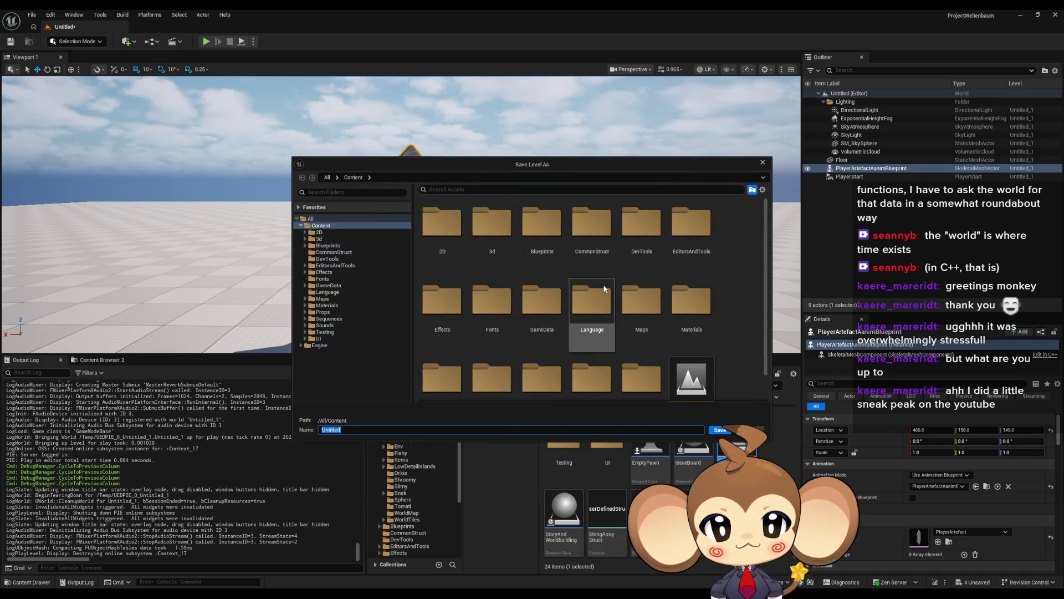
pyautogui.doubleClick(499, 235)
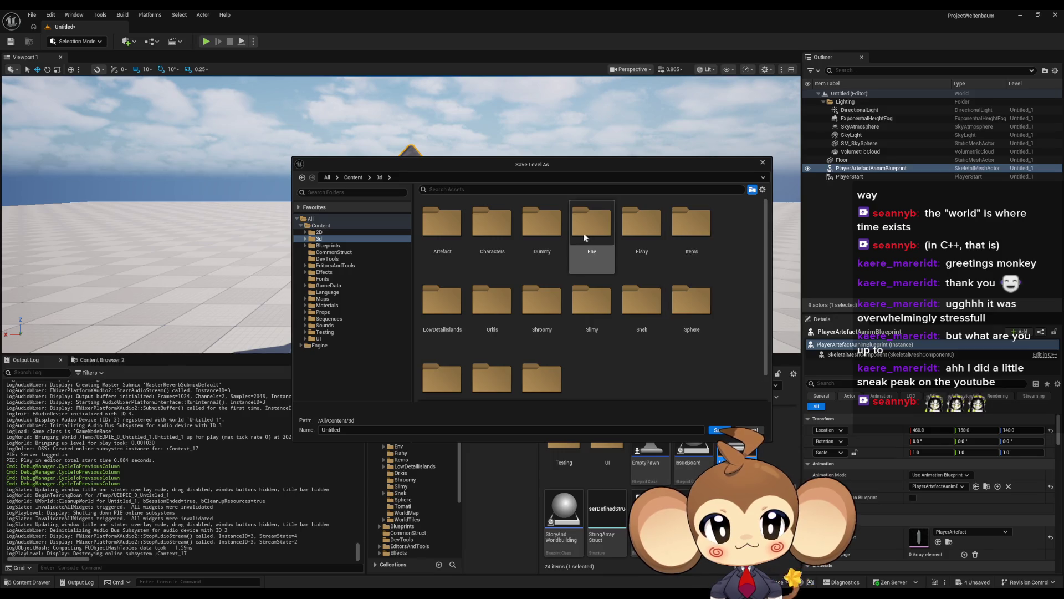
pyautogui.doubleClick(446, 227)
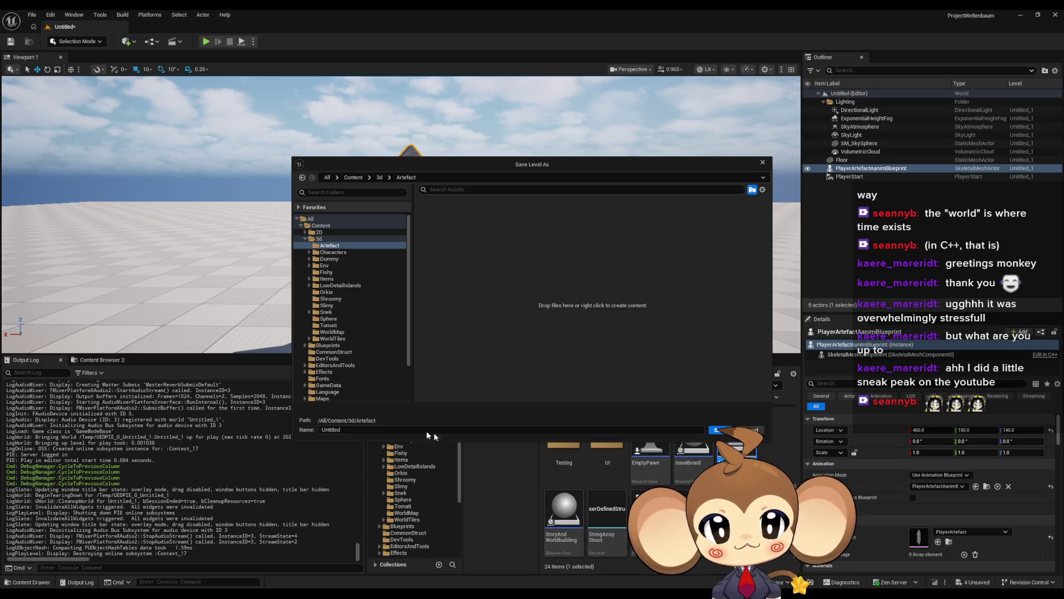
pyautogui.click(348, 429)
pyautogui.write('test_artefact')
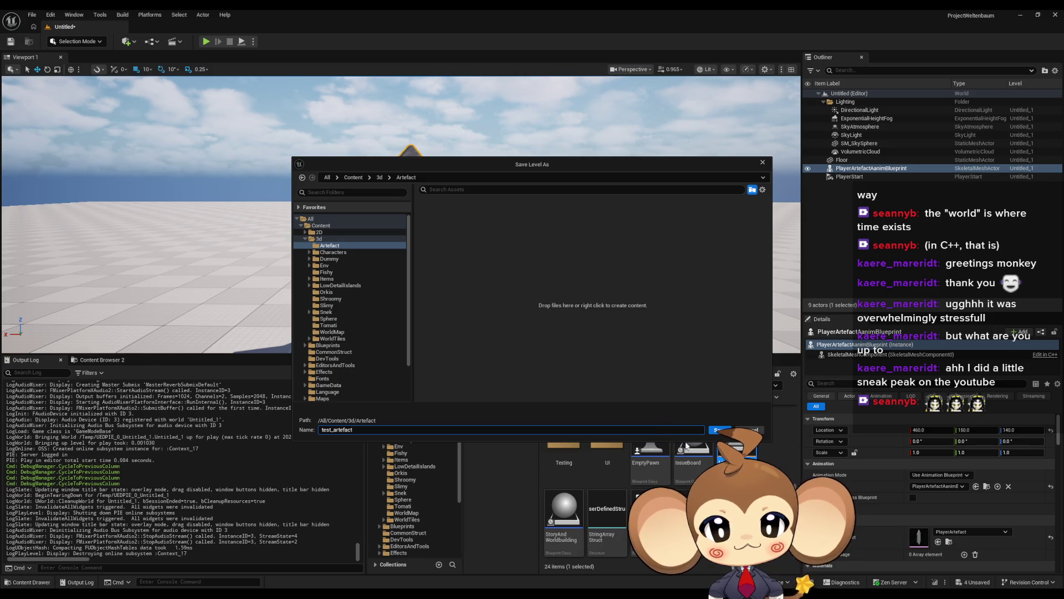
pyautogui.click(715, 431)
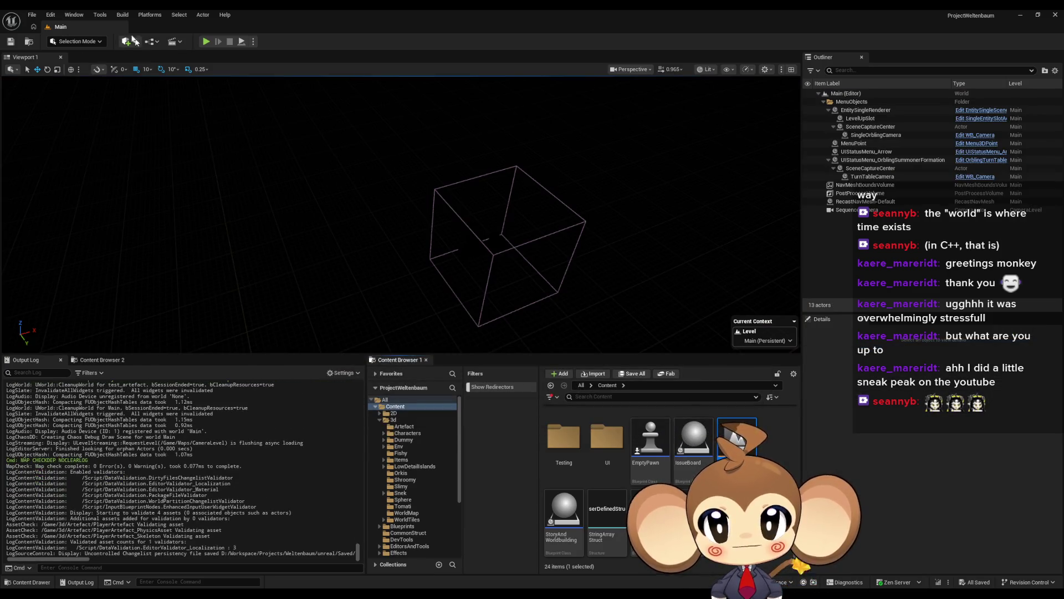
pyautogui.click(206, 41)
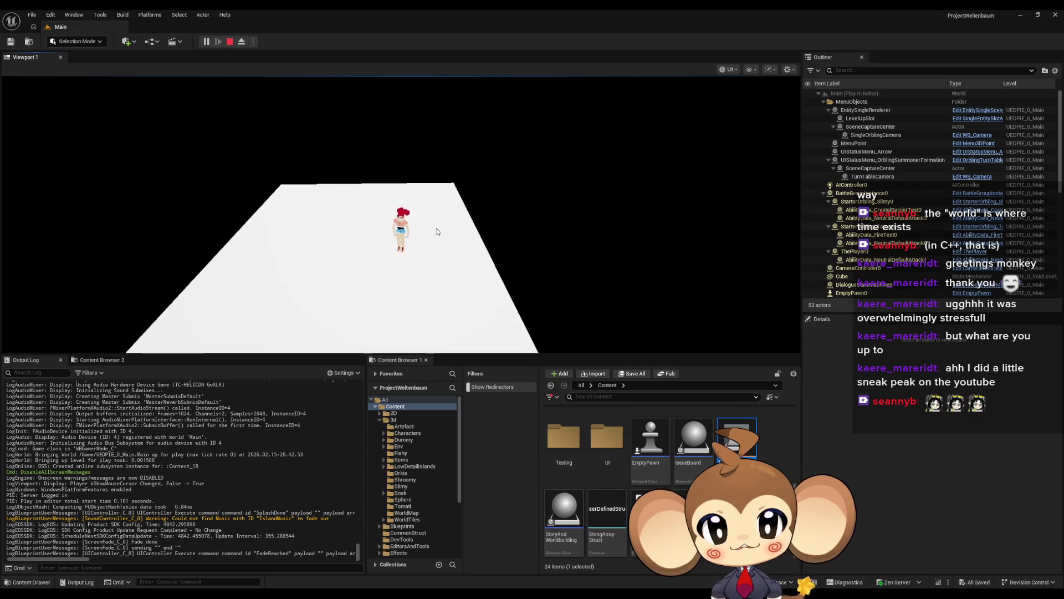
pyautogui.moveTo(437, 231)
pyautogui.mouseDown()
pyautogui.moveTo(309, 207)
pyautogui.moveTo(240, 126)
pyautogui.mouseUp()
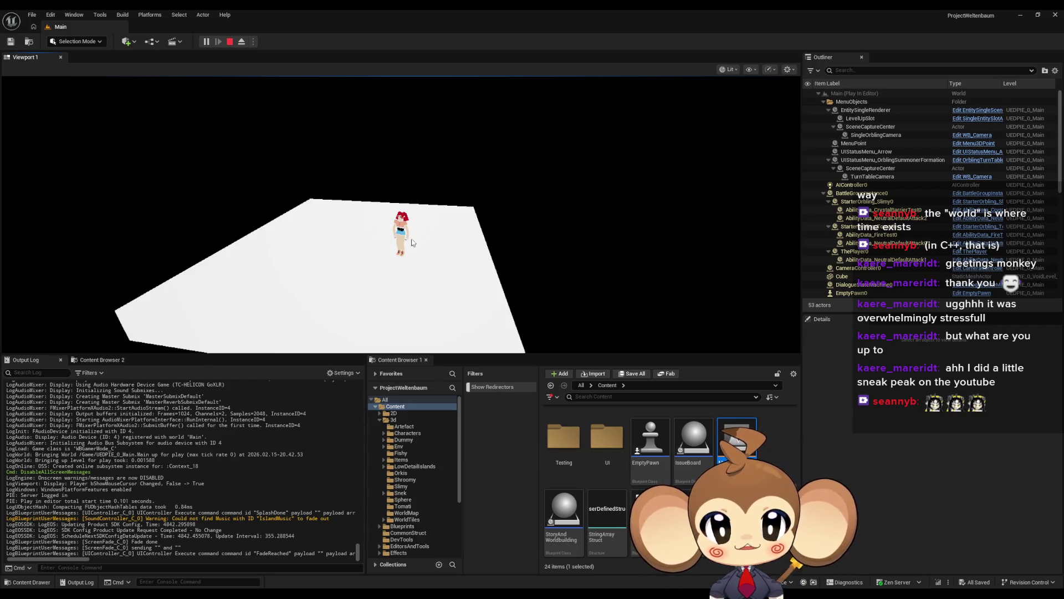
pyautogui.moveTo(412, 242); pyautogui.dragTo(252, 164)
pyautogui.moveTo(372, 231); pyautogui.dragTo(408, 203)
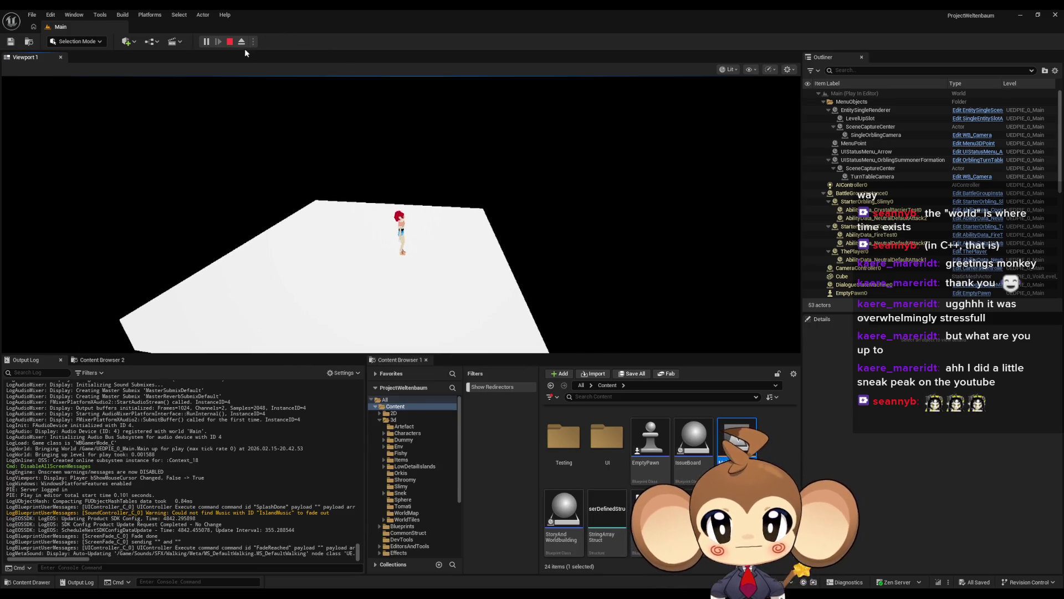
pyautogui.click(230, 42)
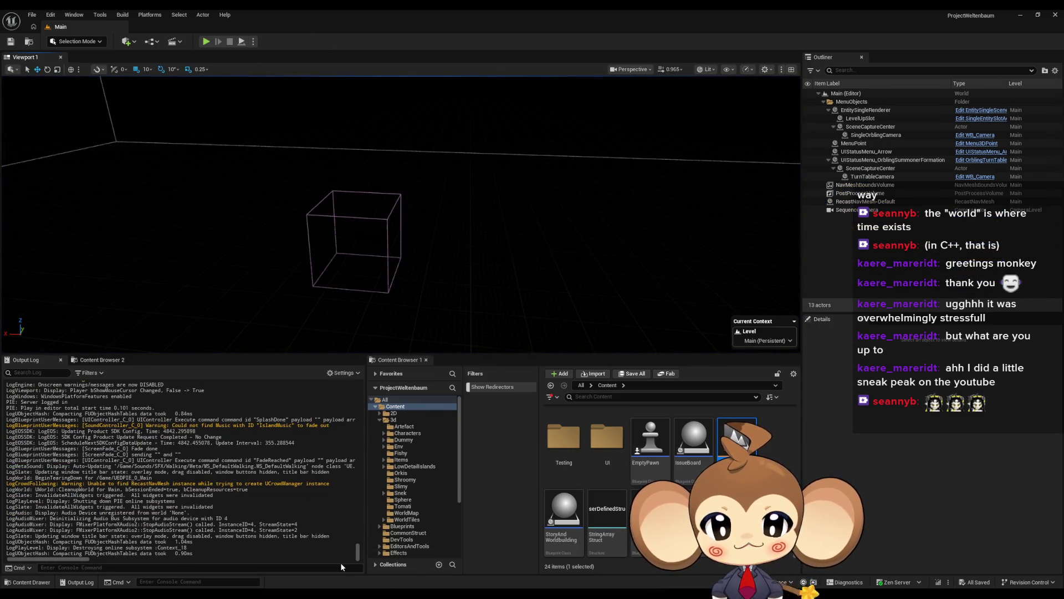
pyautogui.hotkey('alt', 'Tab')
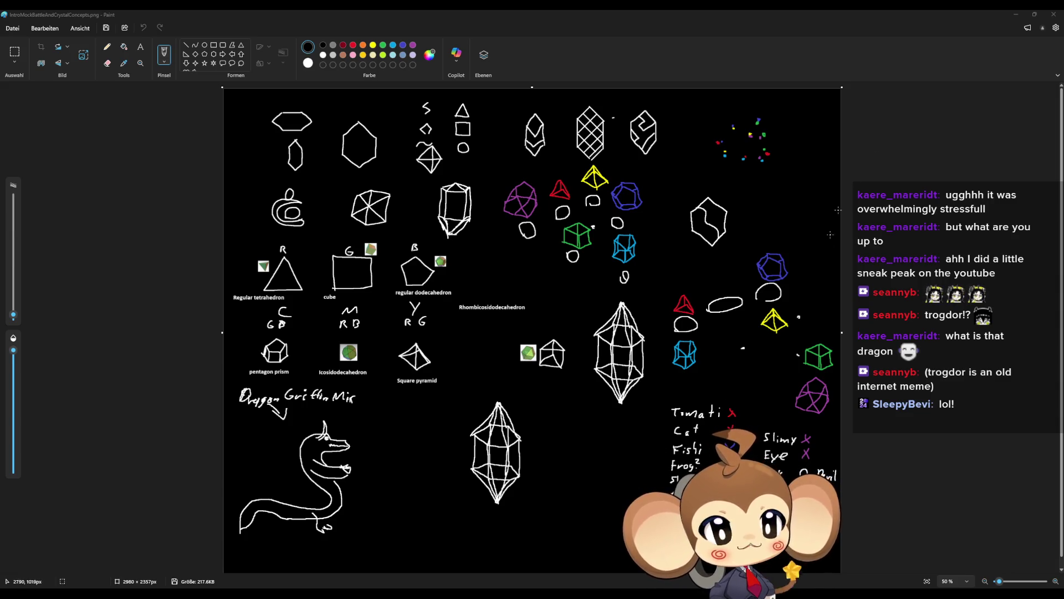
pyautogui.hotkey('alt', 'Tab')
pyautogui.click(606, 385)
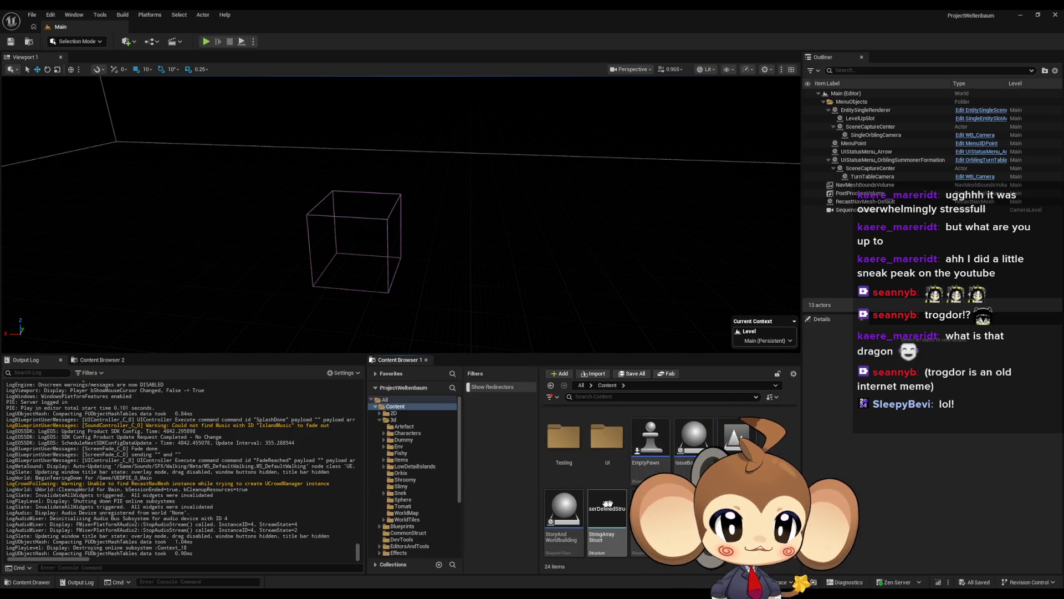
# Step: Browse the Weltenbaum notes in StoryAndWorldbuilding, then switch to the concept sketches in Paint
pyautogui.doubleClick(564, 512)
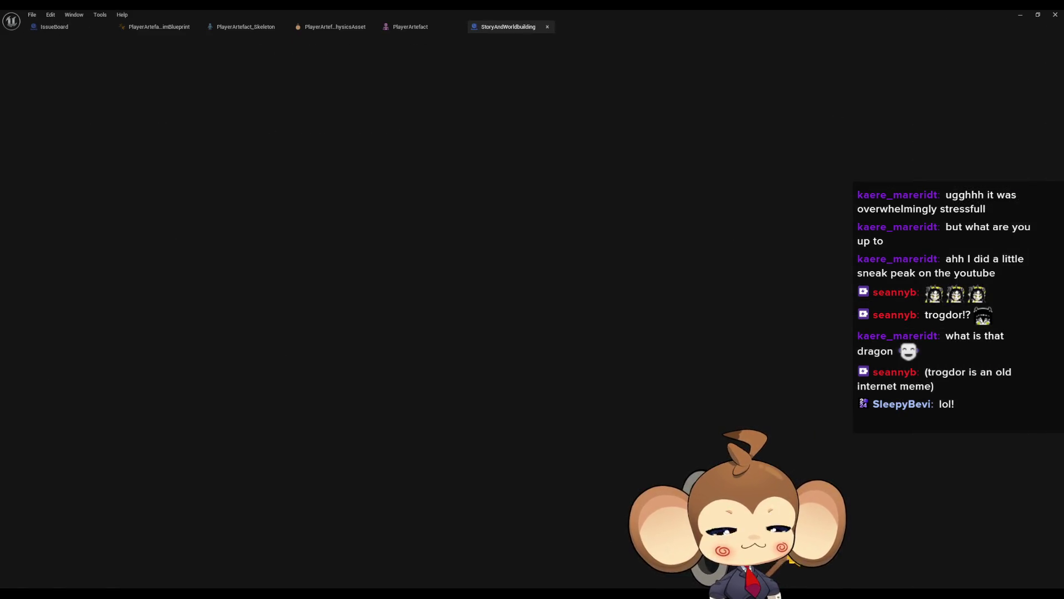
pyautogui.scroll(-4, 677, 357)
pyautogui.scroll(2, 577, 415)
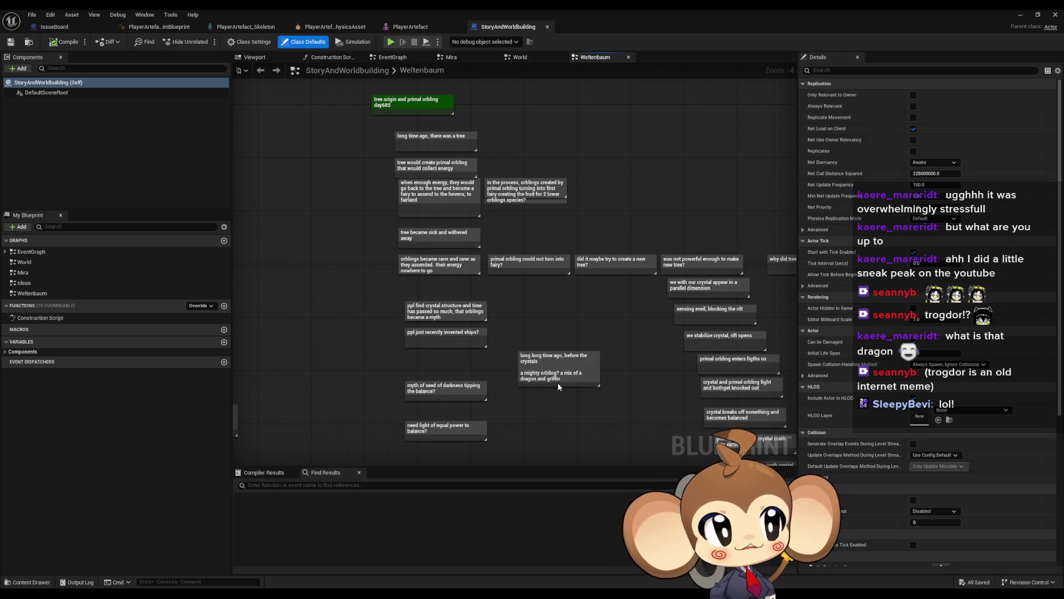
pyautogui.scroll(1, 551, 314)
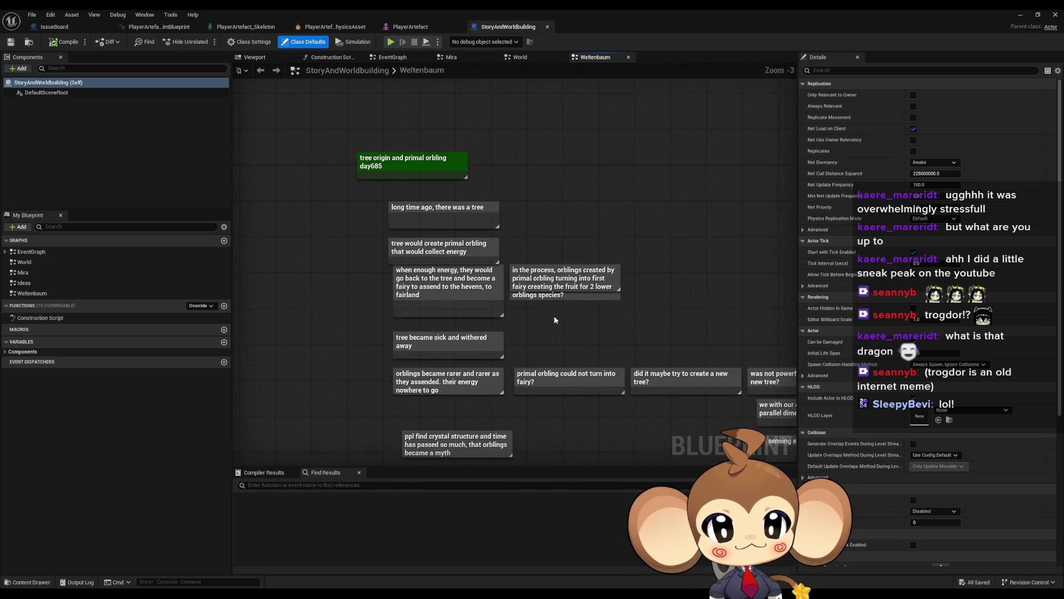
pyautogui.moveTo(554, 320); pyautogui.dragTo(538, 310)
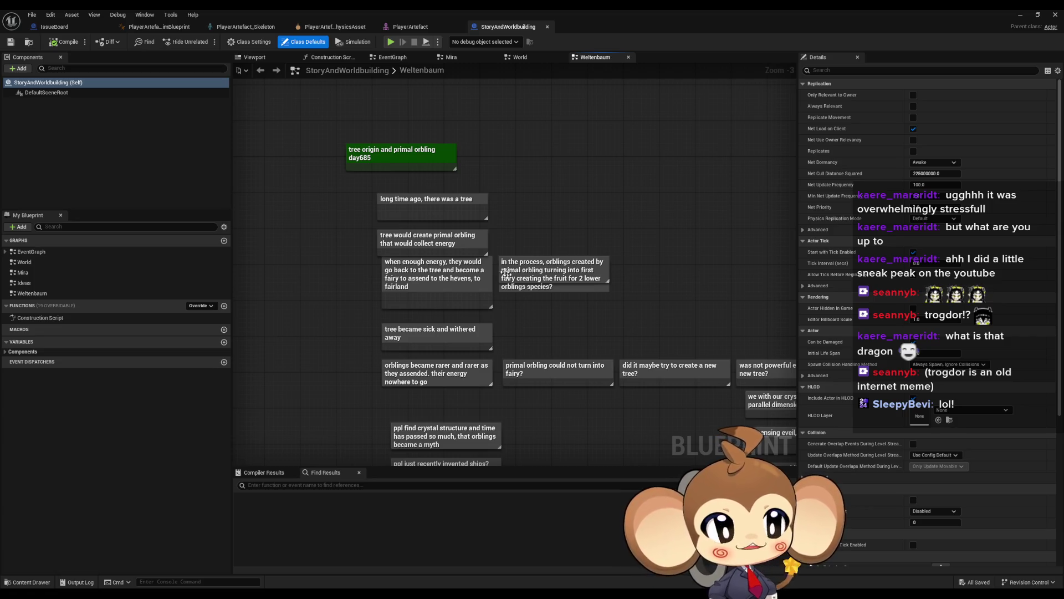
pyautogui.scroll(-1, 487, 269)
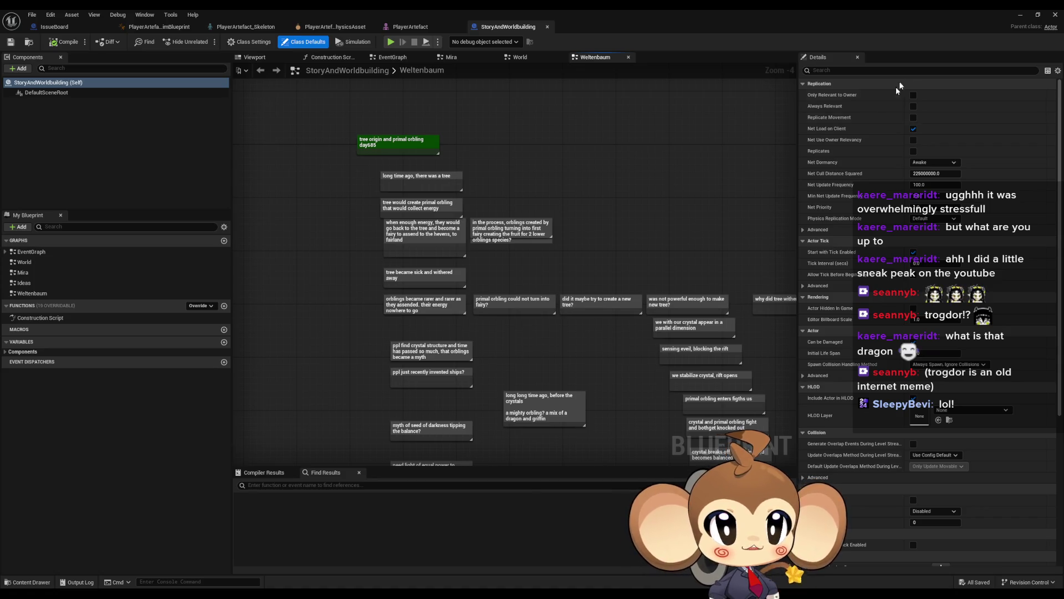
pyautogui.click(1022, 15)
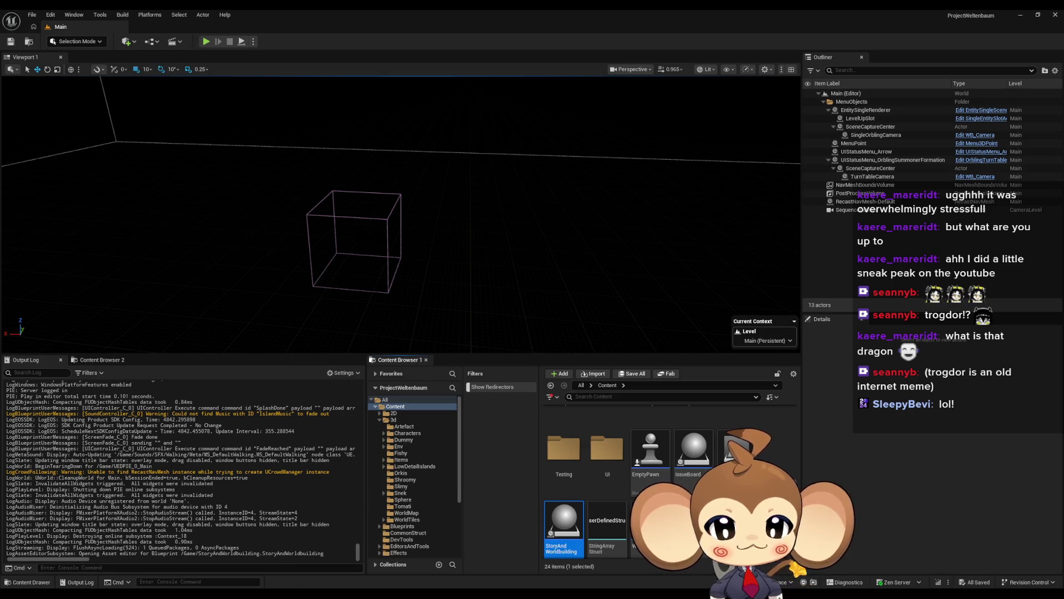
pyautogui.hotkey('alt', 'Tab')
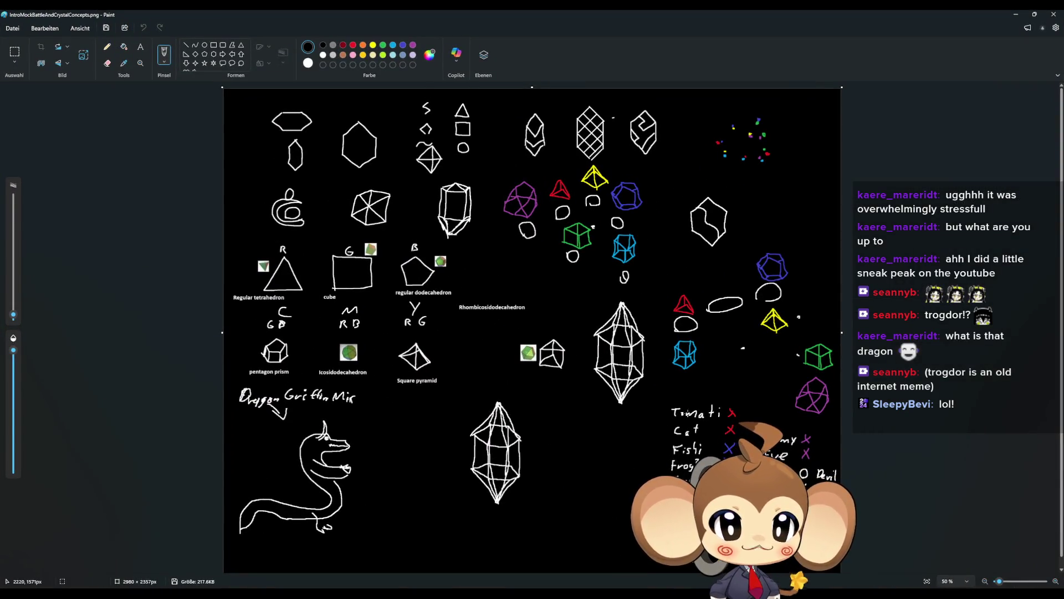
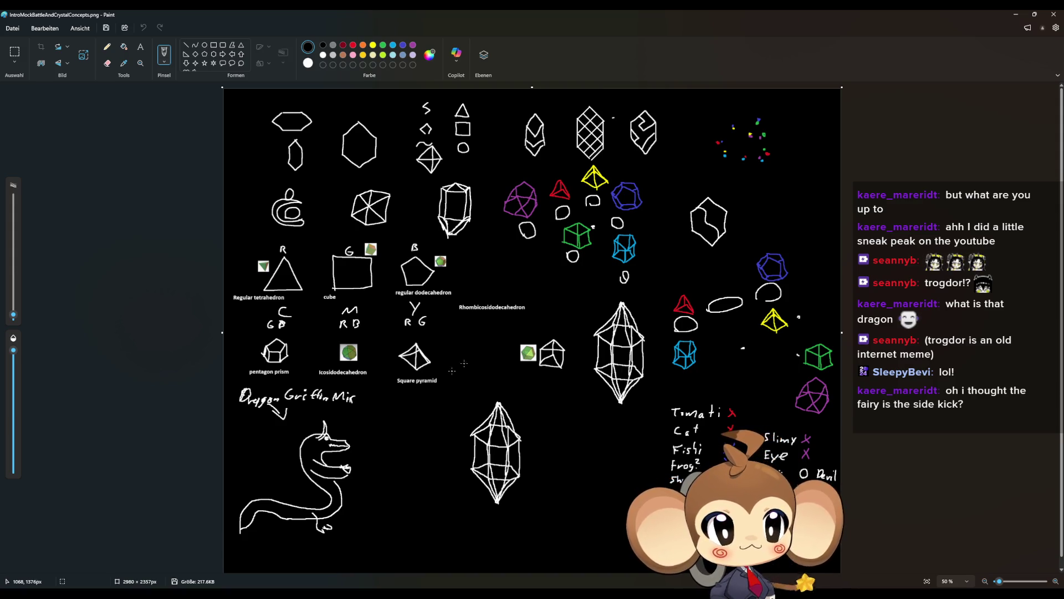
# Step: Minimize the Paint concept-sketch window so the ProjectWeltenbaum Main level editor shows
pyautogui.click(1016, 14)
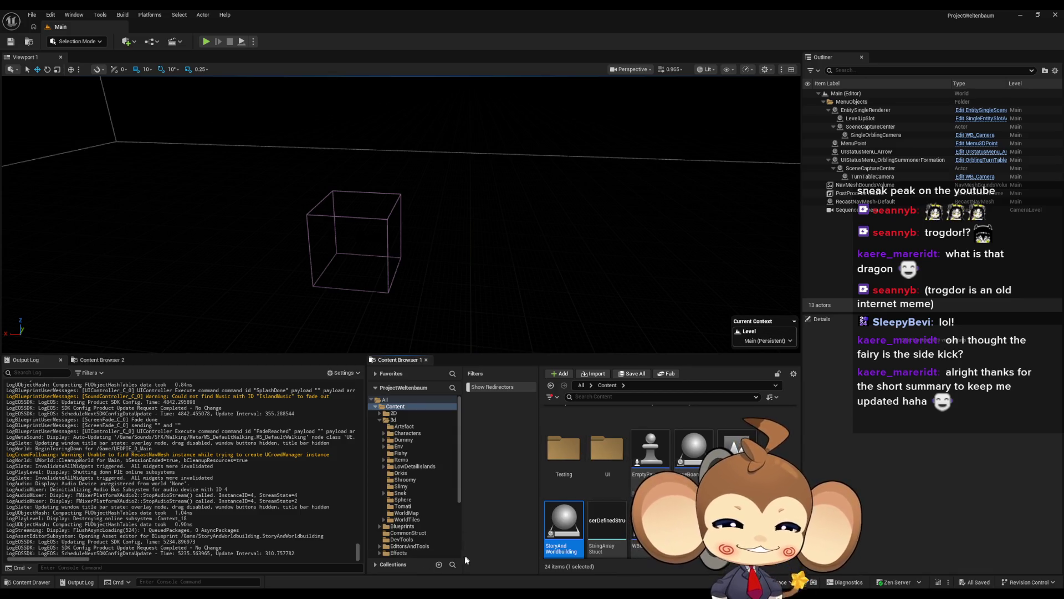
# Step: Bring up Blender, orbit the crystal model briefly, then minimize Blender
pyautogui.moveTo(400, 594)
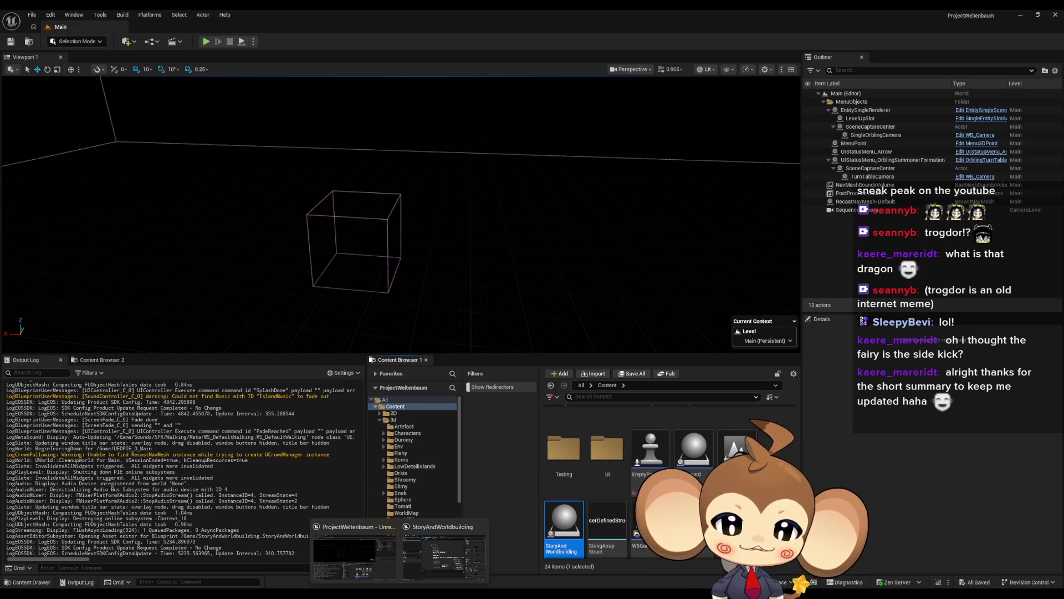
pyautogui.click(234, 593)
pyautogui.moveTo(755, 322); pyautogui.dragTo(551, 393)
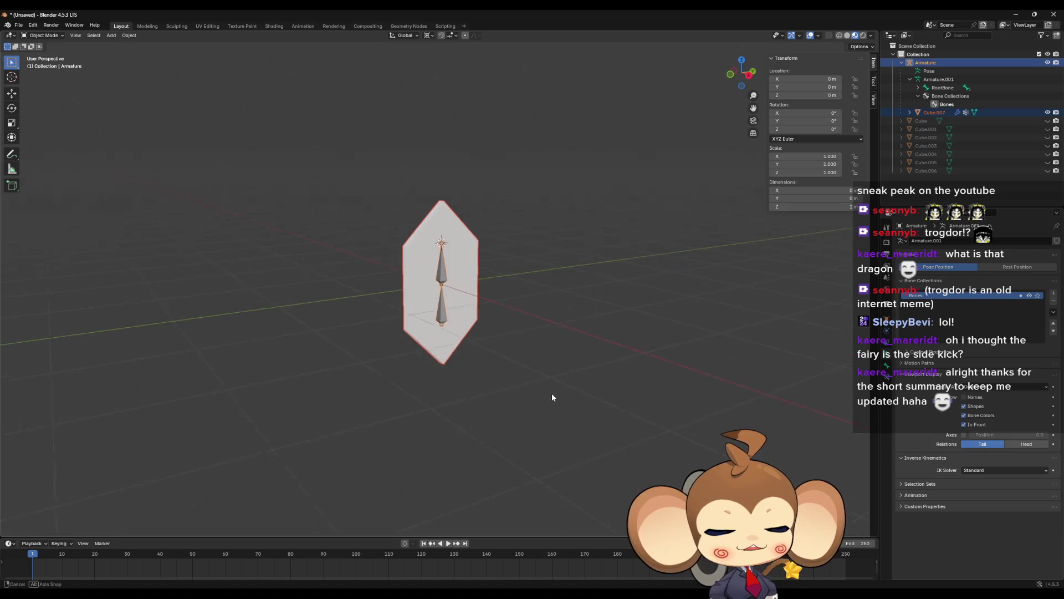
pyautogui.click(1016, 15)
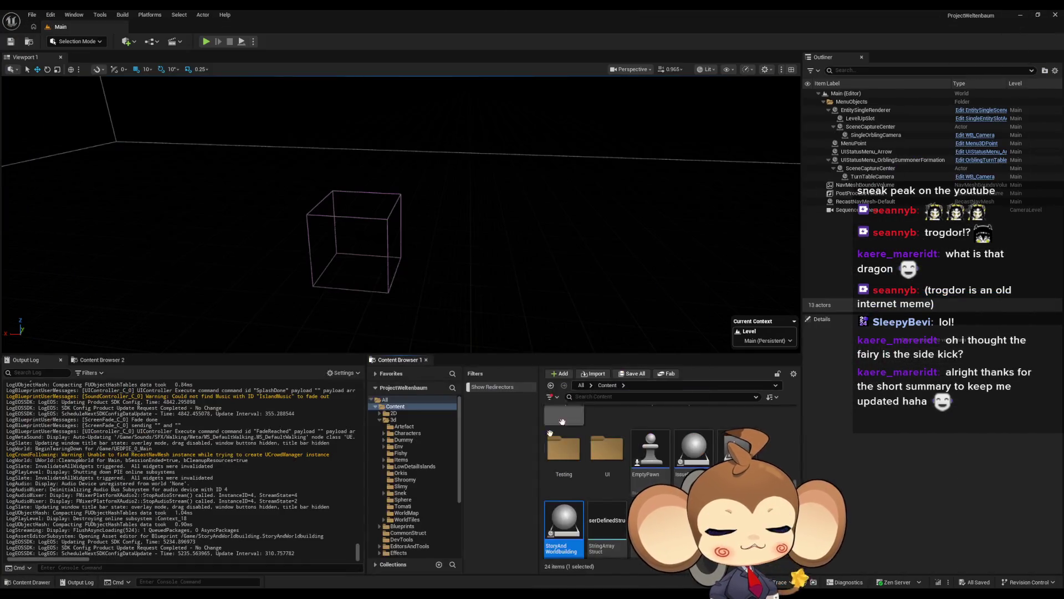
# Step: Switch to the StoryAndWorldbuilding Blueprint window, then to the PlayerArtefact animation Blueprint
pyautogui.moveTo(399, 593)
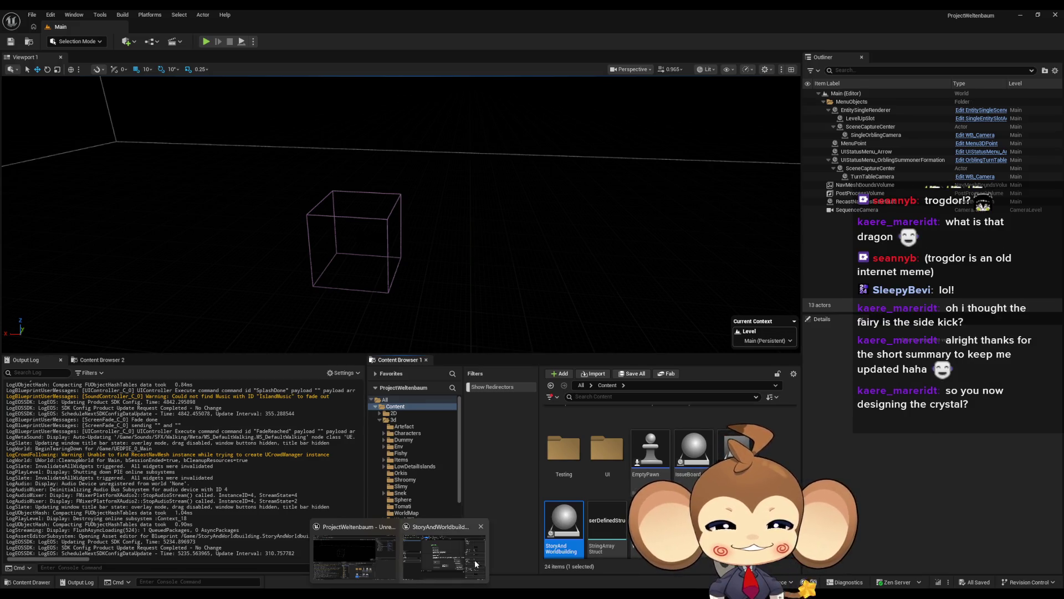
pyautogui.click(454, 563)
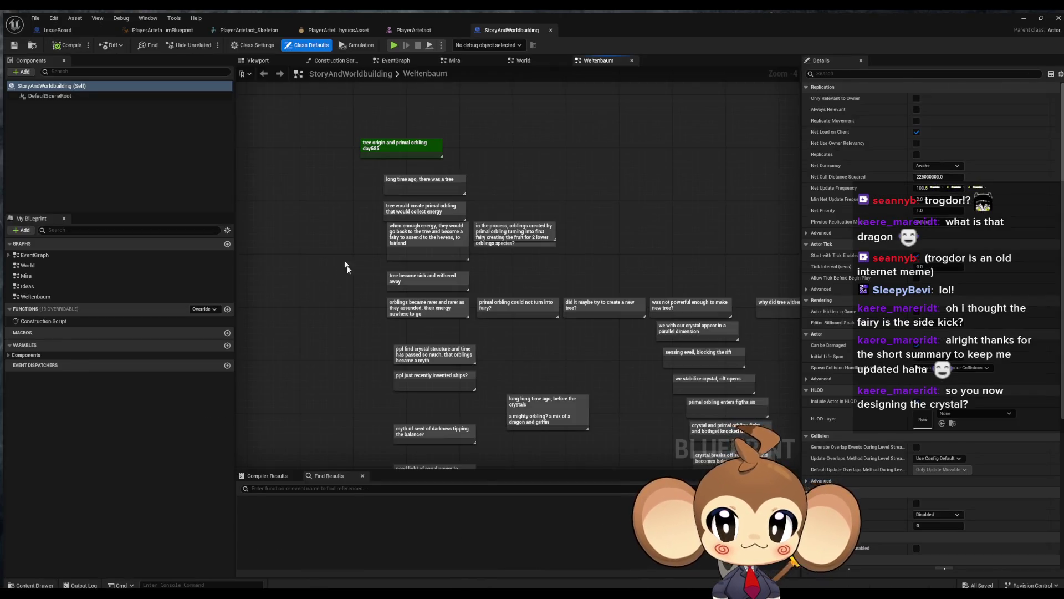
pyautogui.click(162, 30)
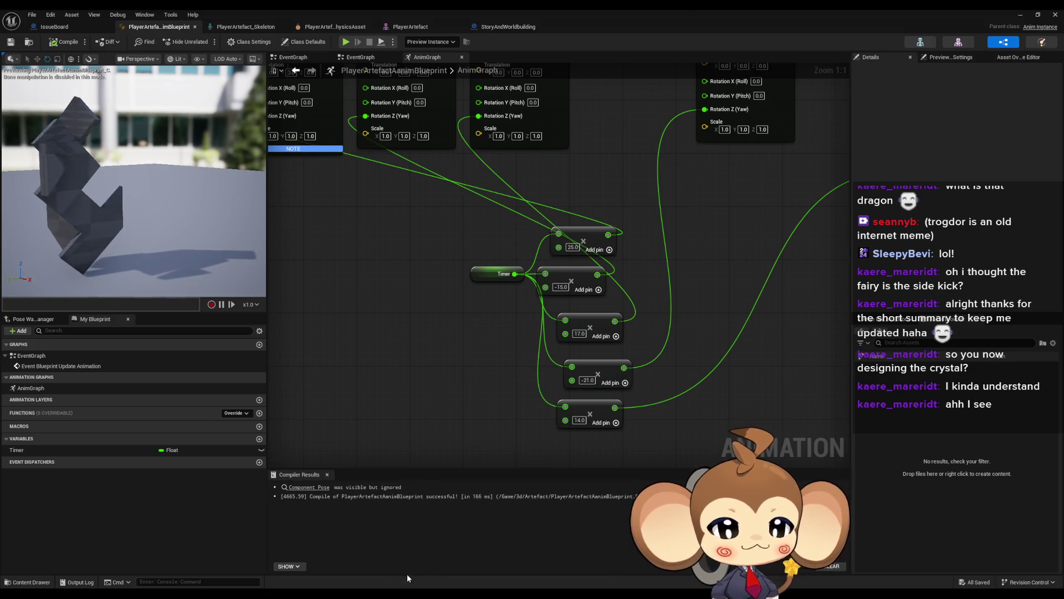
# Step: Alt+Tab from the Unreal editor over to the Paint crystal concept sketches
pyautogui.moveTo(399, 592)
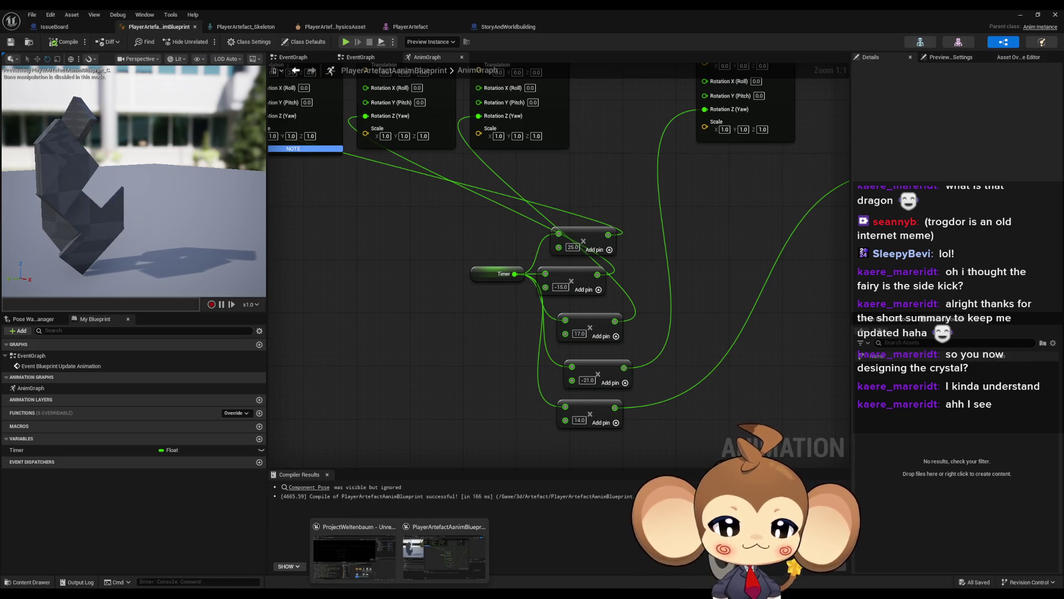
pyautogui.hotkey('alt', 'Tab')
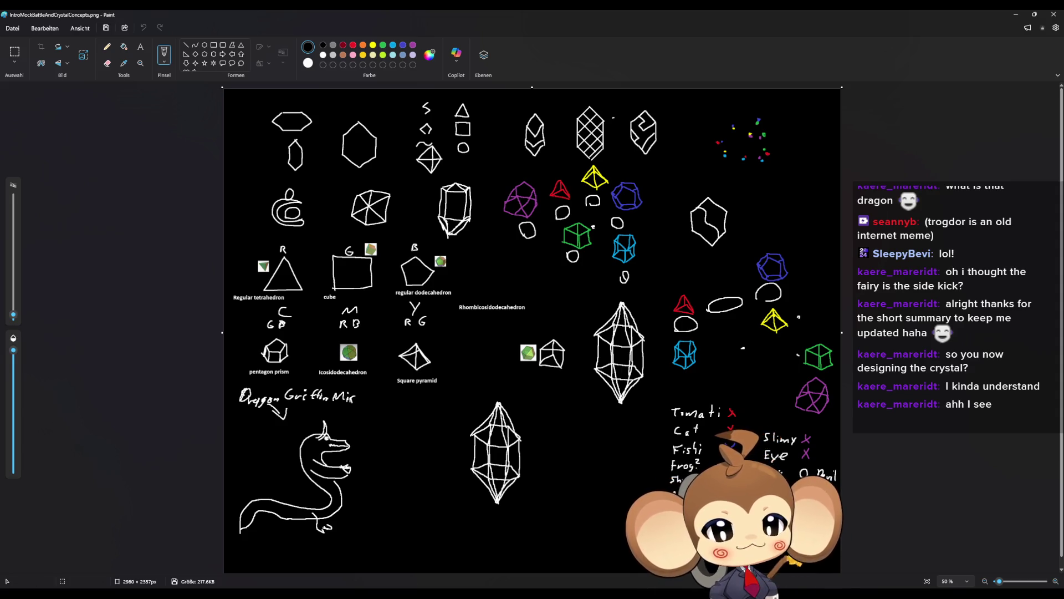
# Step: Return to the Unreal animation Blueprint window, then Alt+Tab to the main level editor
pyautogui.click(465, 549)
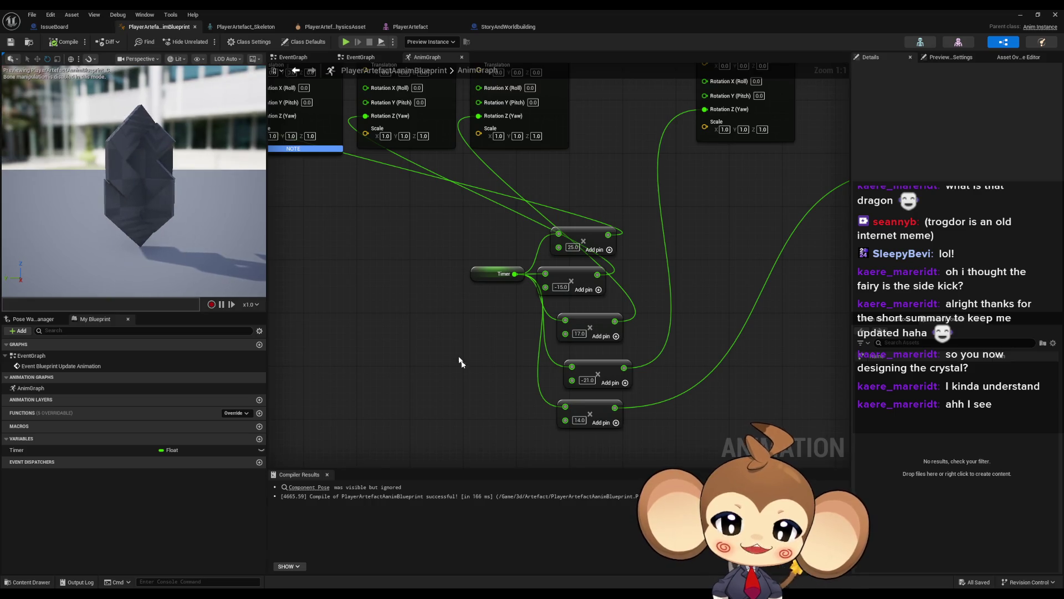
pyautogui.hotkey('alt', 'Tab')
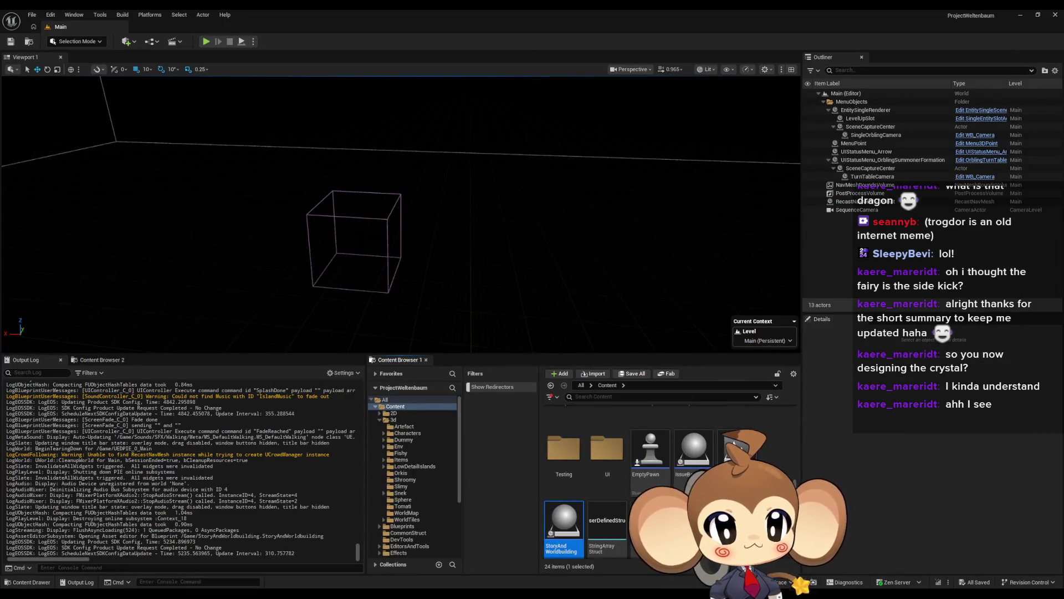
# Step: Open the test_artefact level from the 3d > Artefact folder in the Content Browser
pyautogui.scroll(5, 615, 438)
pyautogui.doubleClick(615, 438)
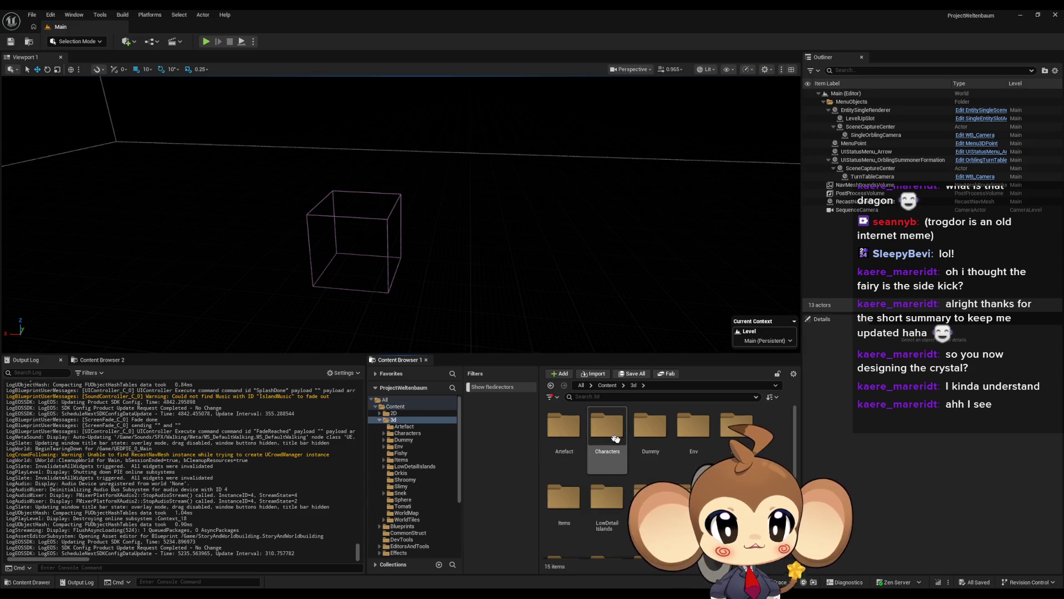
pyautogui.doubleClick(580, 448)
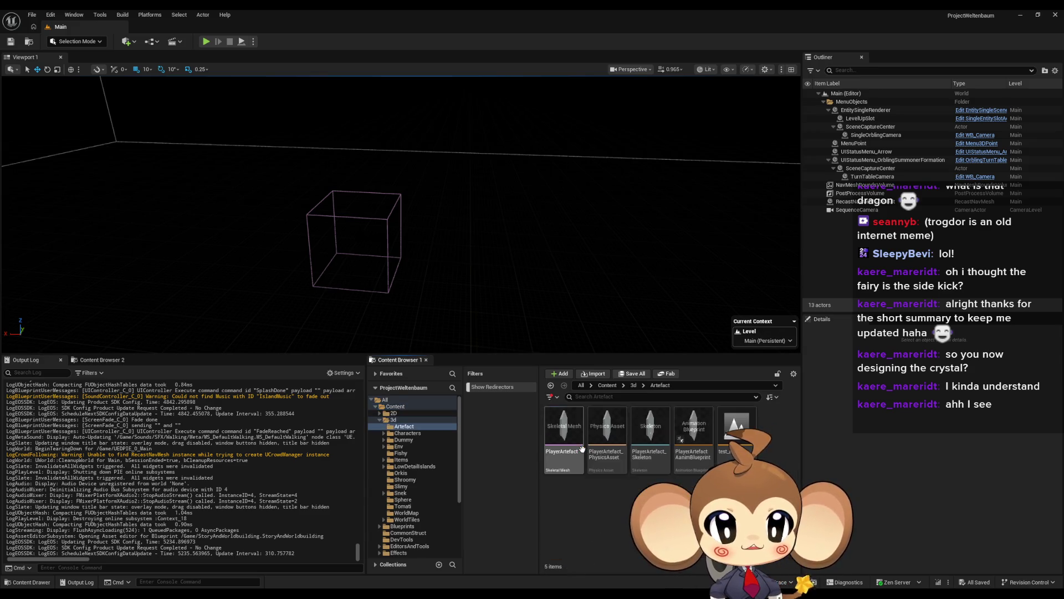
pyautogui.doubleClick(737, 429)
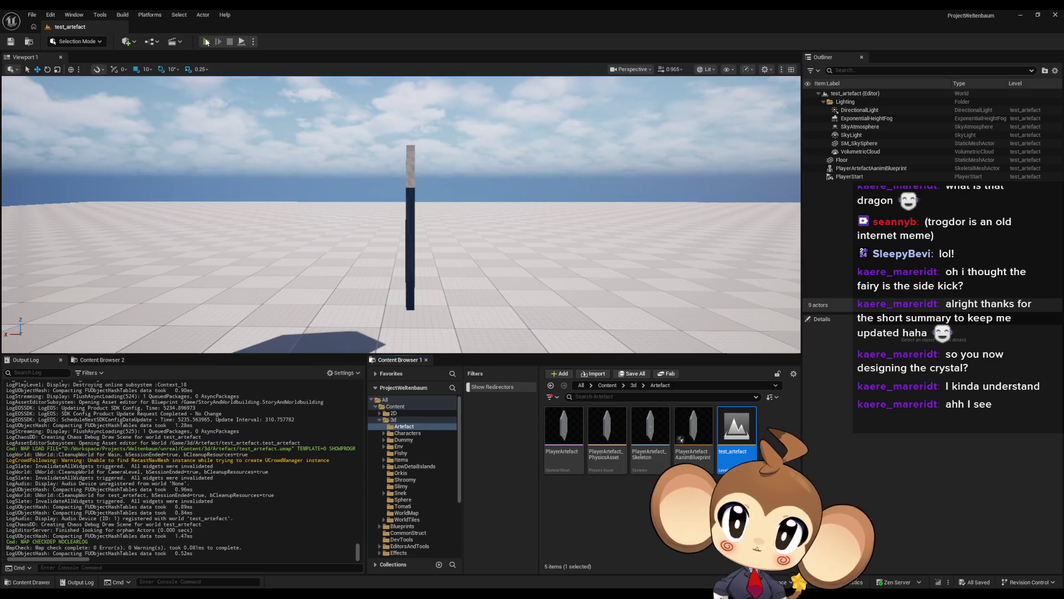
# Step: Play the level to watch the crystal animate, then release control and stop the session
pyautogui.click(206, 41)
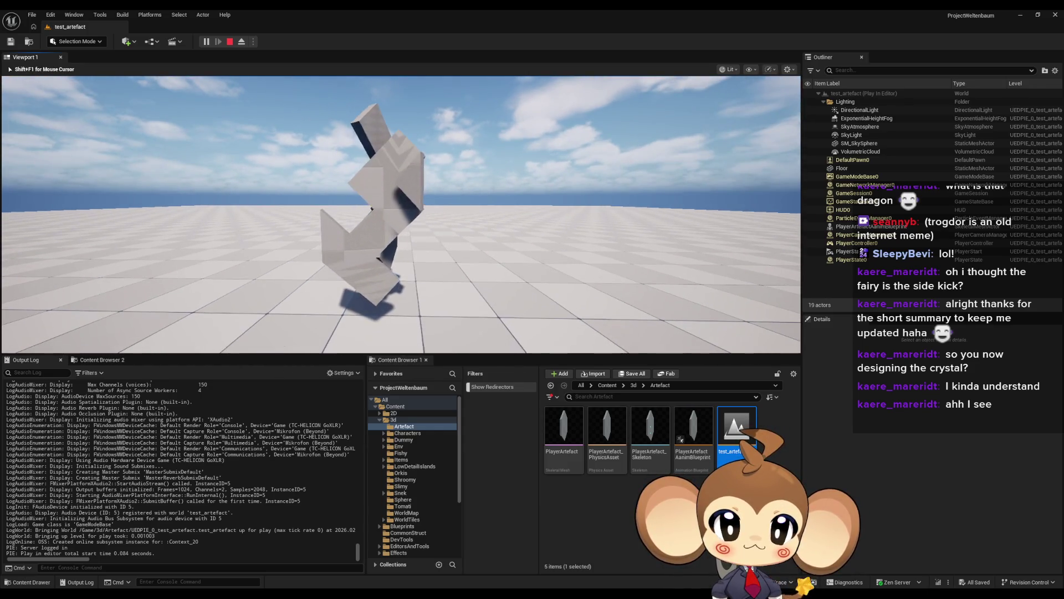
pyautogui.hotkey('shift', 'F1')
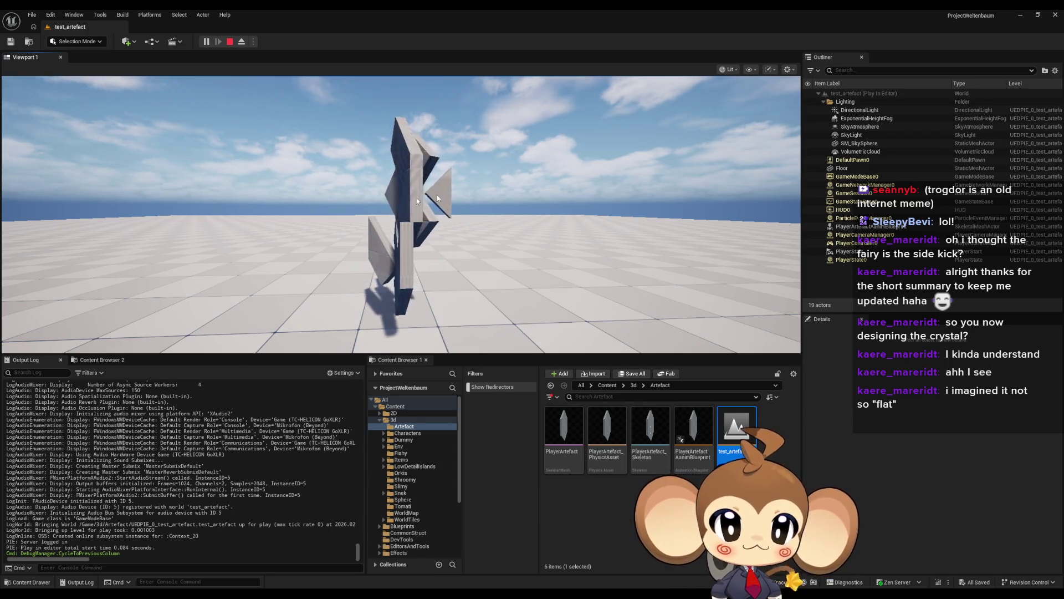
pyautogui.click(234, 43)
# Step: Create a new material named PlayerArtefactMaterial in the Artefact folder and open it
pyautogui.rightClick(620, 504)
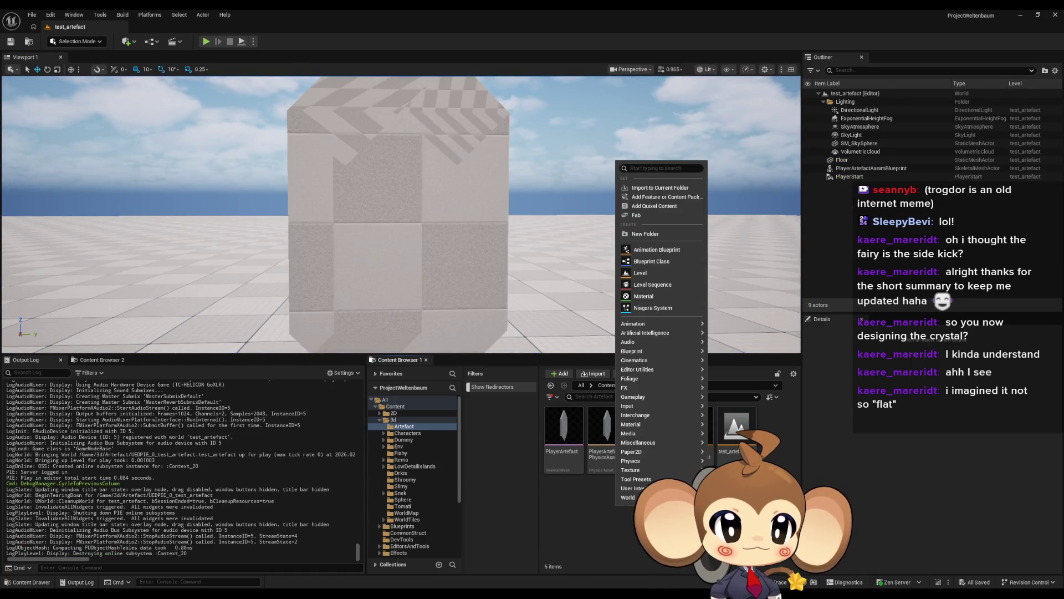
pyautogui.click(643, 296)
pyautogui.write('P')
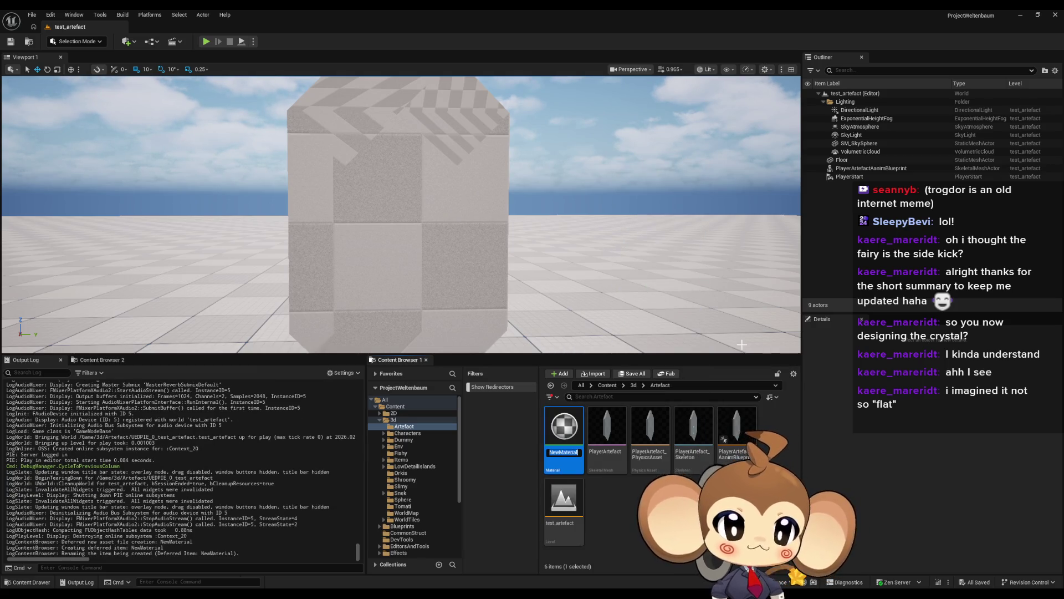
pyautogui.write('layerA')
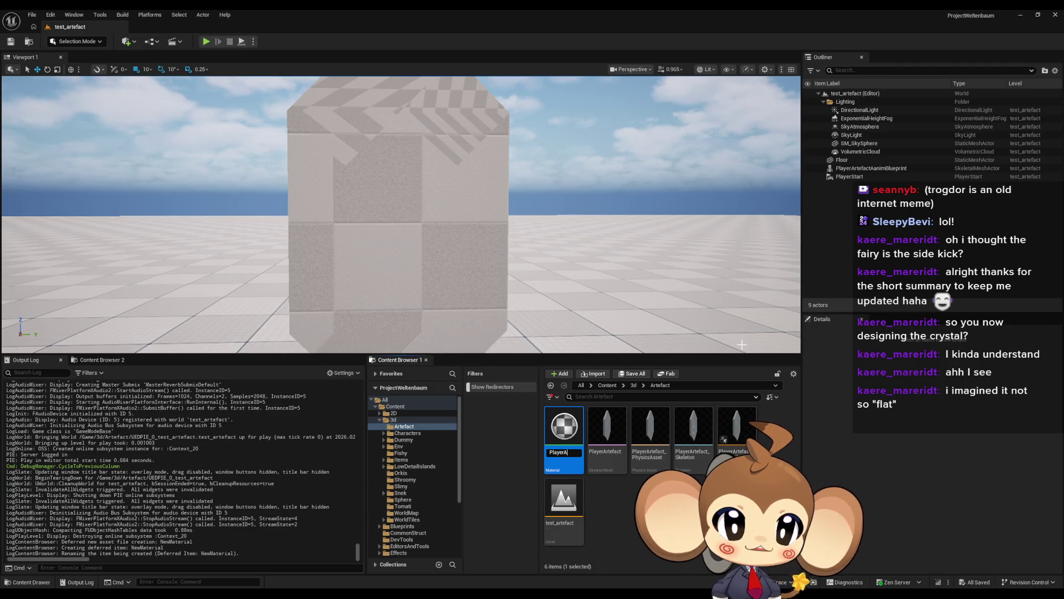
pyautogui.write('efact')
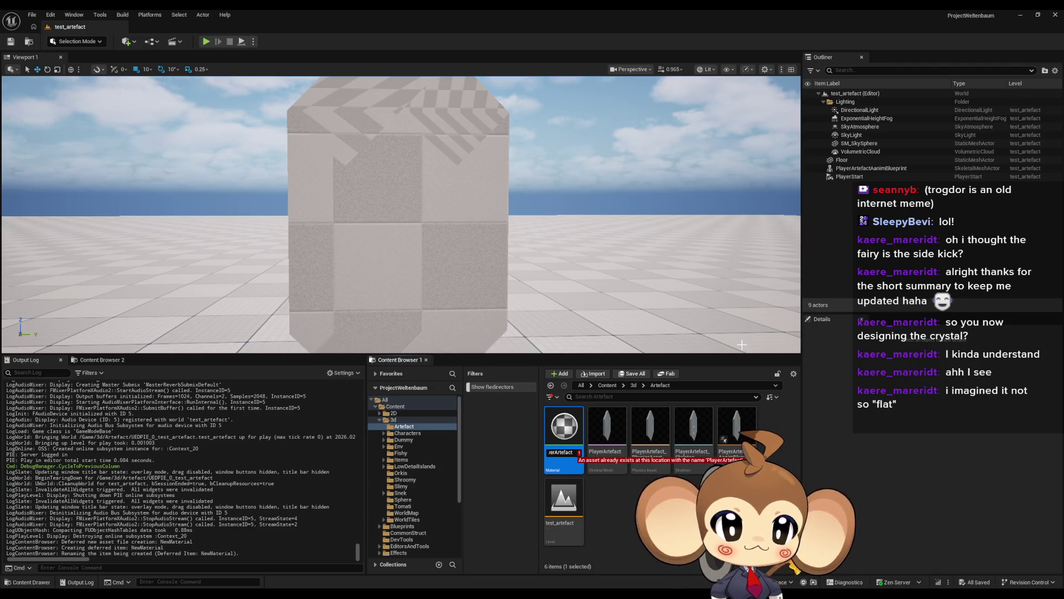
pyautogui.write('Material')
pyautogui.press('Return')
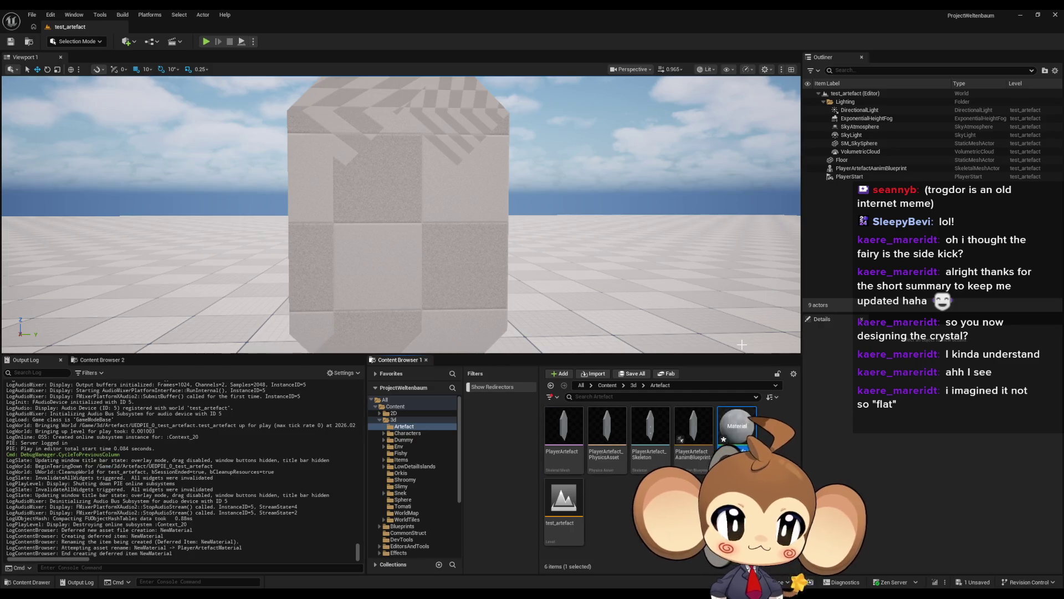
pyautogui.doubleClick(737, 430)
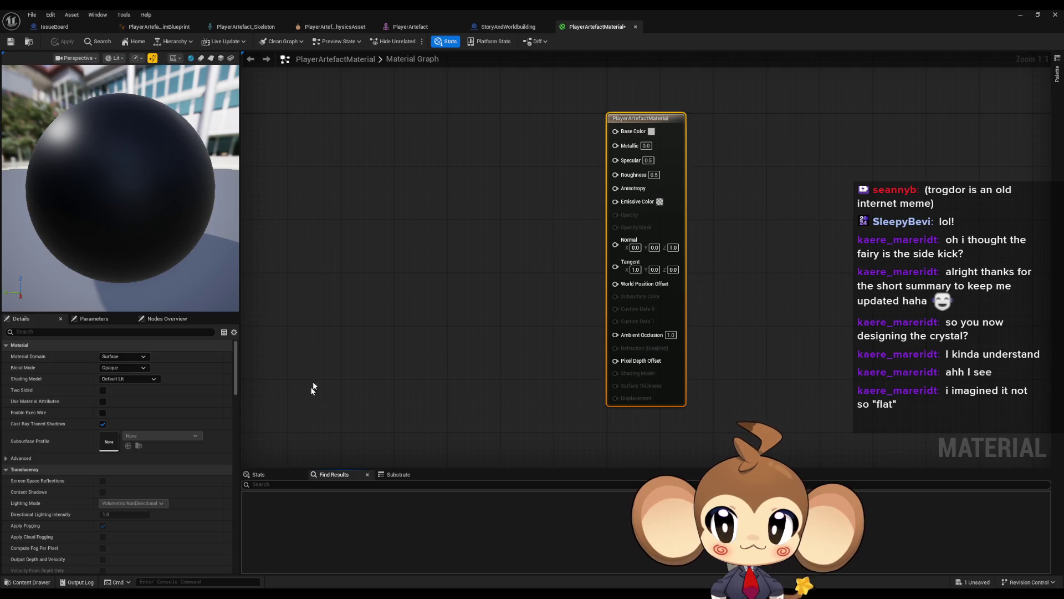
# Step: Keep the blend mode Opaque and set the material's Shading Model to Unlit
pyautogui.moveTo(511, 173); pyautogui.dragTo(525, 201)
pyautogui.click(527, 178)
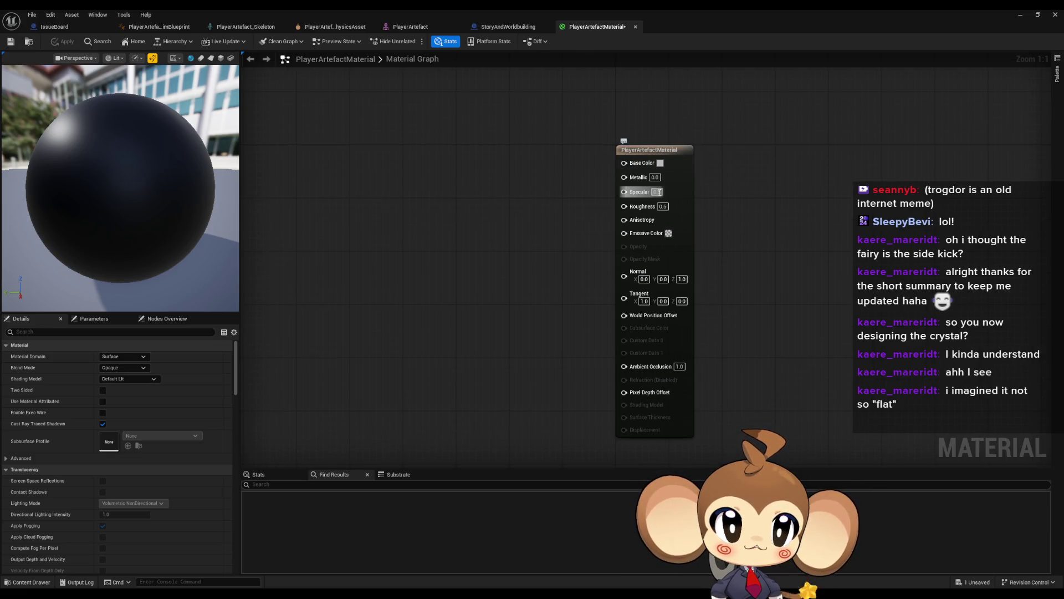
pyautogui.click(123, 357)
pyautogui.click(124, 356)
pyautogui.click(129, 368)
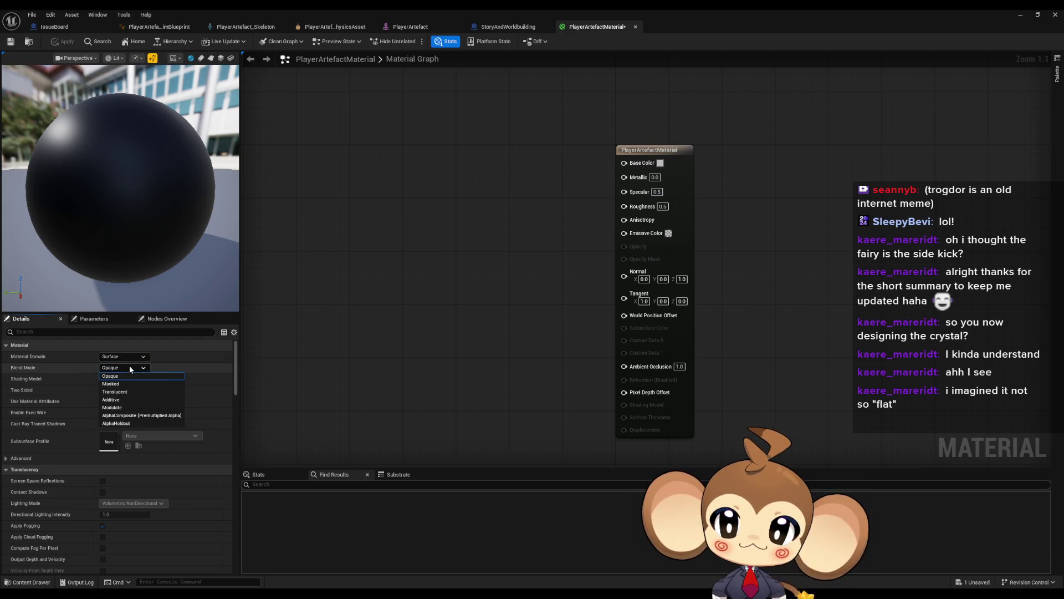
pyautogui.click(137, 356)
pyautogui.click(126, 379)
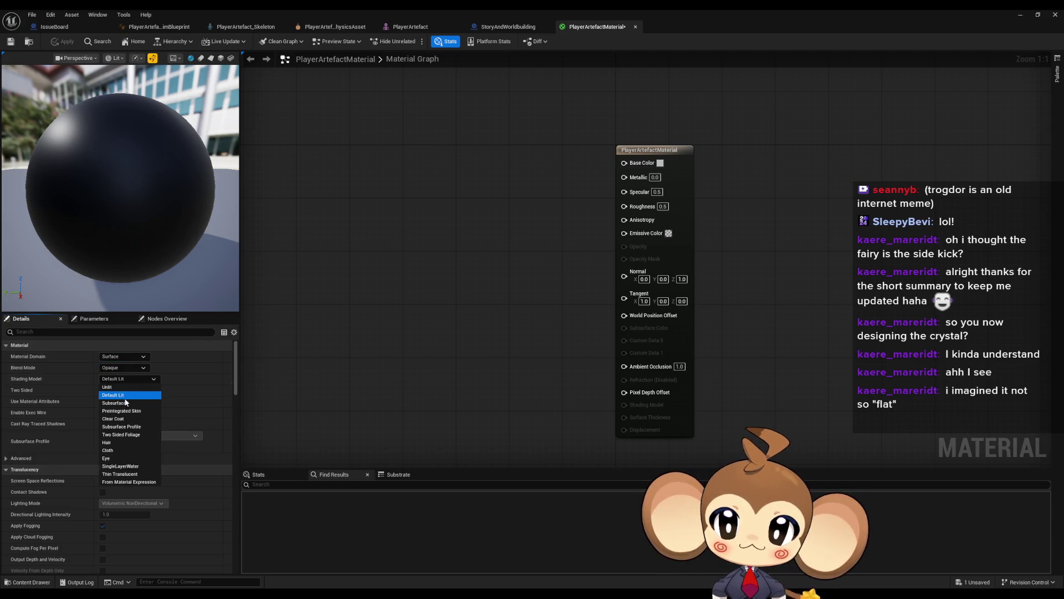
pyautogui.click(123, 380)
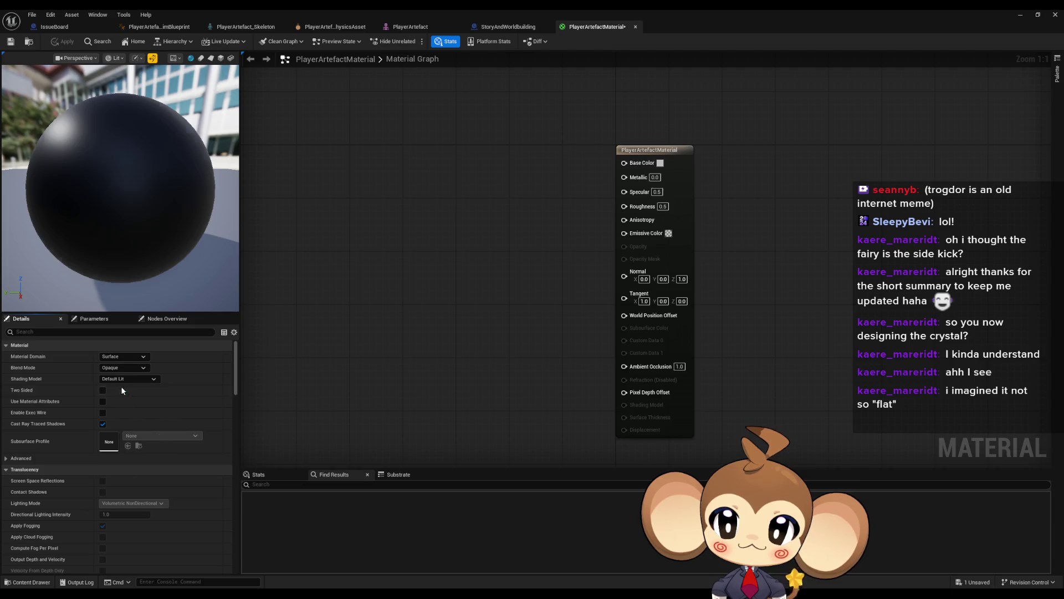
# Step: Feed a Constant 1.0 node into Emissive Color and save the material
pyautogui.click(450, 227)
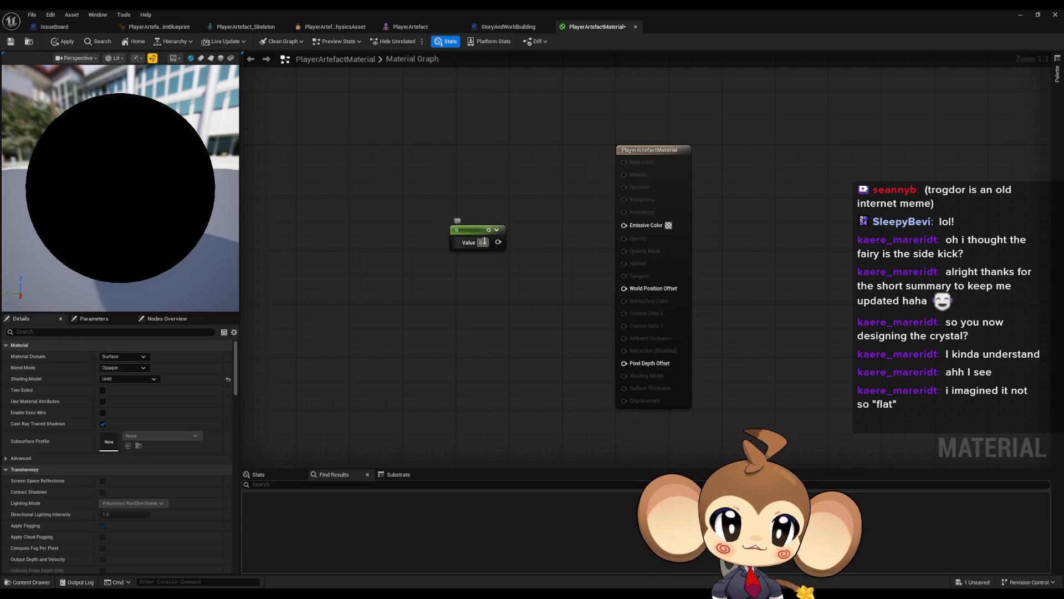
pyautogui.moveTo(580, 228); pyautogui.dragTo(624, 225)
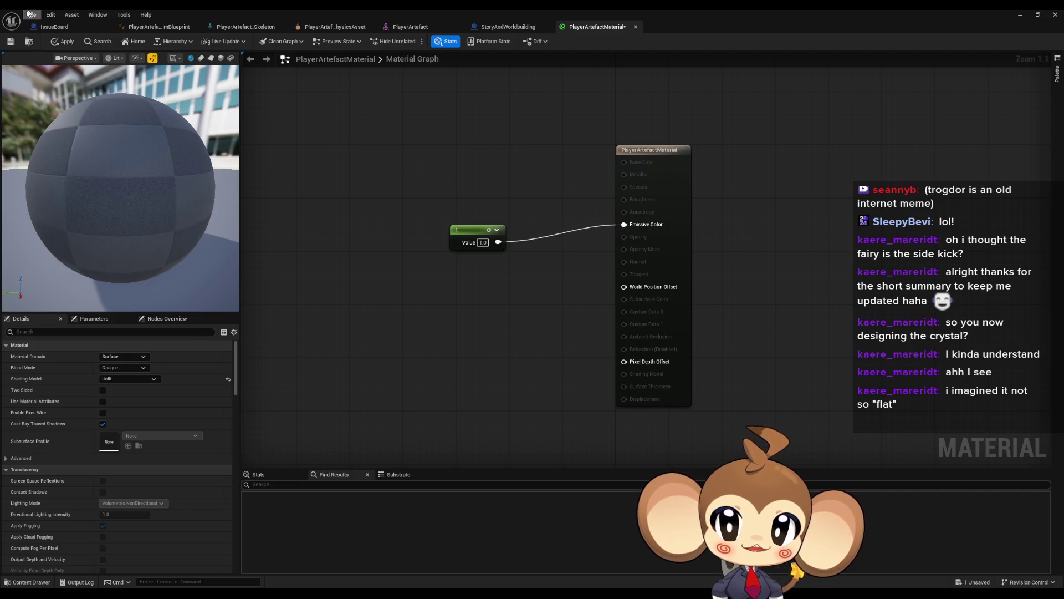
pyautogui.click(11, 42)
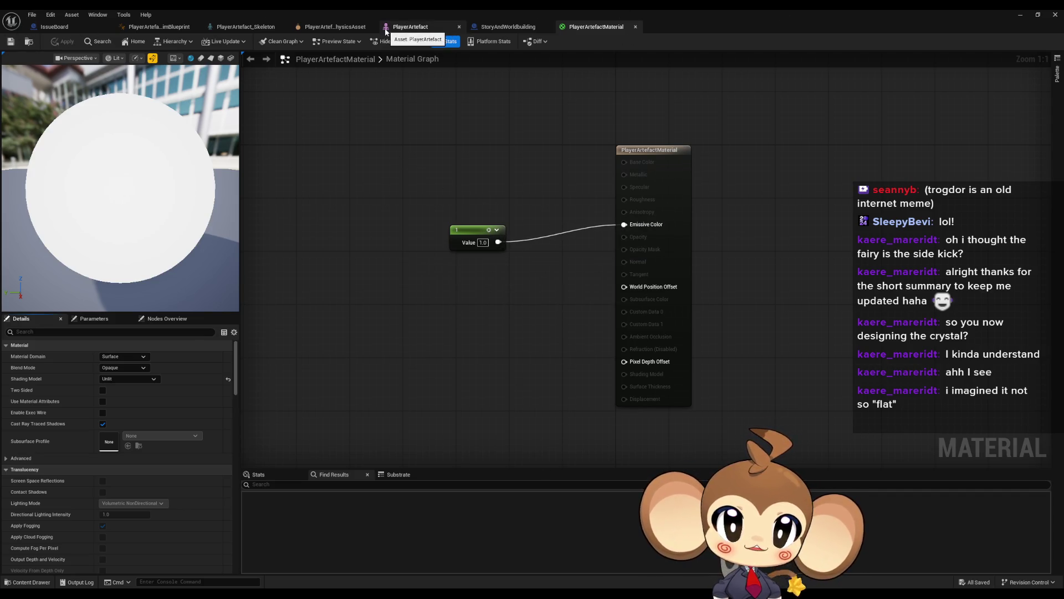
pyautogui.click(339, 27)
pyautogui.click(253, 28)
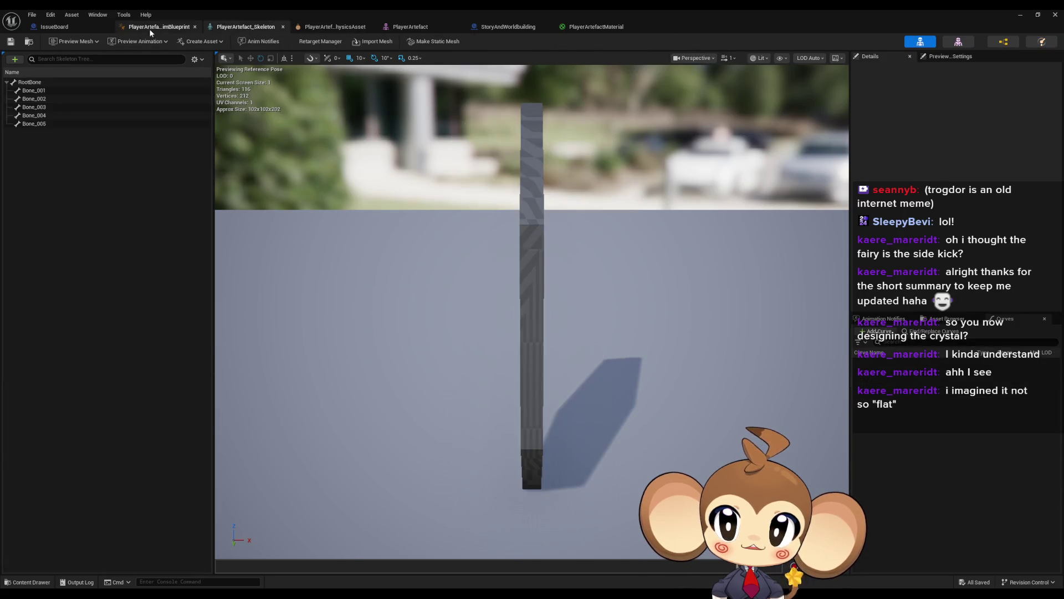
# Step: Open the PlayerArtefact skeletal mesh editor and orbit around the crystal
pyautogui.click(149, 28)
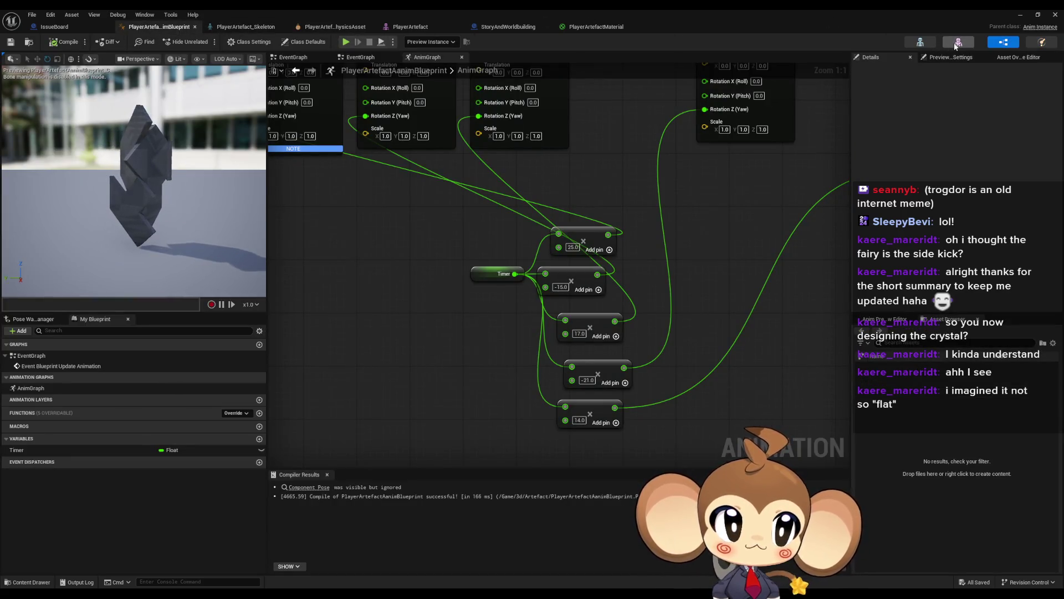
pyautogui.click(956, 43)
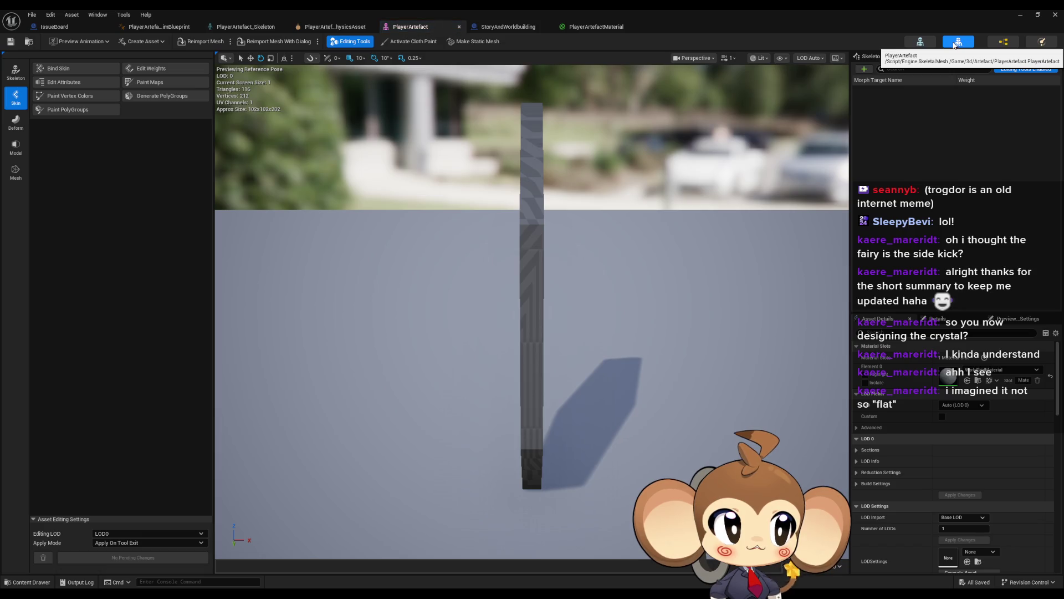
pyautogui.moveTo(628, 335)
pyautogui.mouseDown()
pyautogui.moveTo(516, 345)
pyautogui.moveTo(626, 339)
pyautogui.mouseUp()
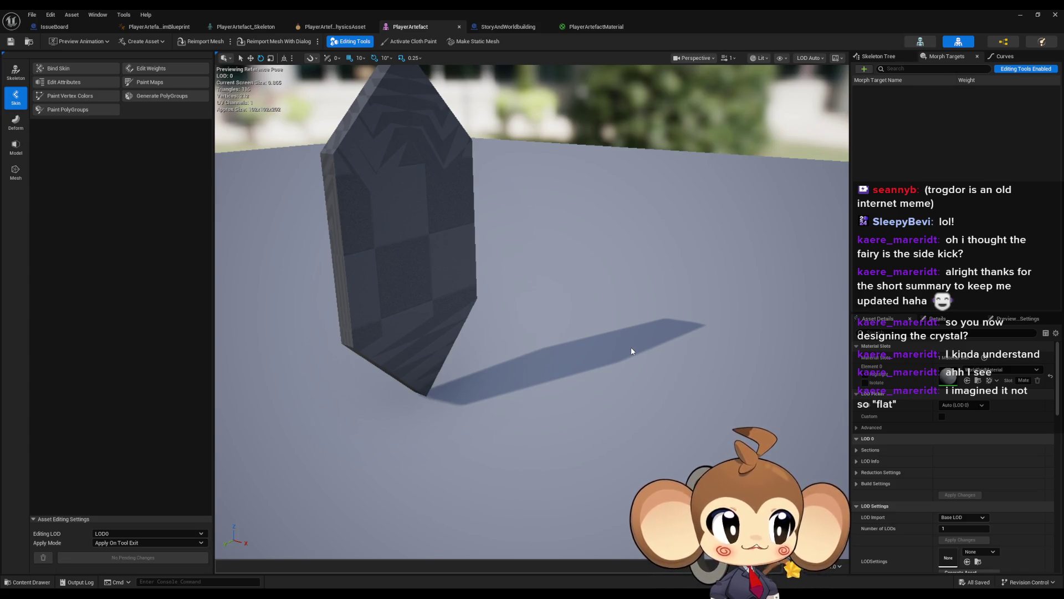
pyautogui.moveTo(362, 165)
pyautogui.mouseDown()
pyautogui.moveTo(517, 381)
pyautogui.moveTo(622, 376)
pyautogui.mouseUp()
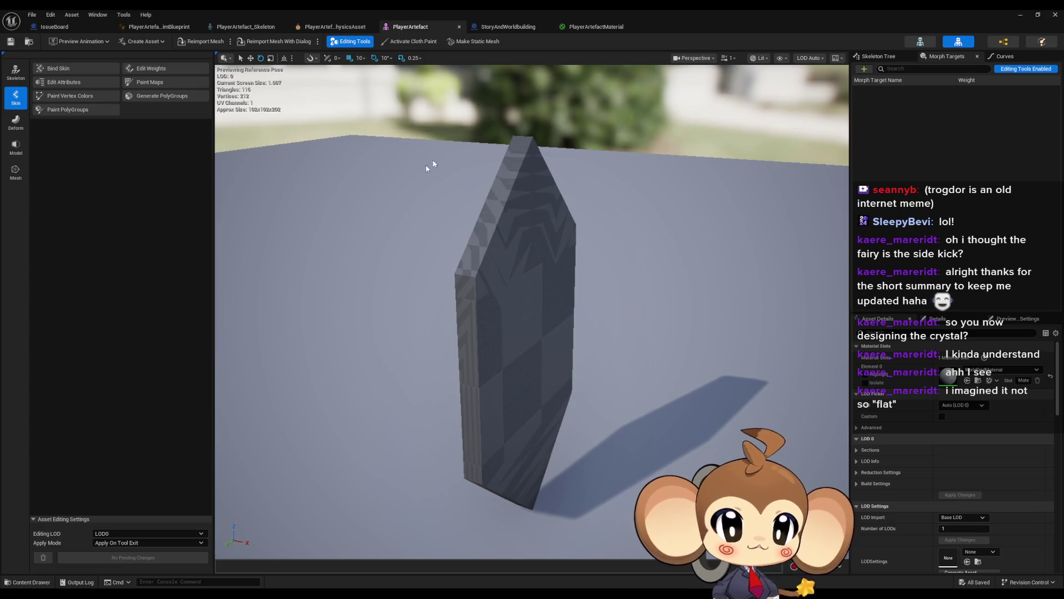
pyautogui.moveTo(553, 344)
pyautogui.mouseDown()
pyautogui.moveTo(465, 344)
pyautogui.moveTo(557, 349)
pyautogui.mouseUp()
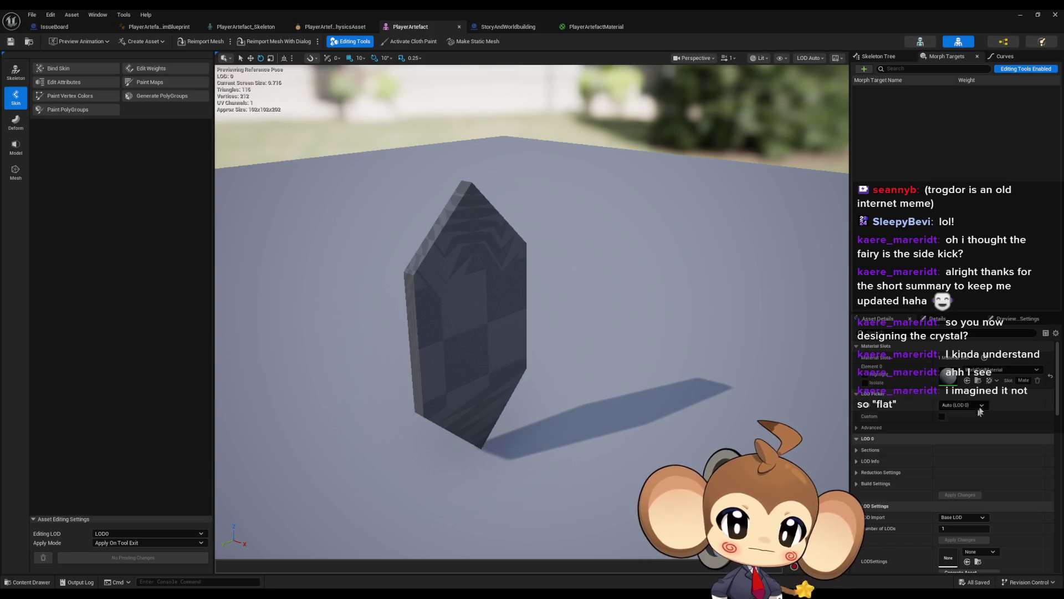
# Step: Assign PlayerArtefactMaterial in the mesh's Material Slots, then return to the level editor
pyautogui.click(982, 371)
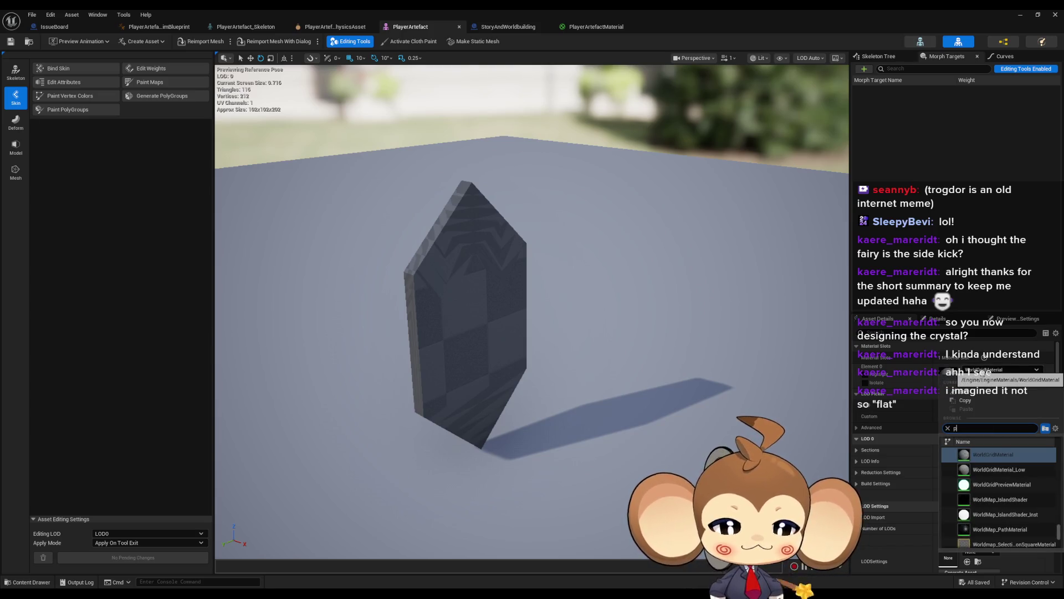
pyautogui.write('layer')
pyautogui.click(952, 455)
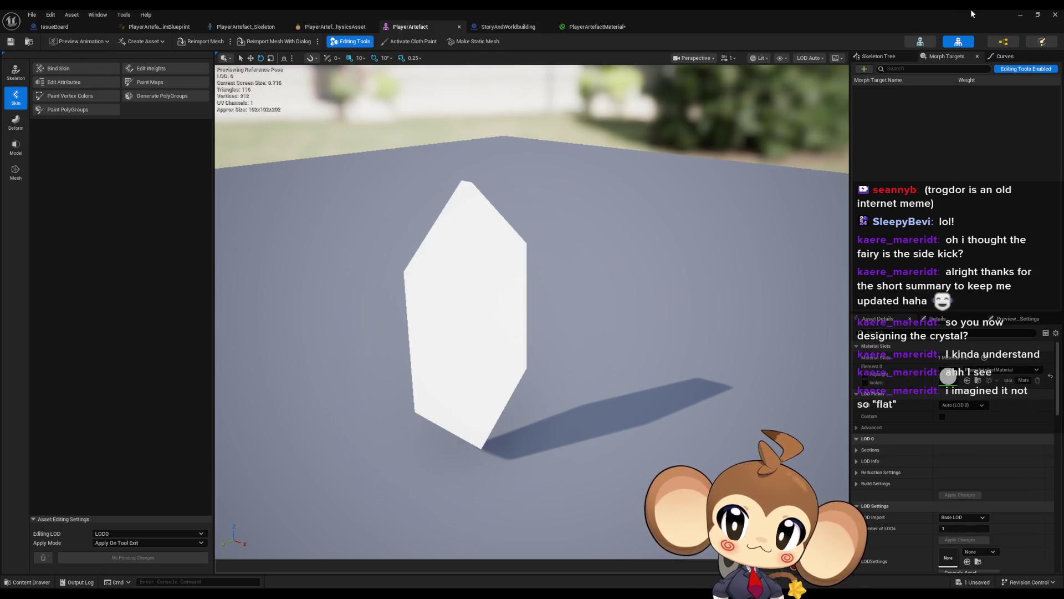
pyautogui.click(1020, 14)
pyautogui.moveTo(512, 229); pyautogui.dragTo(322, 113)
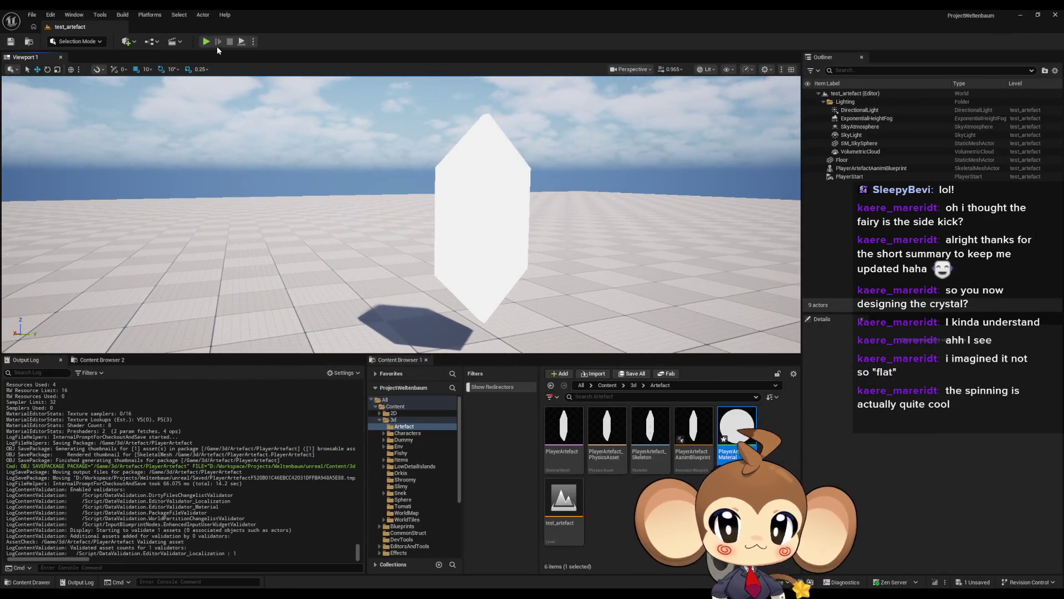
# Step: Play-test the level to watch the flat white crystal spin, then release input
pyautogui.click(205, 42)
pyautogui.click(493, 242)
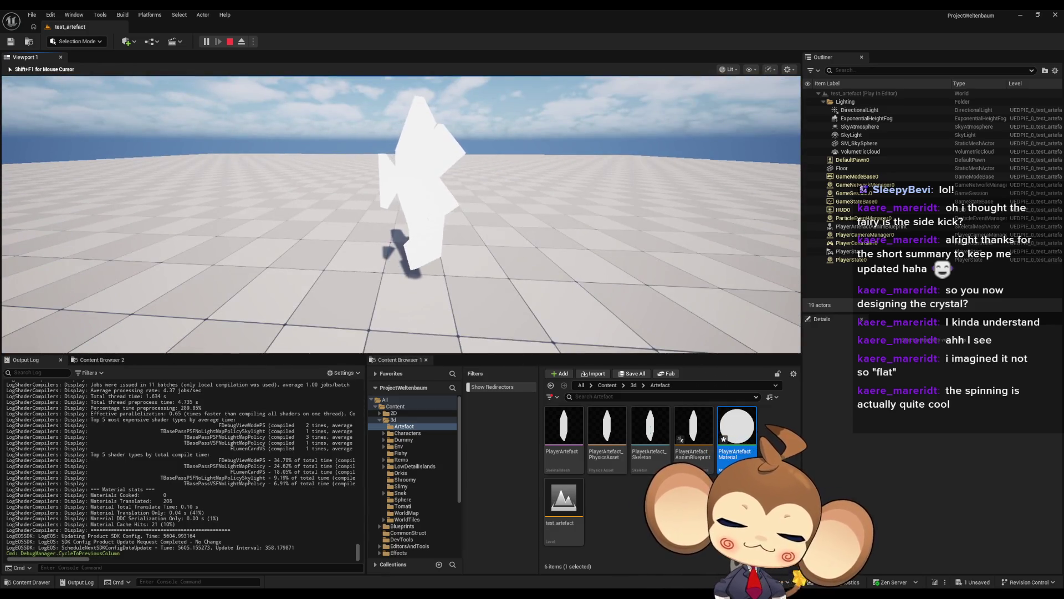
pyautogui.hotkey('shift', 'F1')
# Step: Return to the PlayerArtefactMaterial graph and search the node menu for 'nois'
pyautogui.moveTo(399, 592)
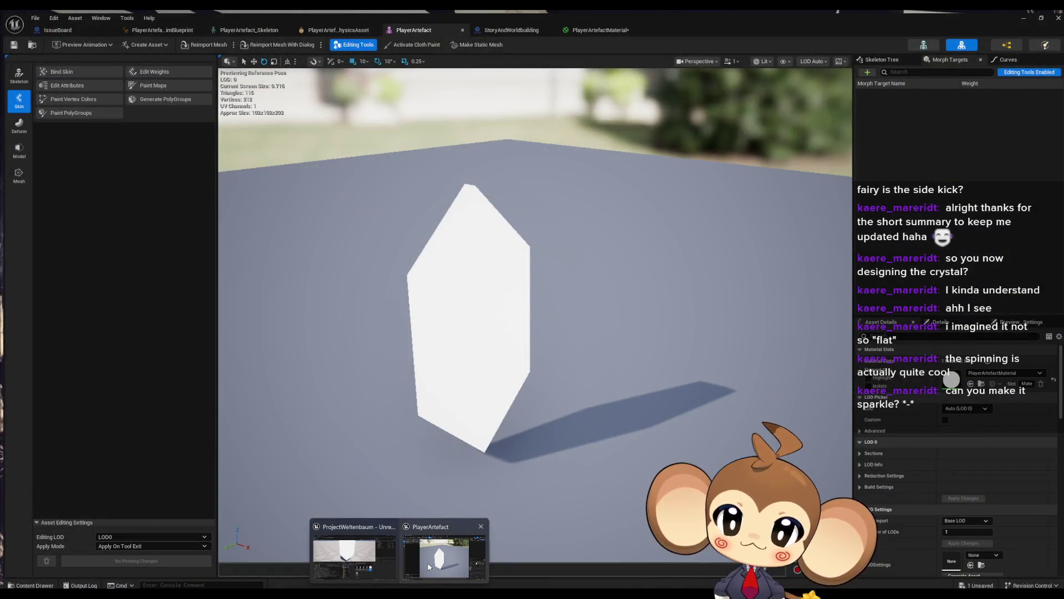
pyautogui.click(429, 567)
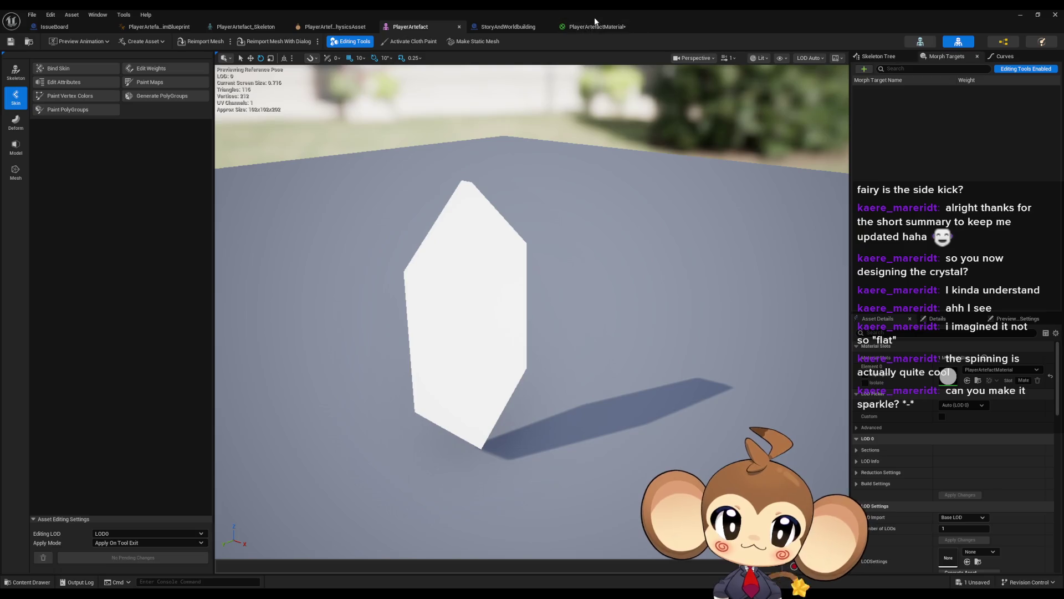
pyautogui.click(591, 27)
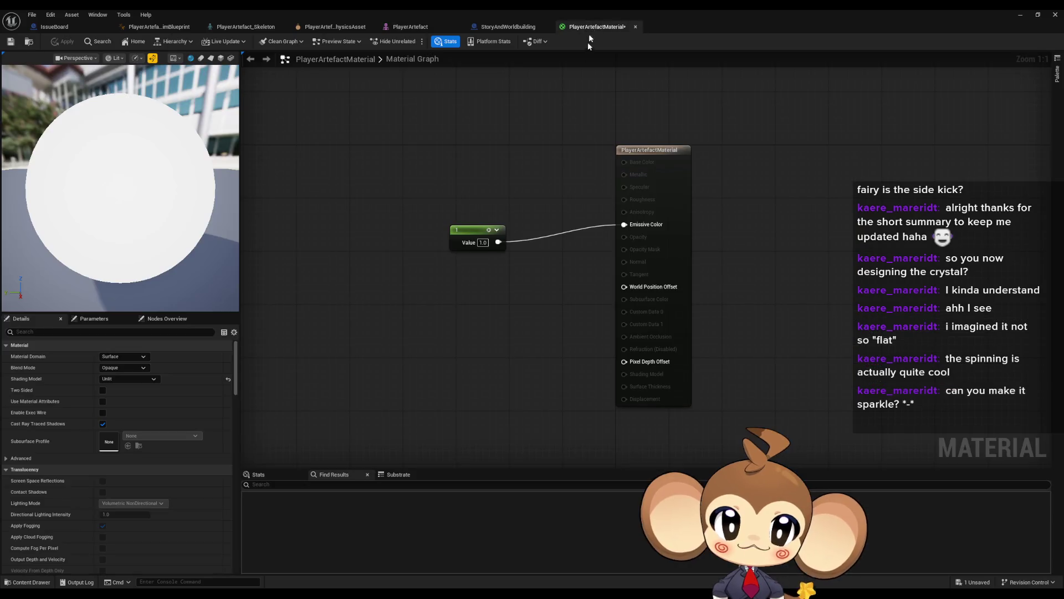
pyautogui.rightClick(402, 295)
pyautogui.write('no')
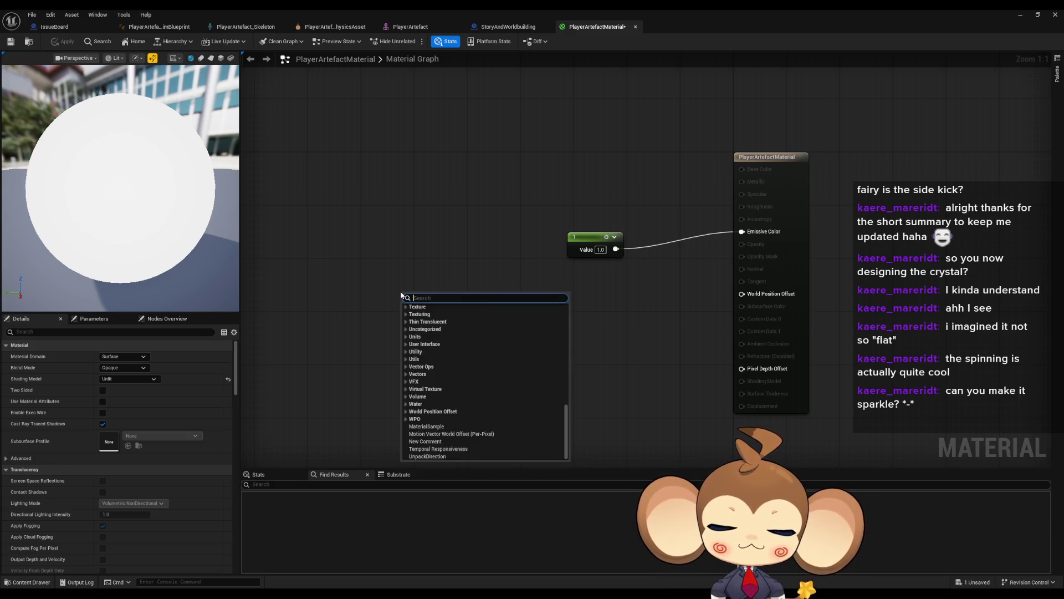
pyautogui.write('is')
# Step: Add a Noise node, duplicate it into three stacked copies and move them left
pyautogui.press('Return')
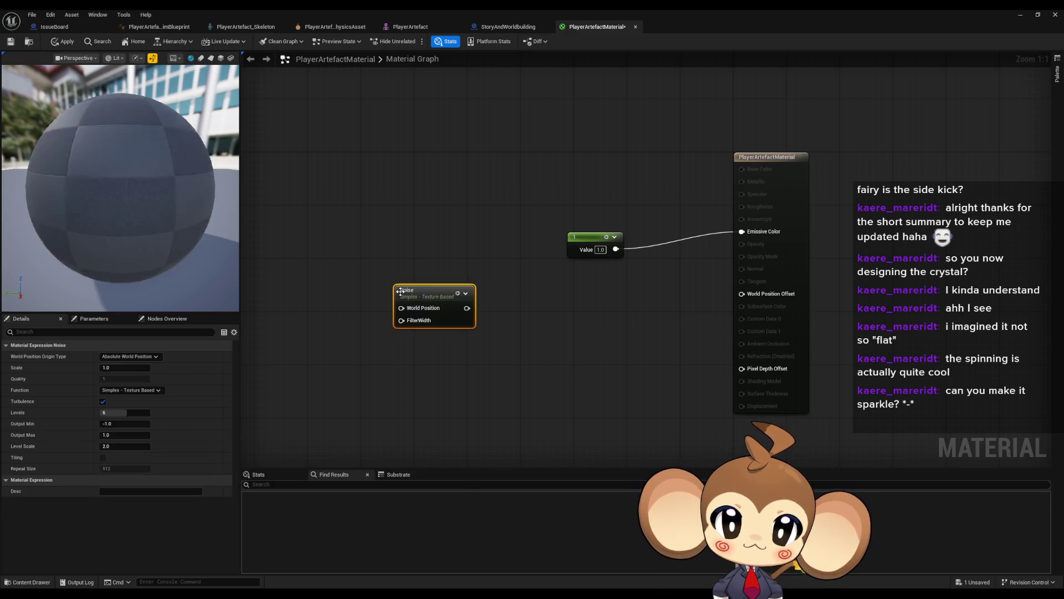
pyautogui.moveTo(407, 299); pyautogui.dragTo(382, 230)
pyautogui.hotkey('ctrl', 'd')
pyautogui.hotkey('ctrl', 'd')
pyautogui.click(416, 324)
pyautogui.moveTo(413, 332); pyautogui.dragTo(413, 345)
pyautogui.click(425, 323)
pyautogui.click(398, 228)
pyautogui.moveTo(398, 228); pyautogui.dragTo(456, 222)
pyautogui.moveTo(400, 164); pyautogui.dragTo(468, 374)
pyautogui.click(359, 263)
pyautogui.moveTo(410, 205); pyautogui.dragTo(515, 377)
pyautogui.moveTo(443, 217); pyautogui.dragTo(263, 223)
pyautogui.click(355, 244)
# Step: Add a Panner from the top Noise, duplicate it twice and connect each Noise to a Panner
pyautogui.moveTo(327, 242); pyautogui.dragTo(366, 230)
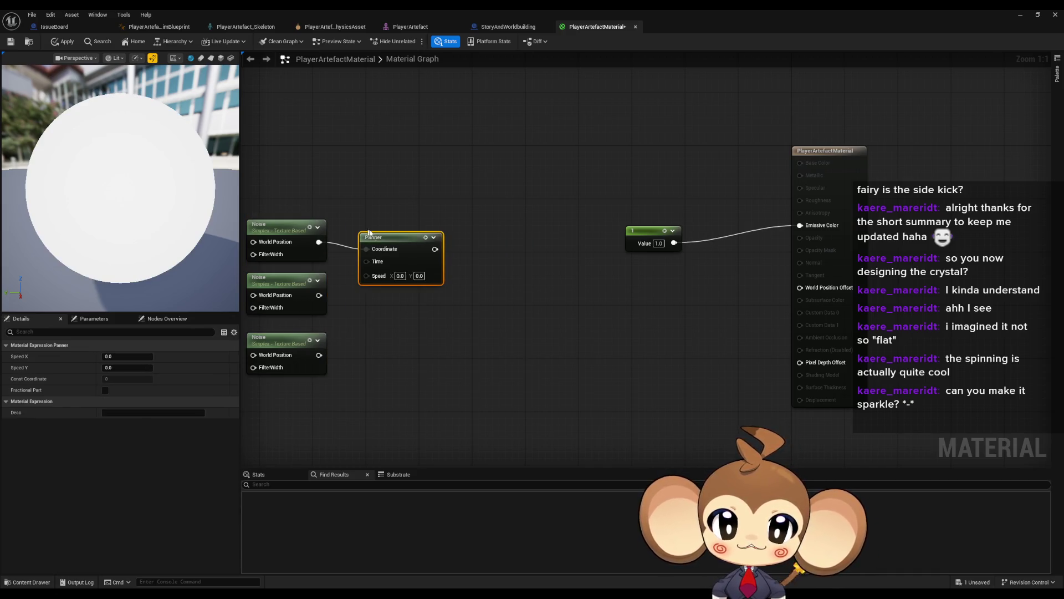
pyautogui.moveTo(369, 235); pyautogui.dragTo(385, 209)
pyautogui.hotkey('ctrl', 'w')
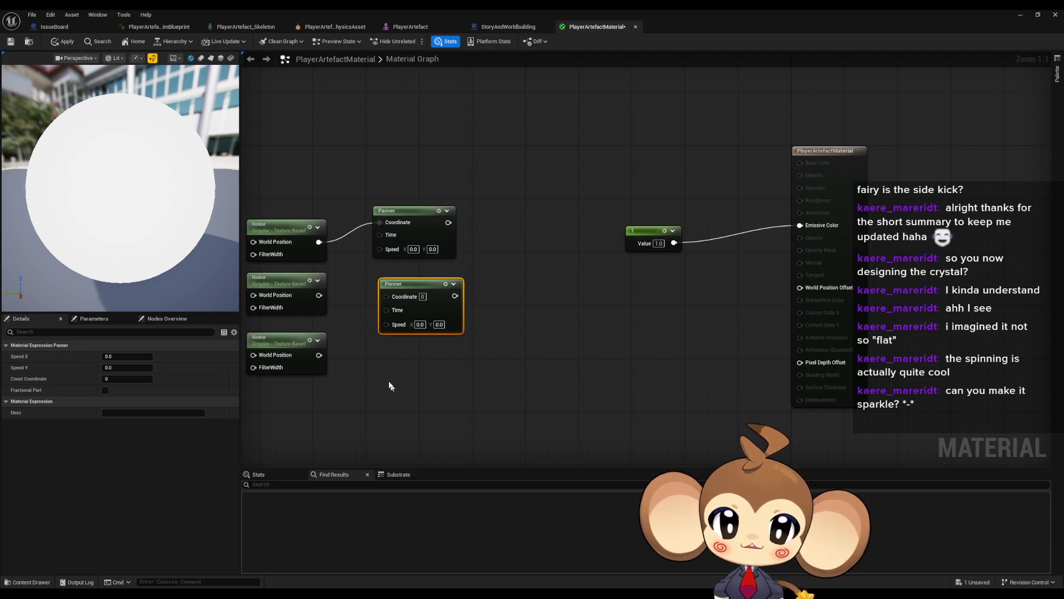
pyautogui.hotkey('ctrl', 'w')
pyautogui.moveTo(460, 364); pyautogui.dragTo(451, 347)
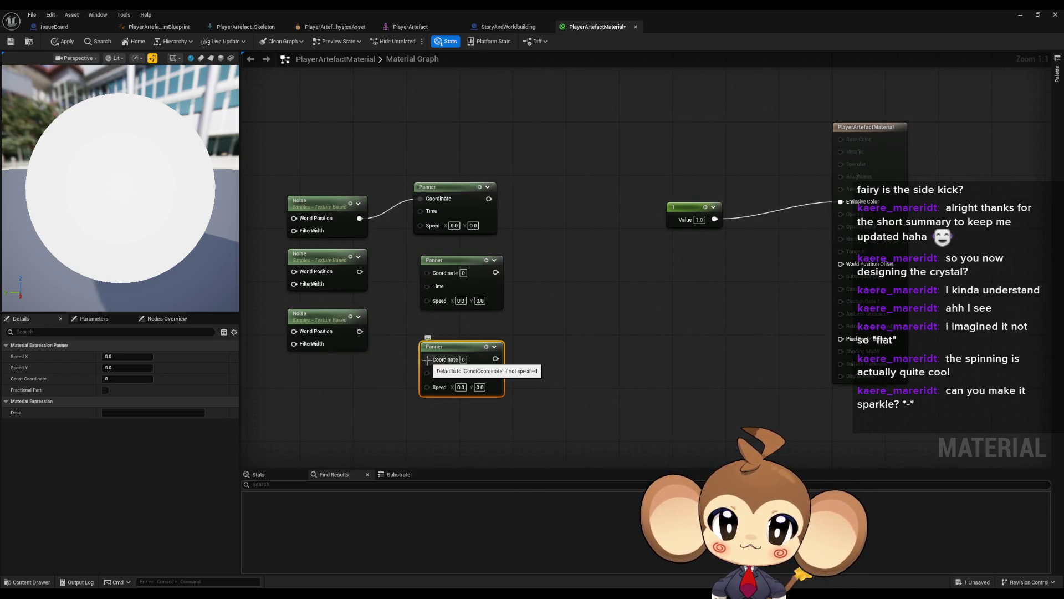
pyautogui.moveTo(427, 272); pyautogui.dragTo(359, 271)
pyautogui.moveTo(365, 334); pyautogui.dragTo(426, 359)
pyautogui.click(591, 306)
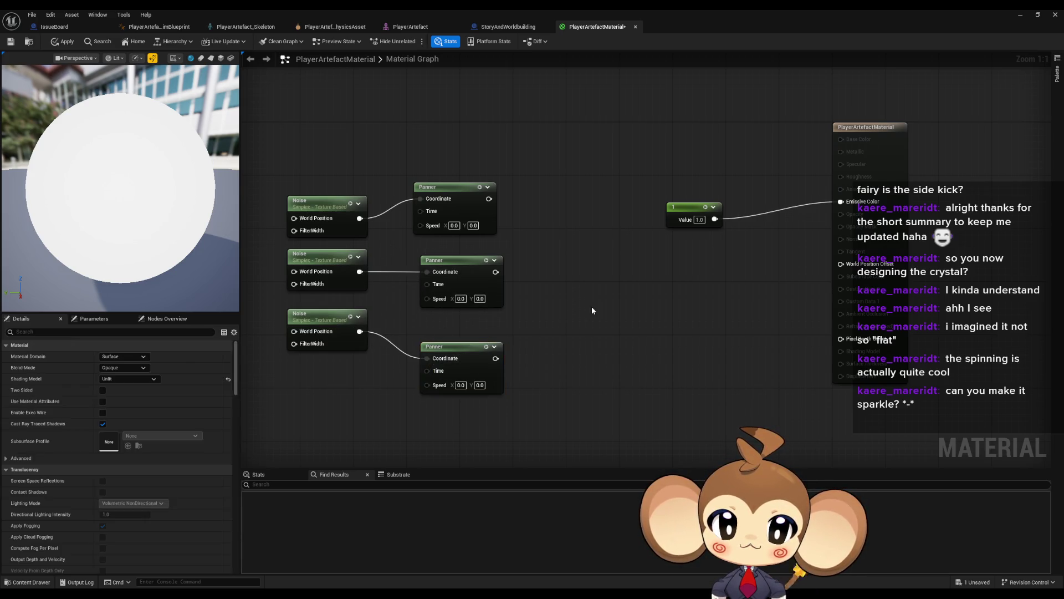
# Step: Break the Noise-to-Panner links, move the Panners left, and wire the top Noise into Emissive Color
pyautogui.keyDown('alt'); pyautogui.click(427, 358); pyautogui.keyUp('alt')
pyautogui.keyDown('alt'); pyautogui.click(427, 271); pyautogui.keyUp('alt')
pyautogui.keyDown('alt'); pyautogui.click(421, 198); pyautogui.keyUp('alt')
pyautogui.moveTo(380, 161); pyautogui.dragTo(506, 408)
pyautogui.moveTo(485, 355)
pyautogui.mouseDown()
pyautogui.moveTo(295, 361)
pyautogui.moveTo(340, 358)
pyautogui.mouseUp()
pyautogui.moveTo(485, 224); pyautogui.dragTo(965, 207)
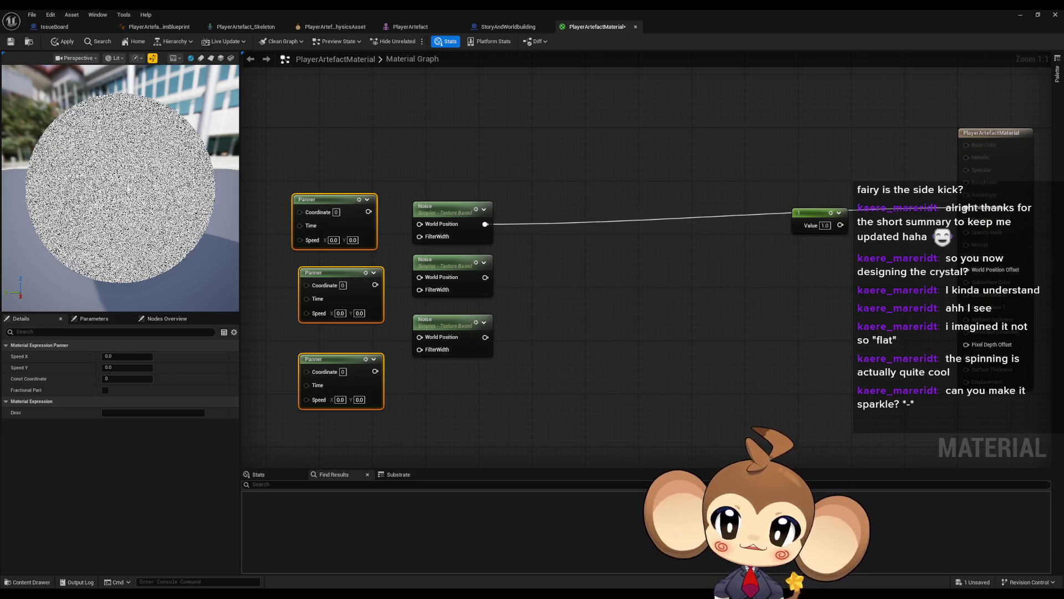
# Step: Select the top Noise node and try Scale values 10, 1000 and 0.1
pyautogui.click(347, 199)
pyautogui.click(455, 208)
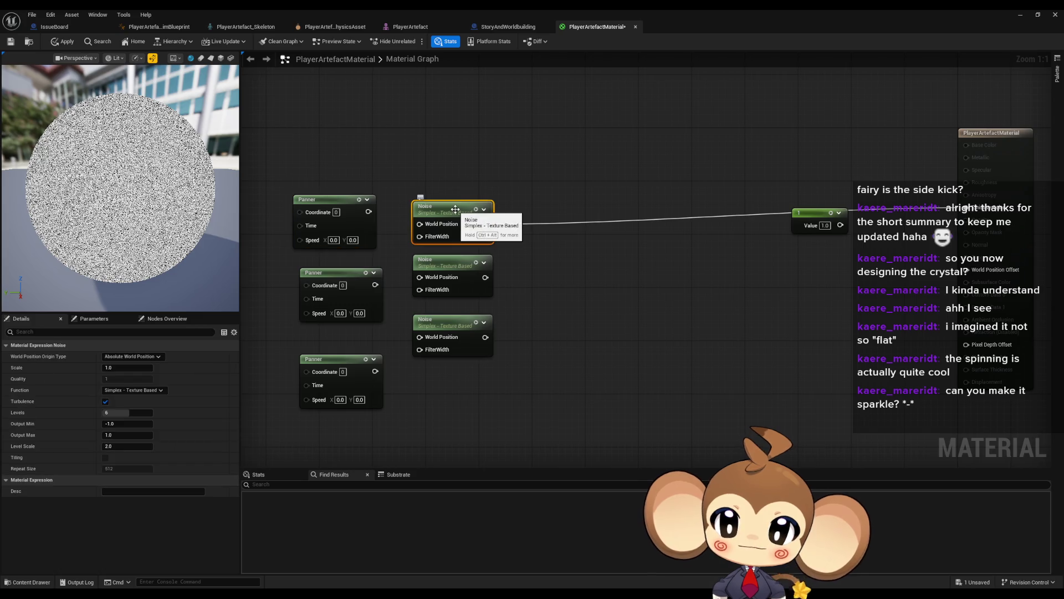
pyautogui.write('10')
pyautogui.press('Return')
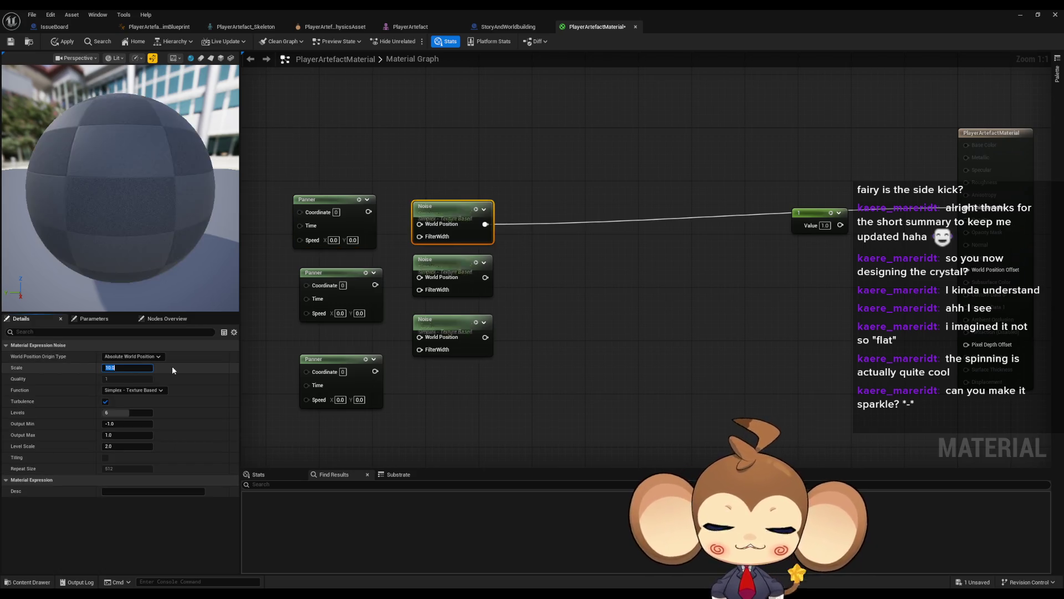
pyautogui.click(118, 369)
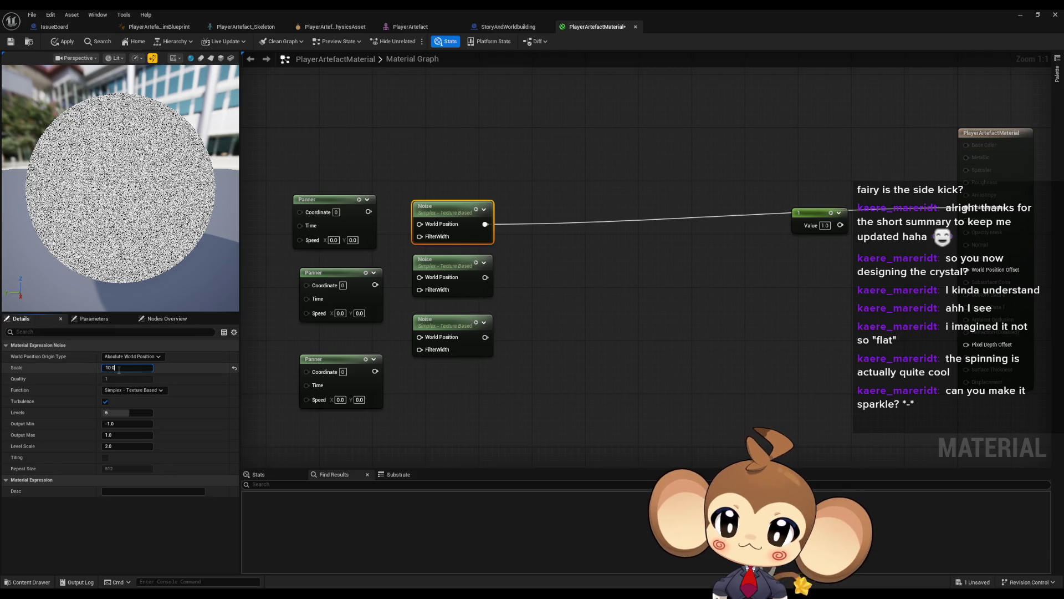
pyautogui.write('1000')
pyautogui.press('Return')
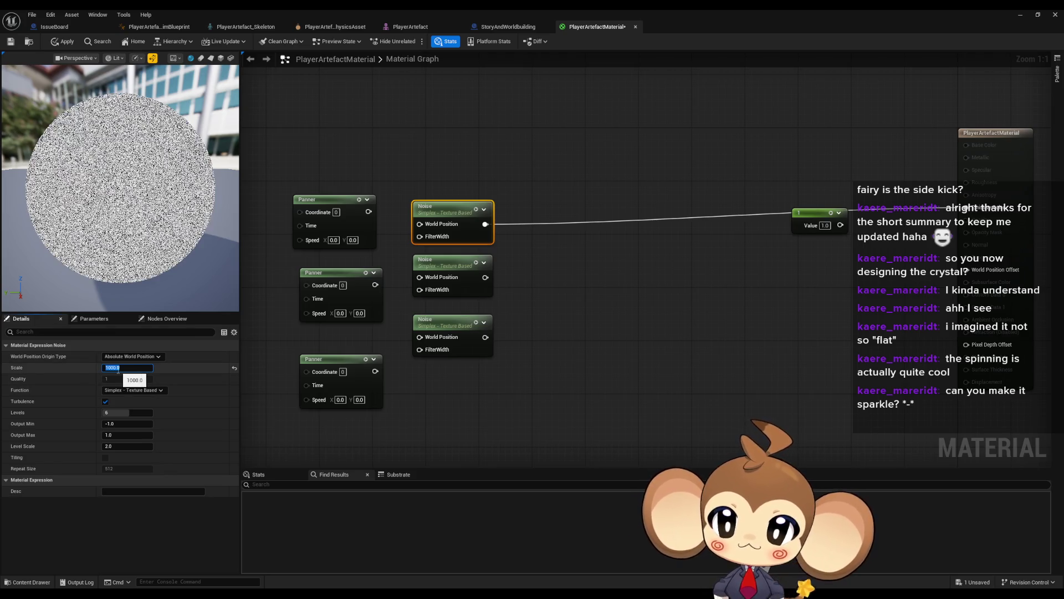
pyautogui.write('0.1')
pyautogui.press('Return')
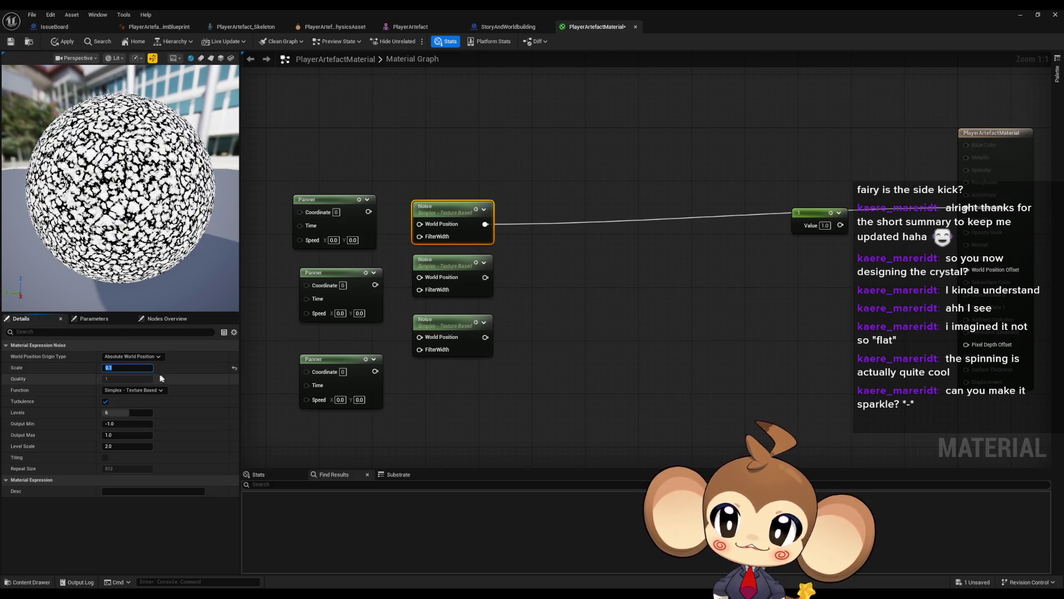
# Step: Try Scale 0.05 on the top Noise node, then settle on 0.2
pyautogui.click(455, 260)
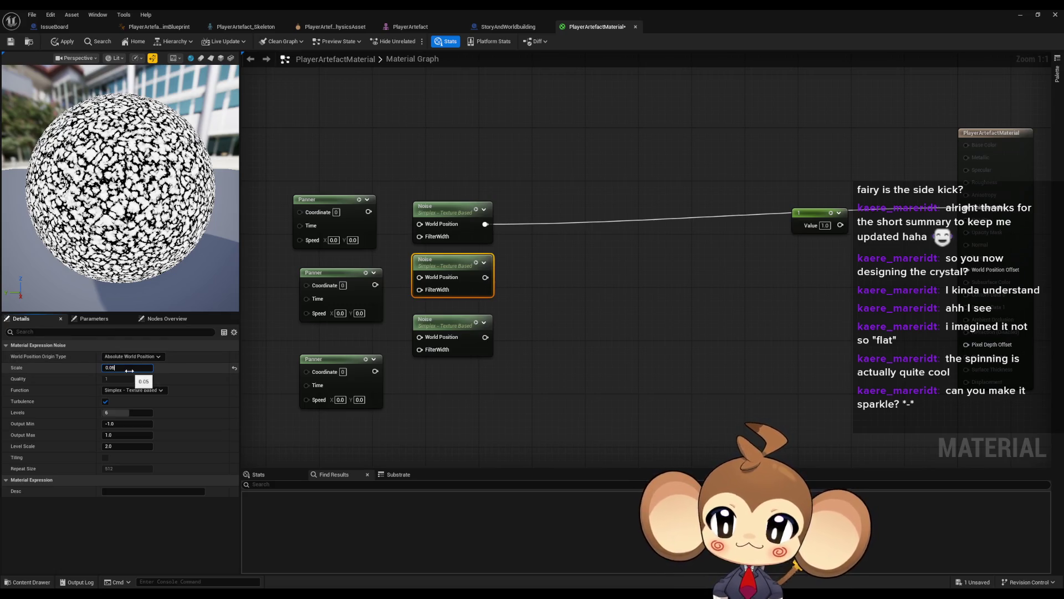
pyautogui.click(438, 215)
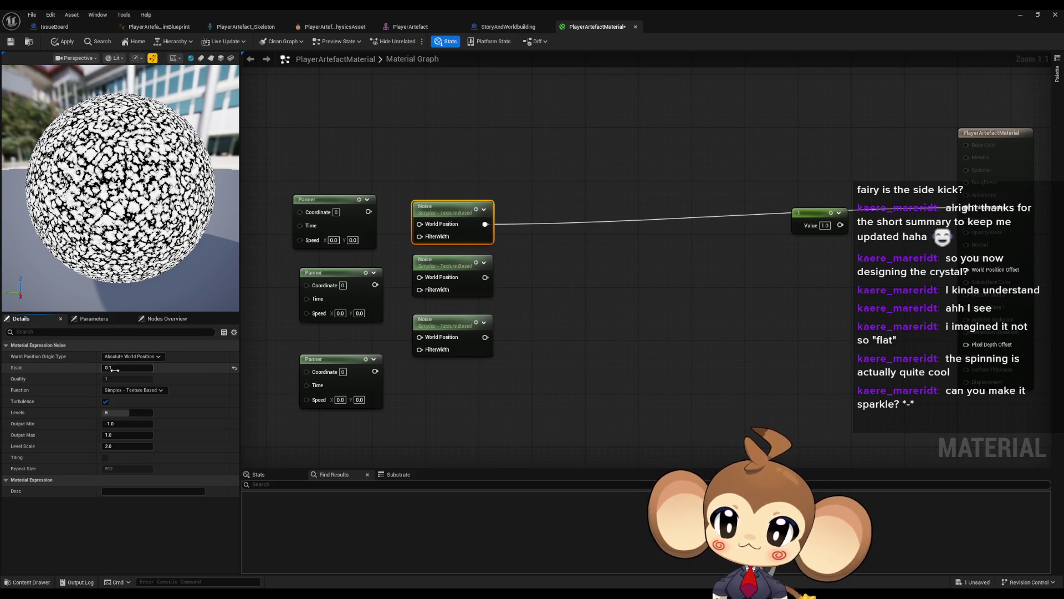
pyautogui.write('.05')
pyautogui.press('Return')
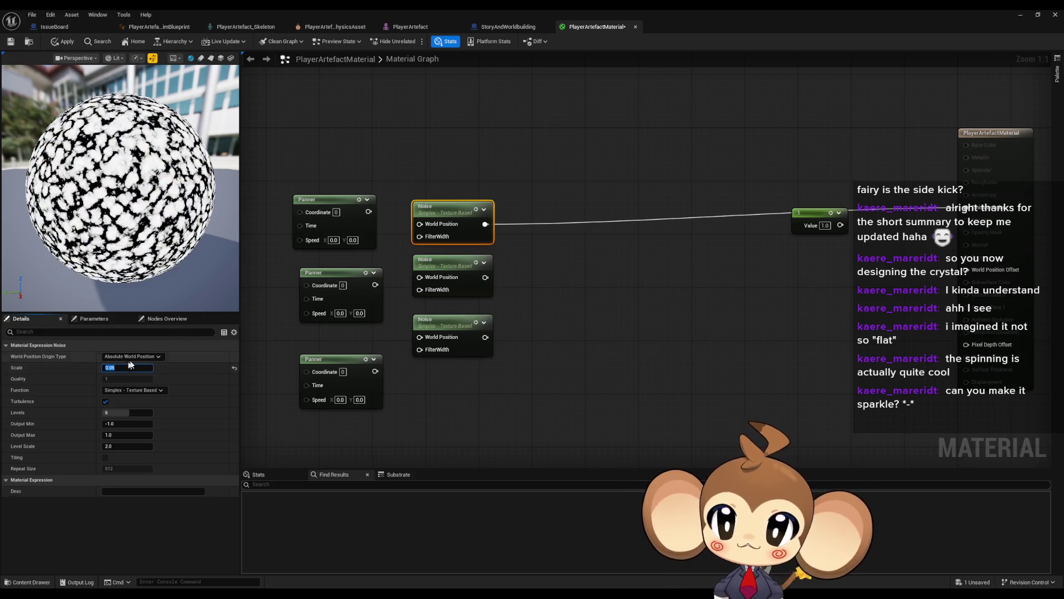
pyautogui.click(118, 366)
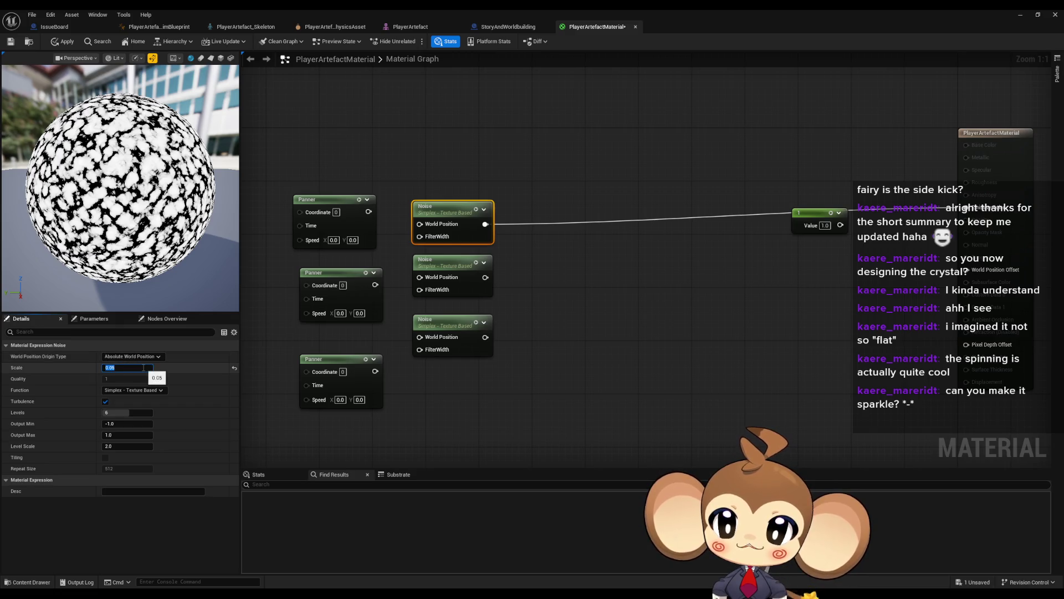
pyautogui.write('0.2')
pyautogui.press('Return')
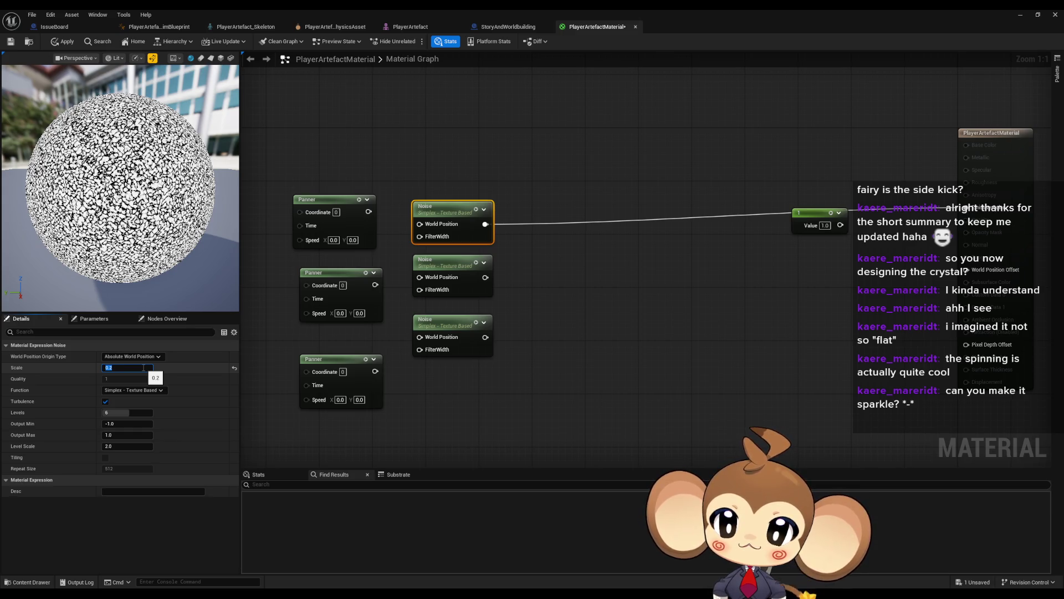
pyautogui.click(135, 390)
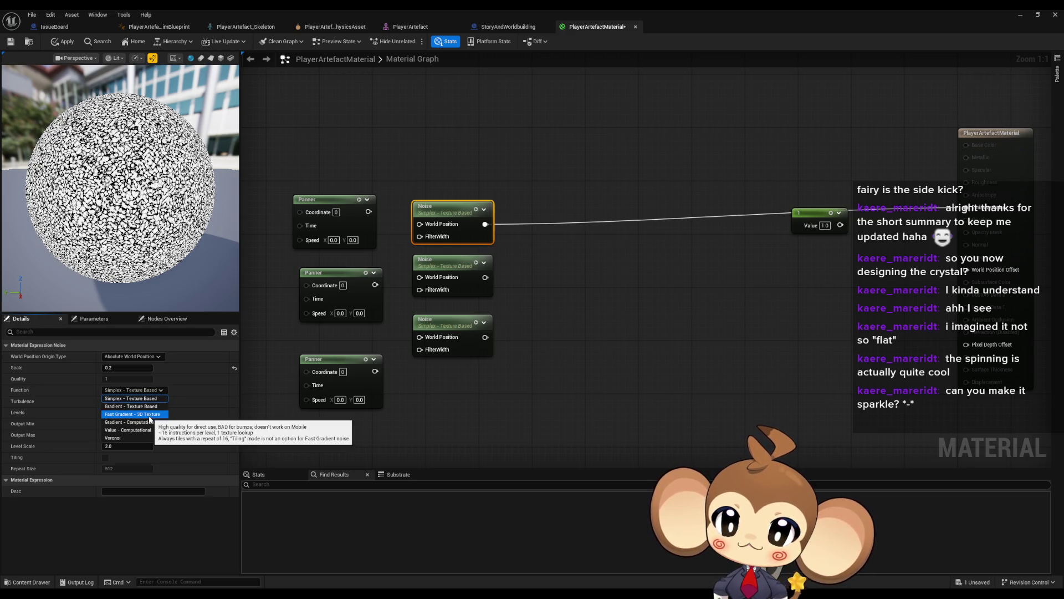
# Step: Set the top, middle and bottom Noise nodes' Function to Fast Gradient - 3D Texture
pyautogui.click(149, 416)
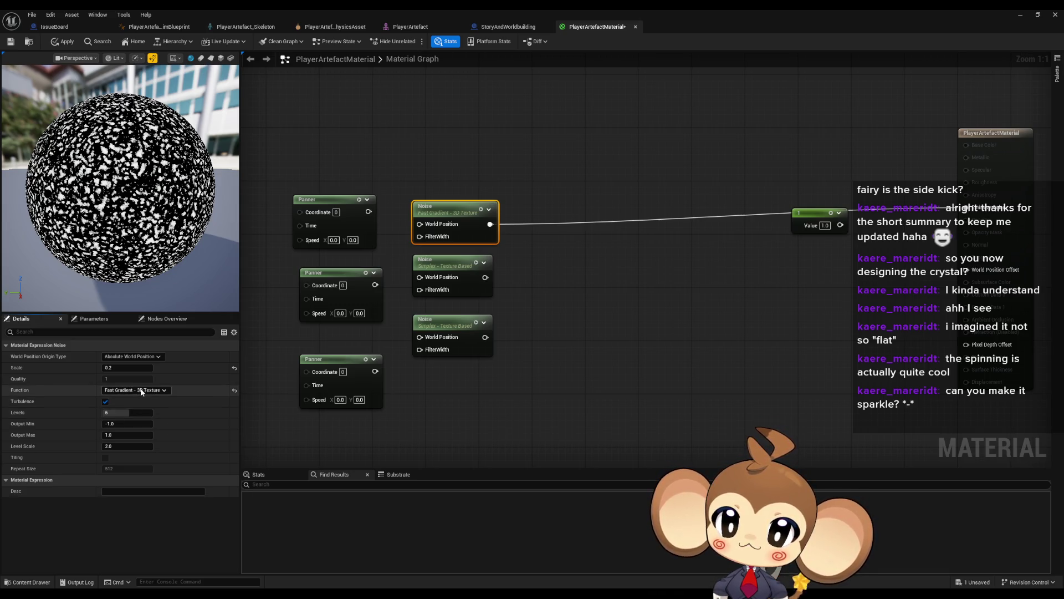
pyautogui.click(149, 391)
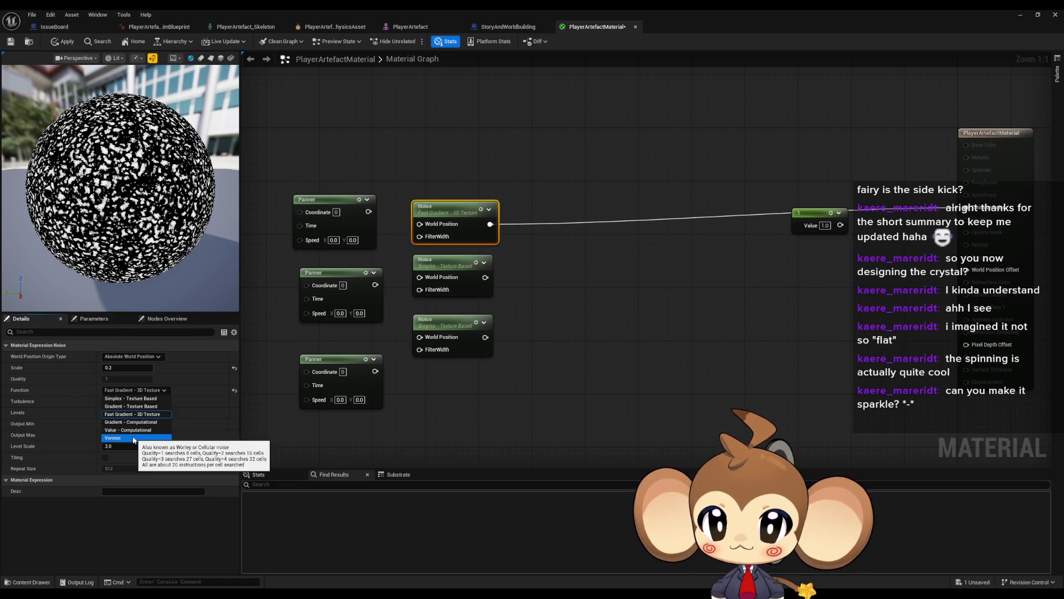
pyautogui.click(135, 414)
pyautogui.click(432, 271)
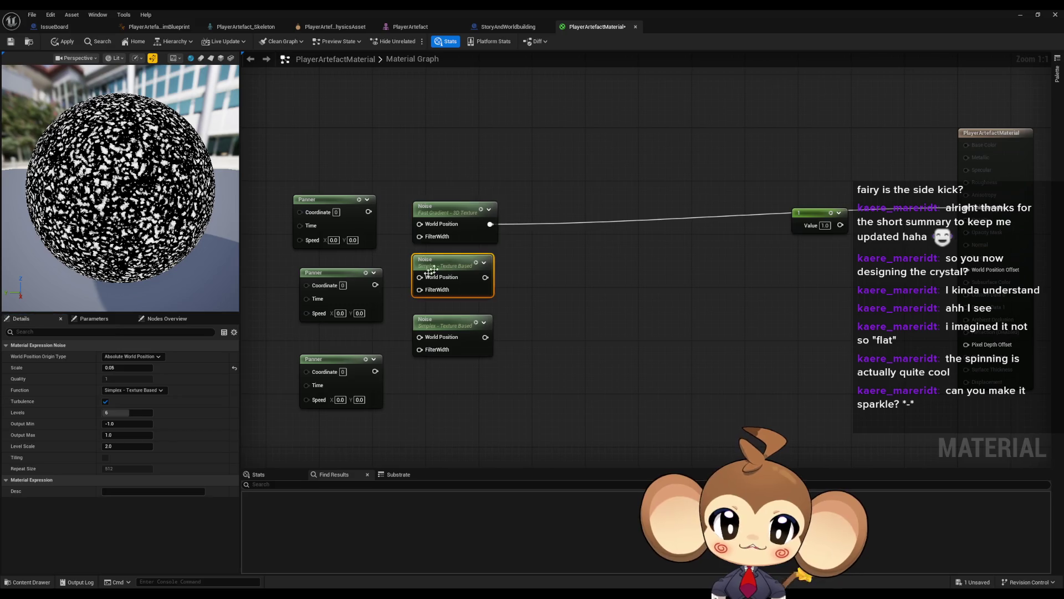
pyautogui.click(134, 390)
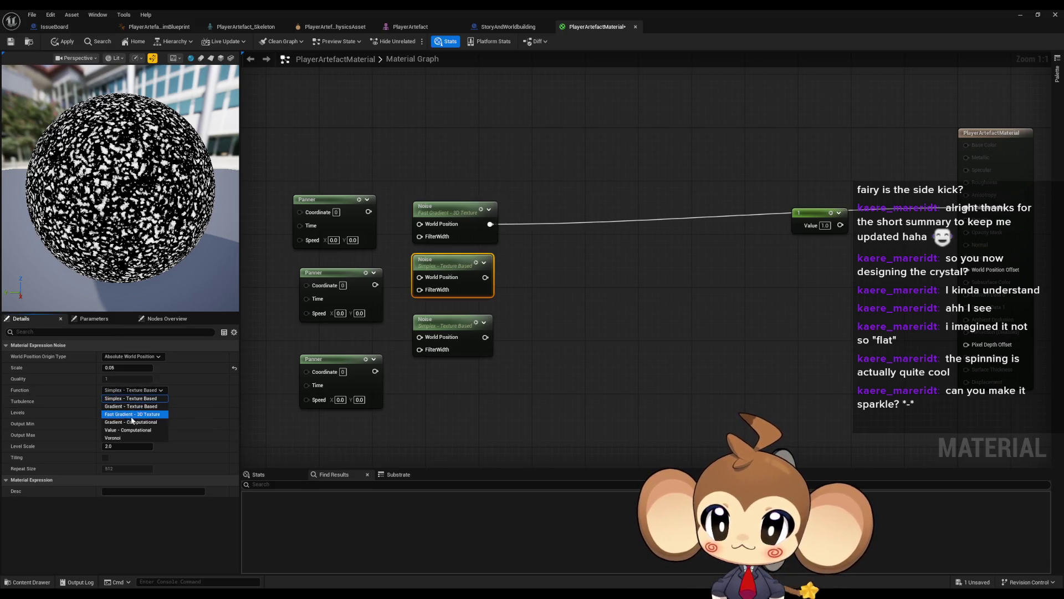
pyautogui.click(133, 414)
pyautogui.click(438, 321)
pyautogui.click(127, 391)
pyautogui.click(133, 414)
pyautogui.click(474, 389)
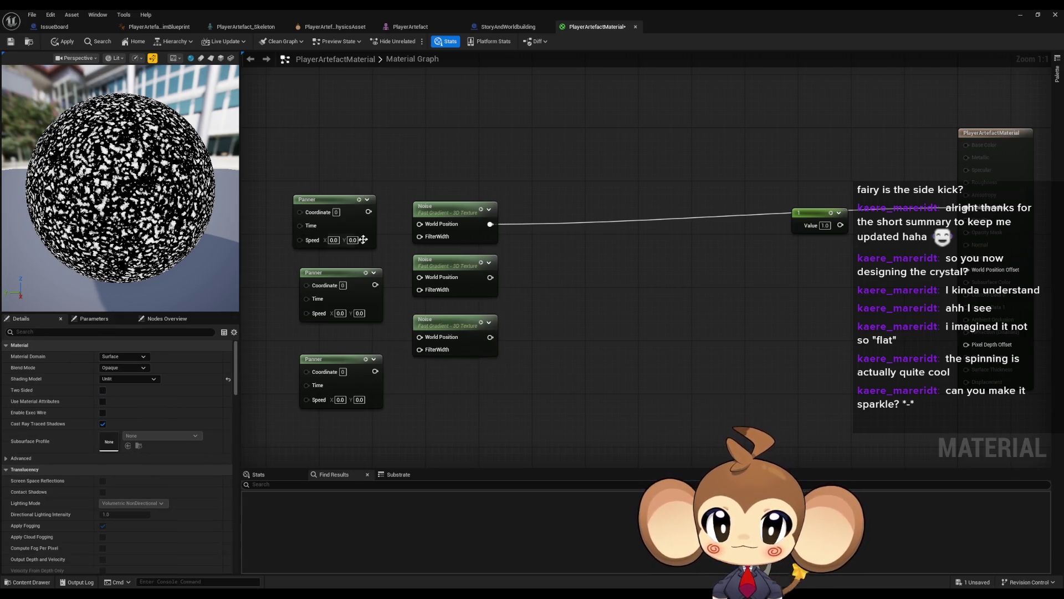
# Step: Undo a stray Multiply node and place a Constant3Vector in the graph
pyautogui.moveTo(490, 224)
pyautogui.mouseDown()
pyautogui.moveTo(571, 229)
pyautogui.moveTo(563, 222)
pyautogui.mouseUp()
pyautogui.write('multiply')
pyautogui.press('Return')
pyautogui.hotkey('ctrl', 'z')
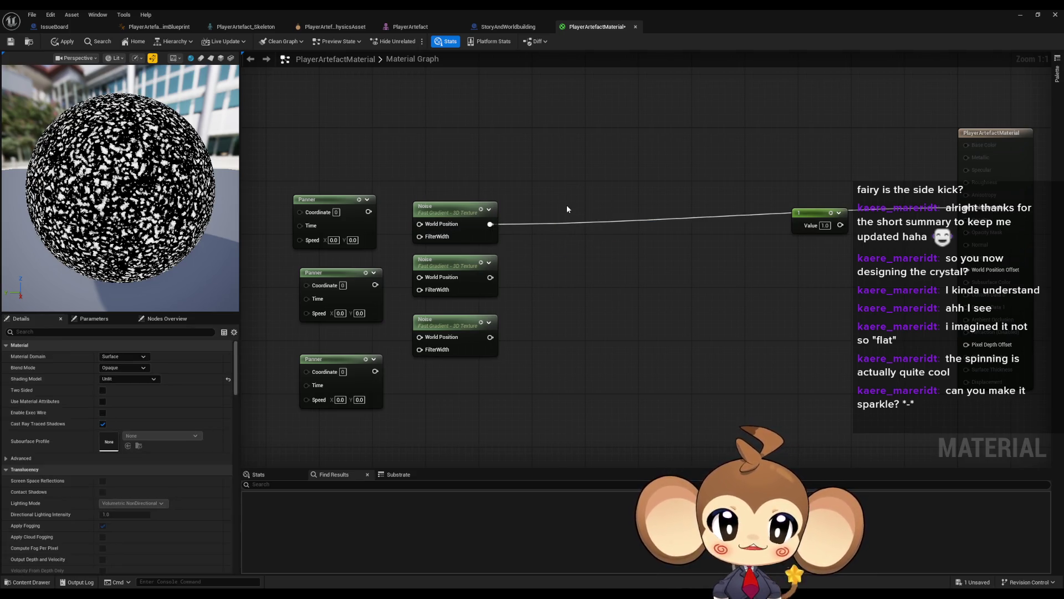
pyautogui.press('3')
pyautogui.click(569, 206)
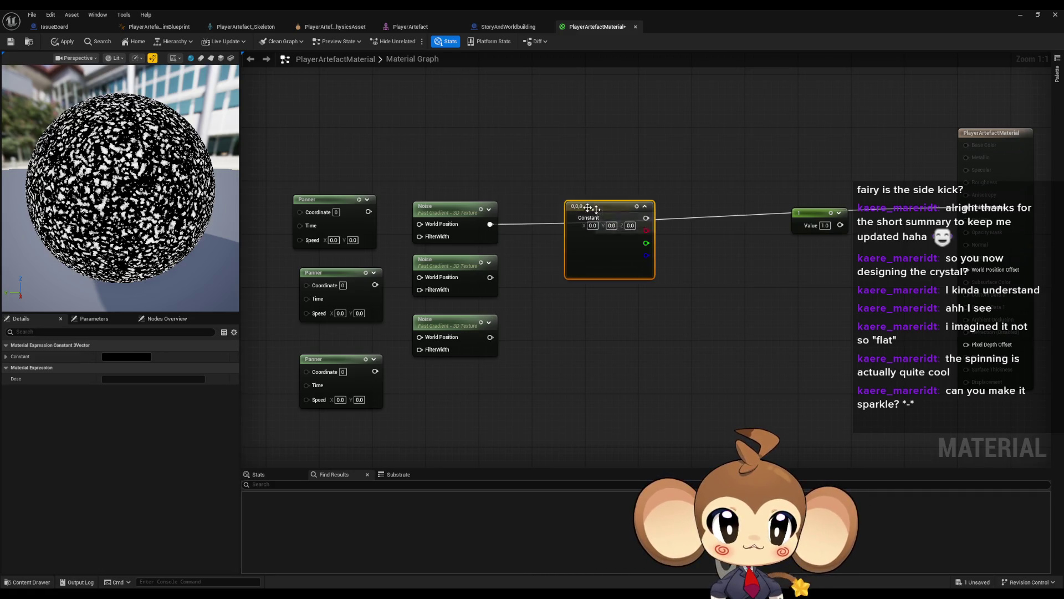
# Step: Move the Constant3Vector above the Noise nodes and shift the three Panners left
pyautogui.moveTo(619, 210)
pyautogui.mouseDown()
pyautogui.moveTo(505, 134)
pyautogui.moveTo(478, 136)
pyautogui.mouseUp()
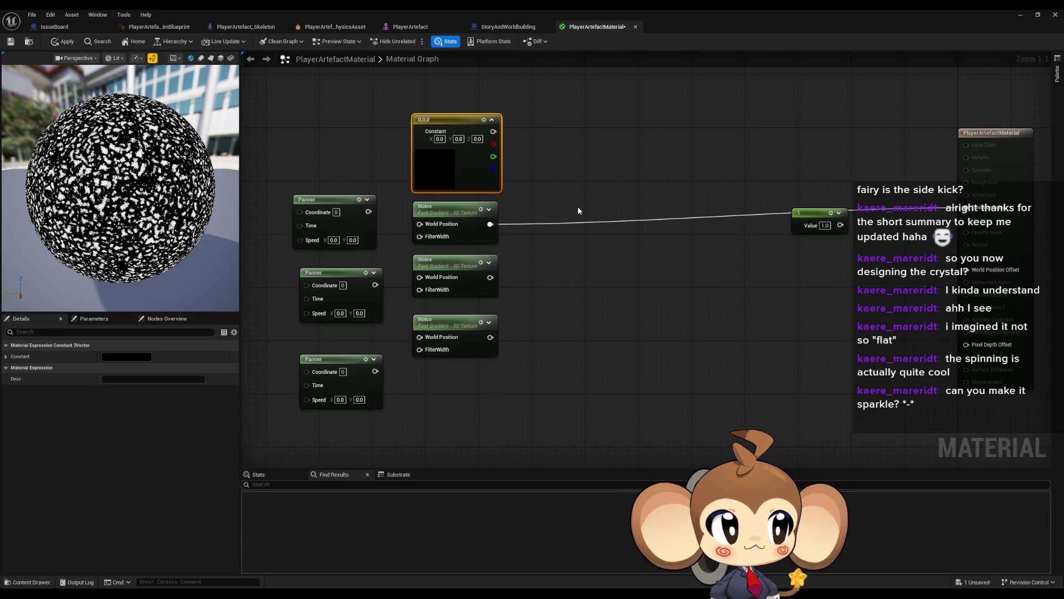
pyautogui.click(614, 296)
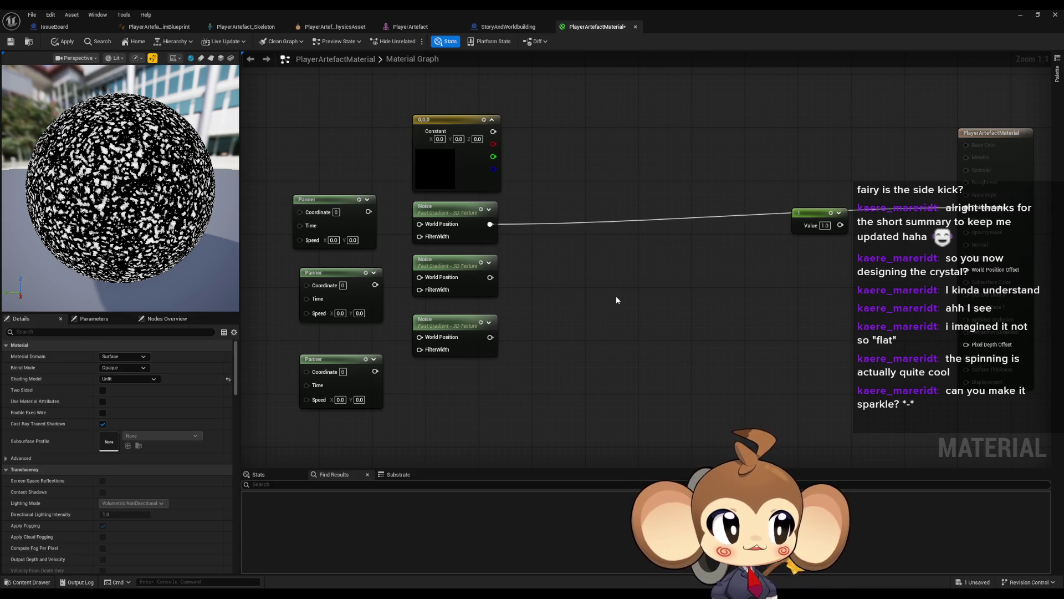
pyautogui.moveTo(598, 310)
pyautogui.mouseDown()
pyautogui.moveTo(614, 312)
pyautogui.moveTo(605, 345)
pyautogui.mouseUp()
pyautogui.moveTo(372, 225); pyautogui.dragTo(422, 250)
pyautogui.moveTo(328, 178)
pyautogui.mouseDown()
pyautogui.moveTo(443, 336)
pyautogui.moveTo(440, 427)
pyautogui.mouseUp()
pyautogui.moveTo(384, 289); pyautogui.dragTo(343, 290)
pyautogui.click(406, 235)
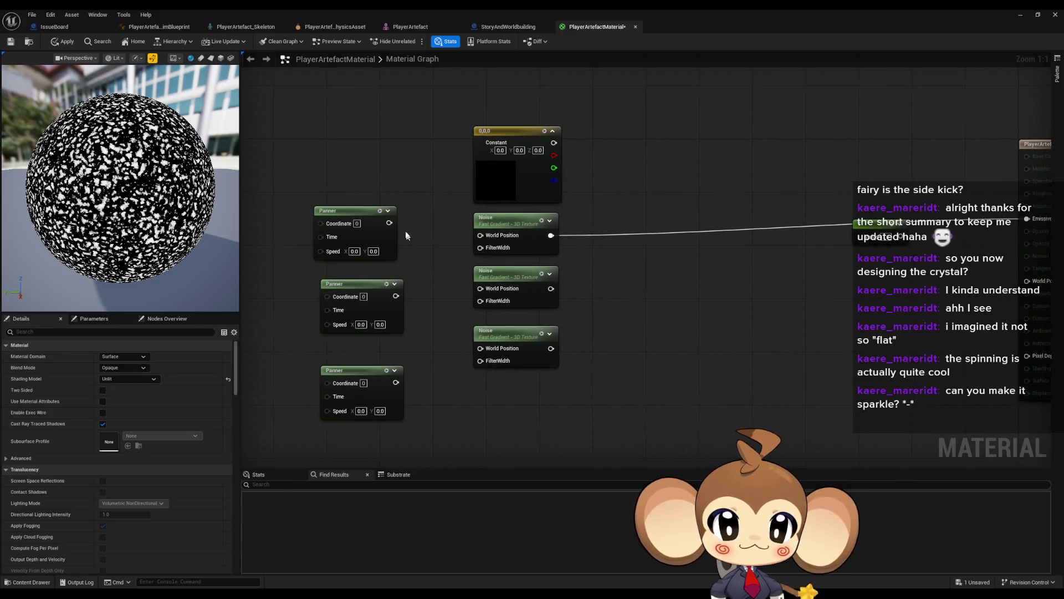
# Step: Wire the first Panner into the top Noise's World Position and apply, dismissing the compile error
pyautogui.moveTo(388, 223); pyautogui.dragTo(480, 235)
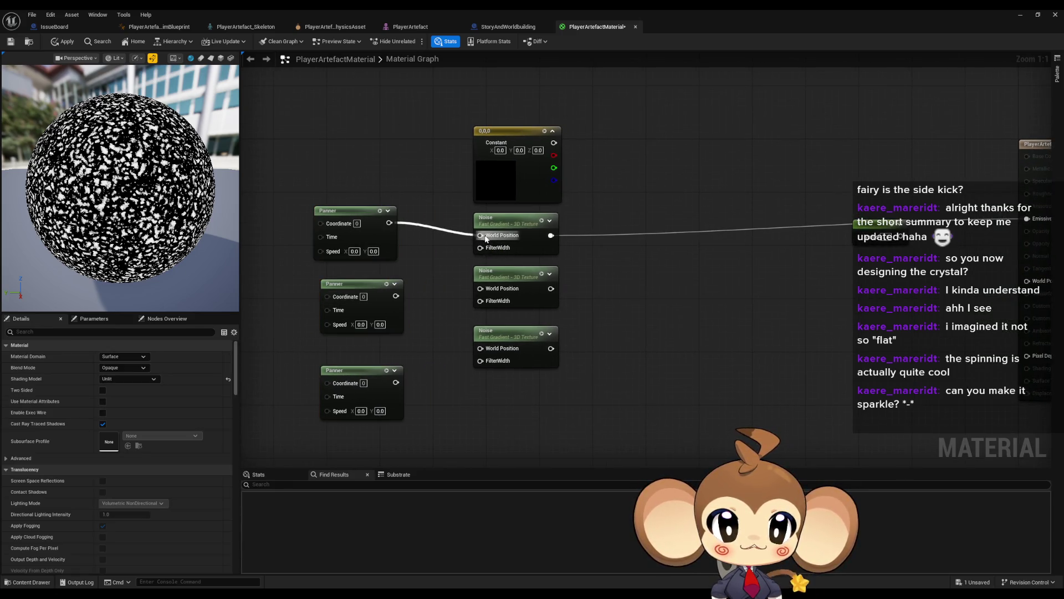
pyautogui.click(62, 41)
pyautogui.click(606, 271)
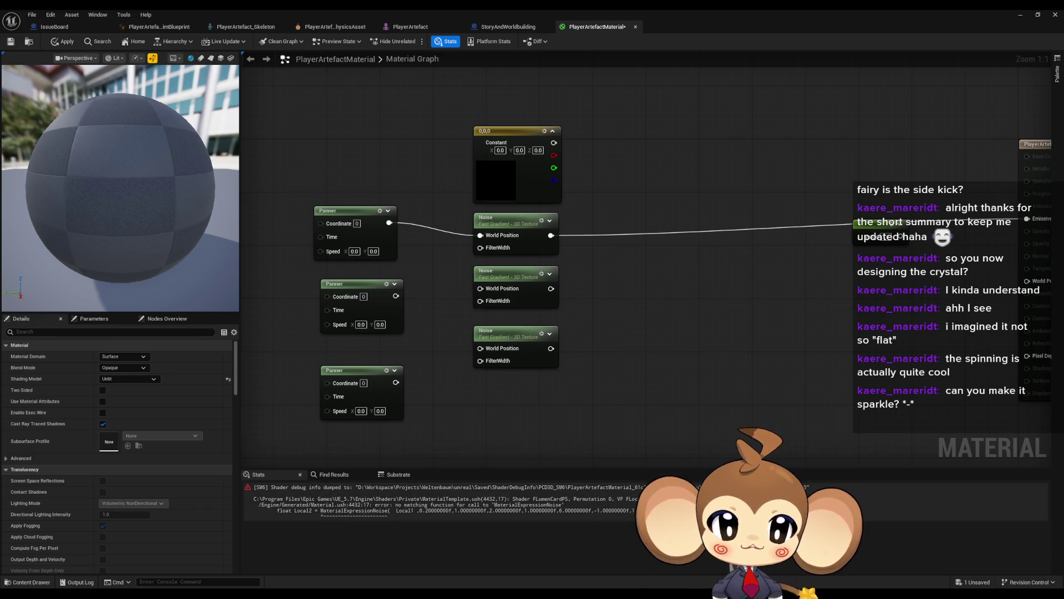
pyautogui.moveTo(291, 402); pyautogui.dragTo(408, 403)
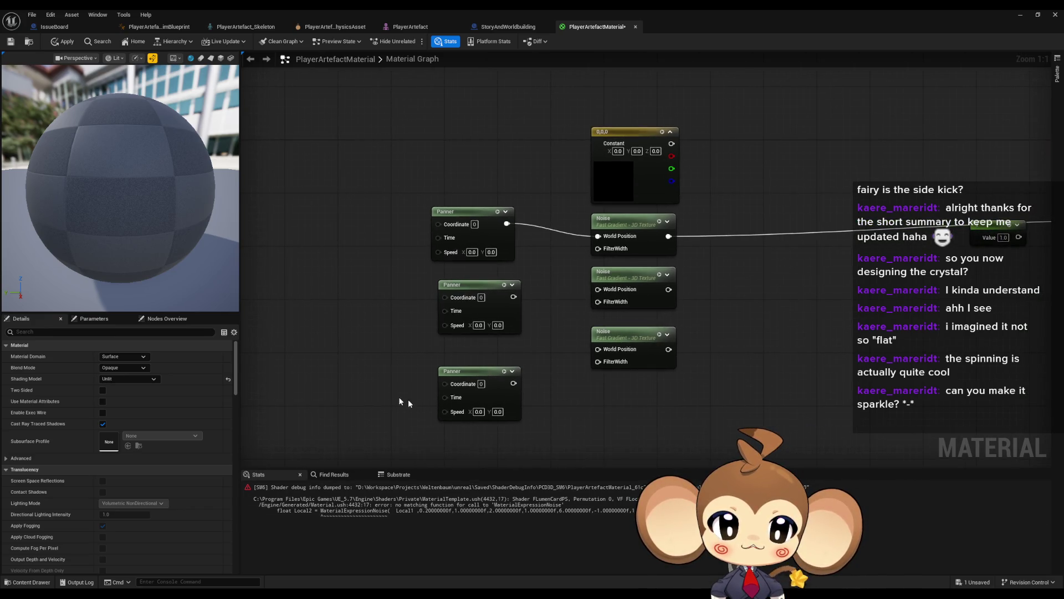
# Step: Float the Material Editor window, move it aside and go to the Content folder
pyautogui.doubleClick(640, 9)
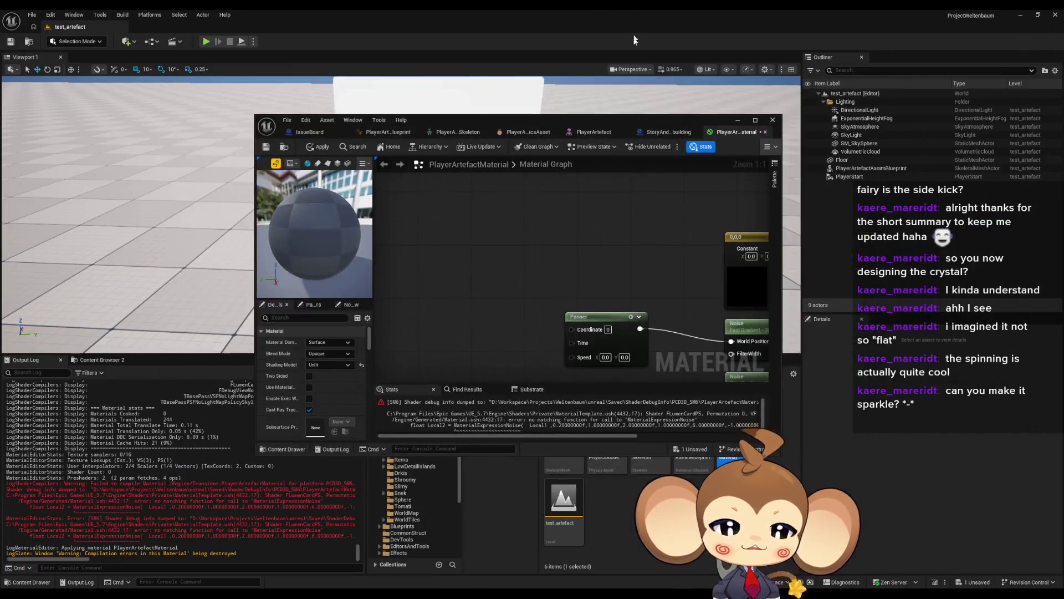
pyautogui.moveTo(568, 54); pyautogui.dragTo(478, 38)
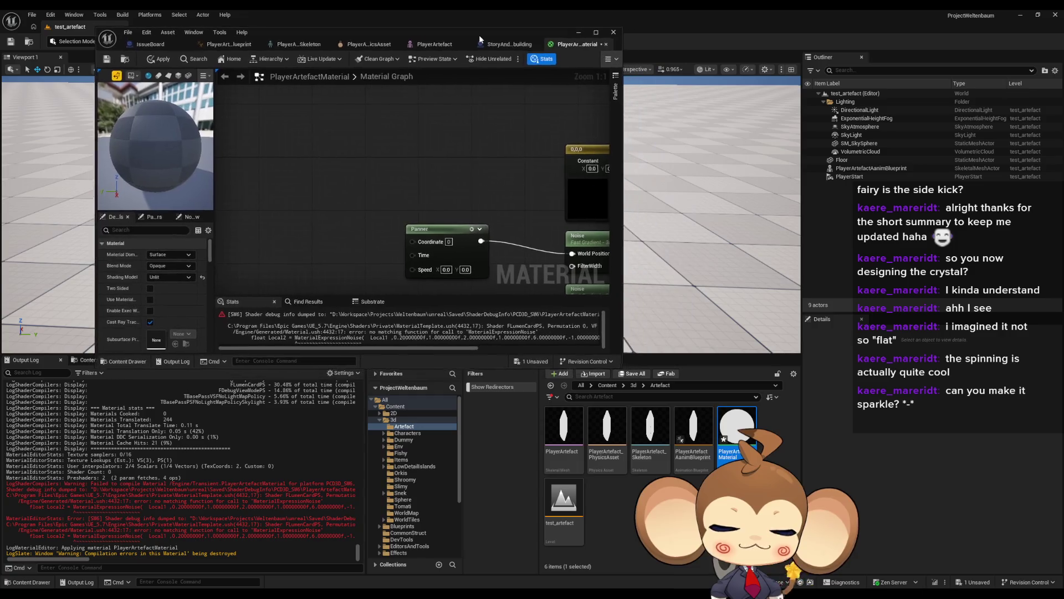
pyautogui.click(608, 386)
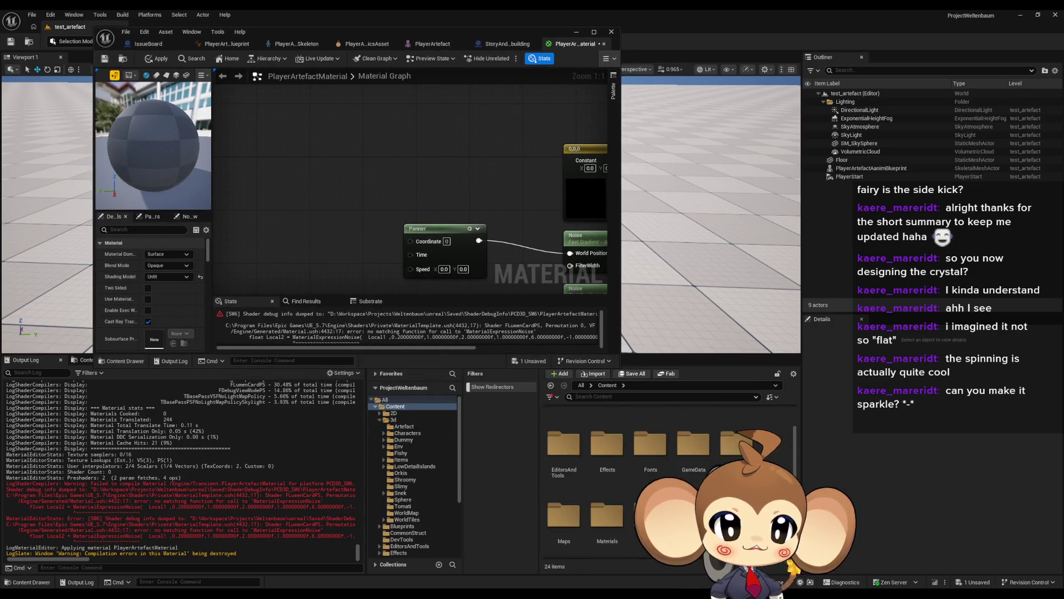
# Step: Search the Content folder for 'sea' and open BG_SeaMaterial_Master
pyautogui.click(614, 397)
pyautogui.write('sea')
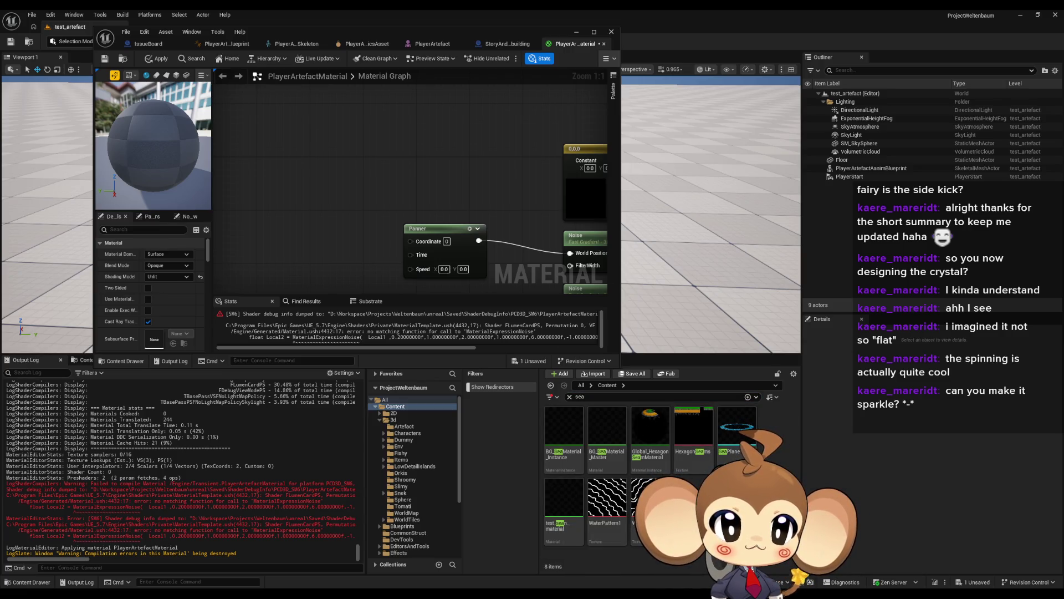
pyautogui.click(564, 510)
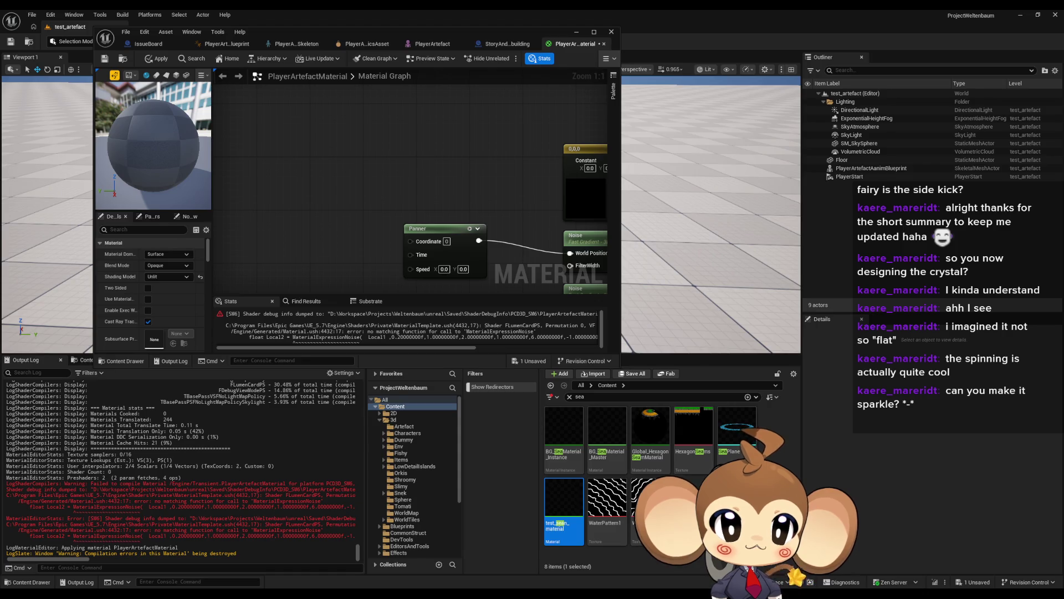
pyautogui.doubleClick(607, 427)
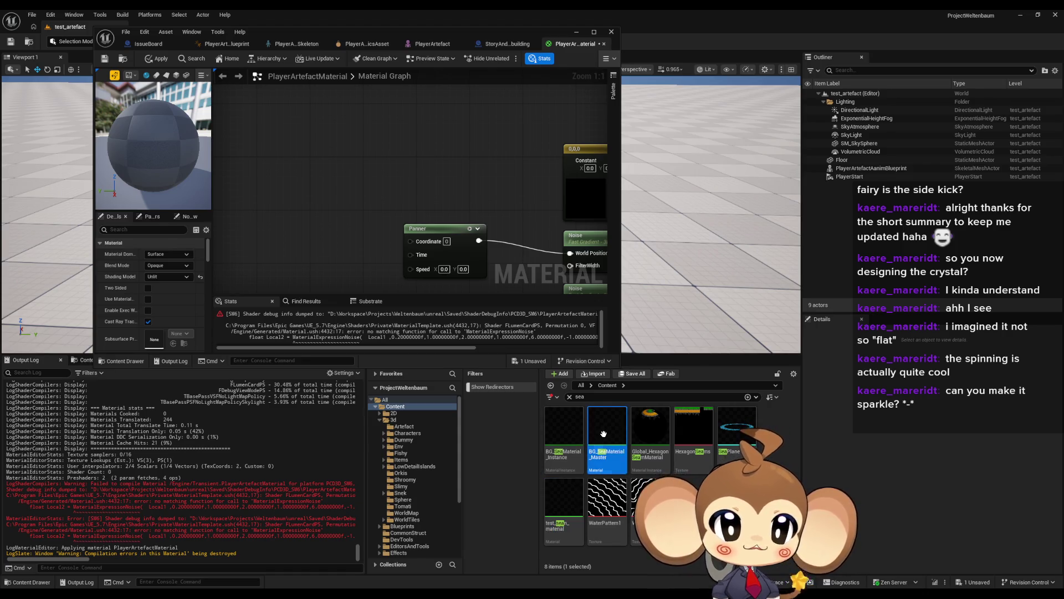
# Step: Zoom and pan the sea material graph to inspect the 4096 constant, TexCoord and Divide chain
pyautogui.scroll(2, 288, 209)
pyautogui.scroll(-3, 462, 214)
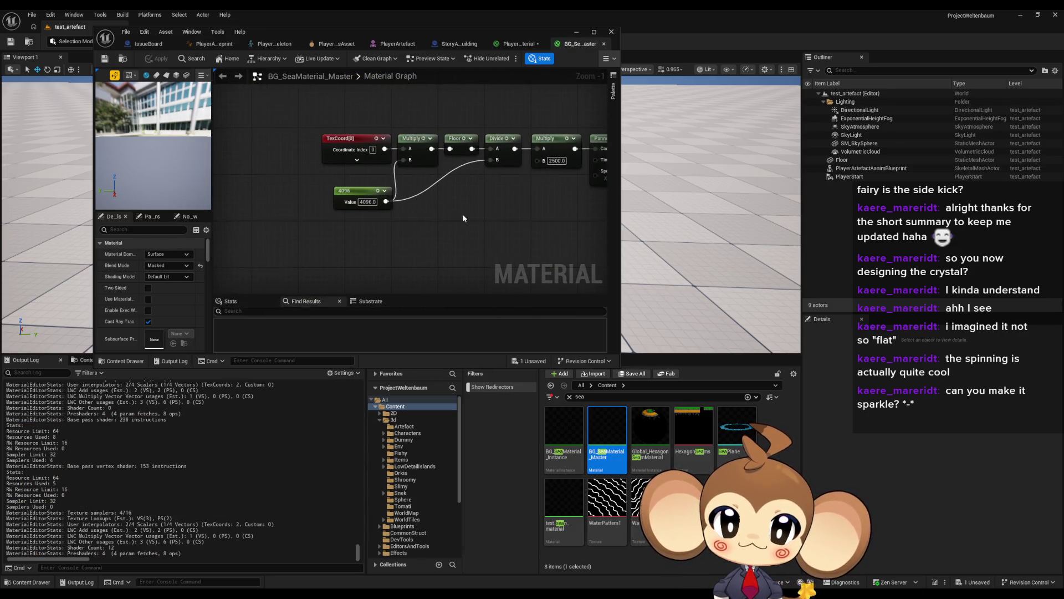
pyautogui.scroll(4, 333, 250)
pyautogui.click(299, 247)
pyautogui.click(292, 192)
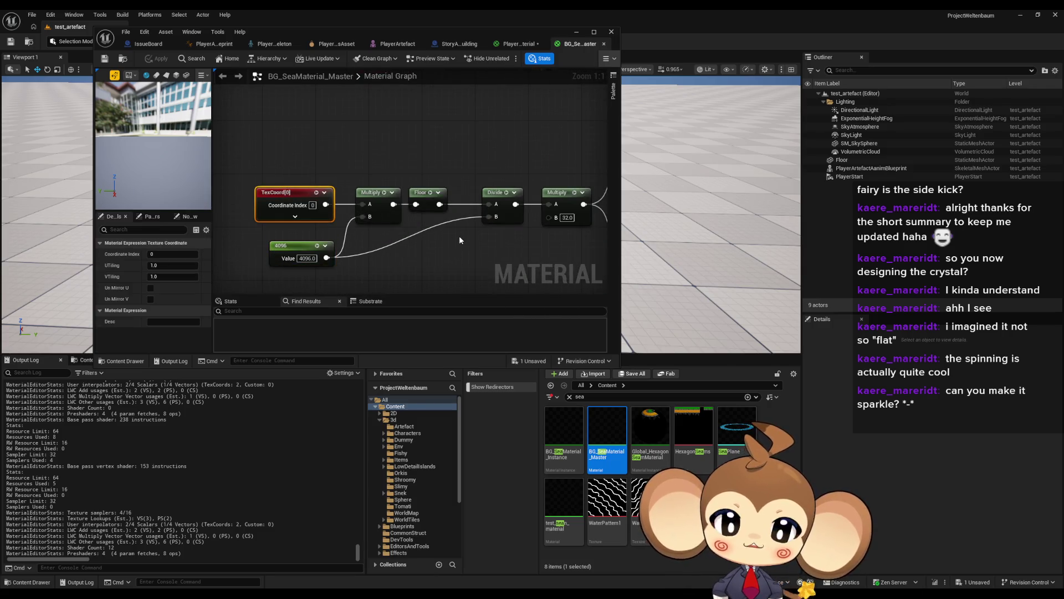
pyautogui.scroll(-3, 459, 235)
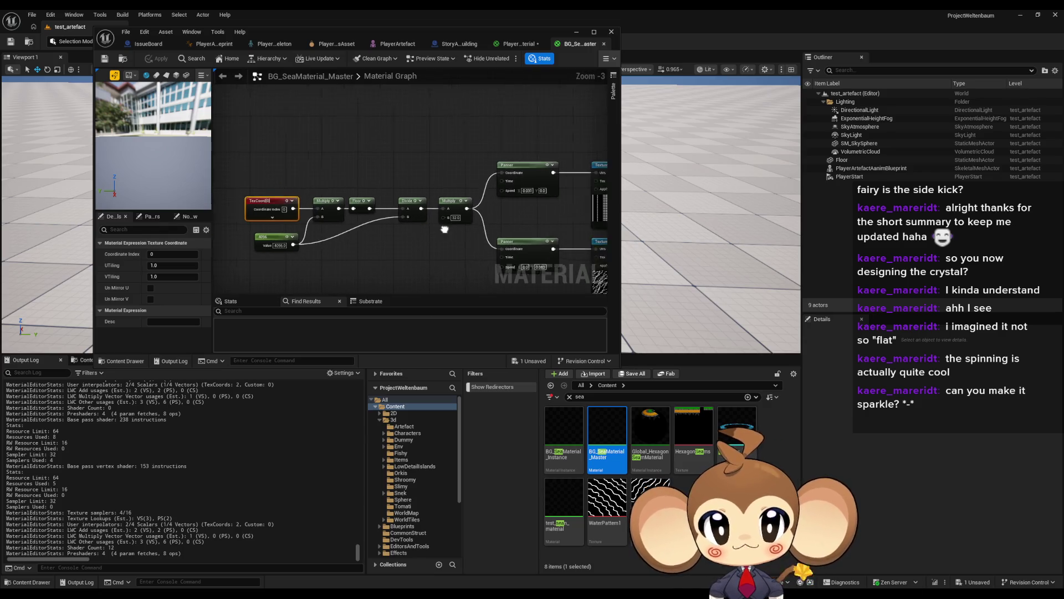
pyautogui.moveTo(392, 231)
pyautogui.mouseDown()
pyautogui.moveTo(441, 241)
pyautogui.moveTo(377, 245)
pyautogui.mouseUp()
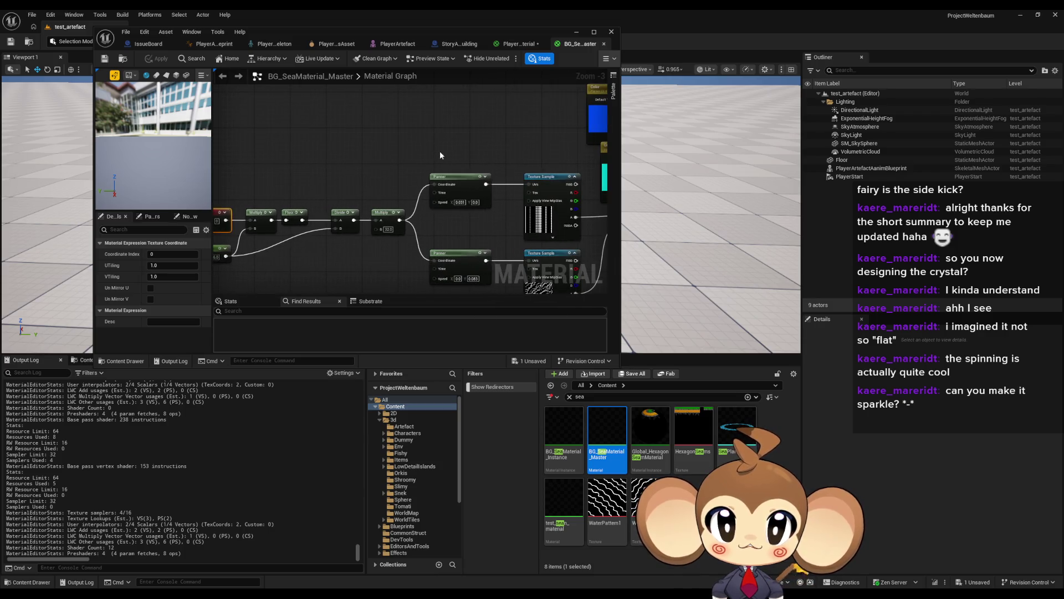
pyautogui.scroll(3, 462, 208)
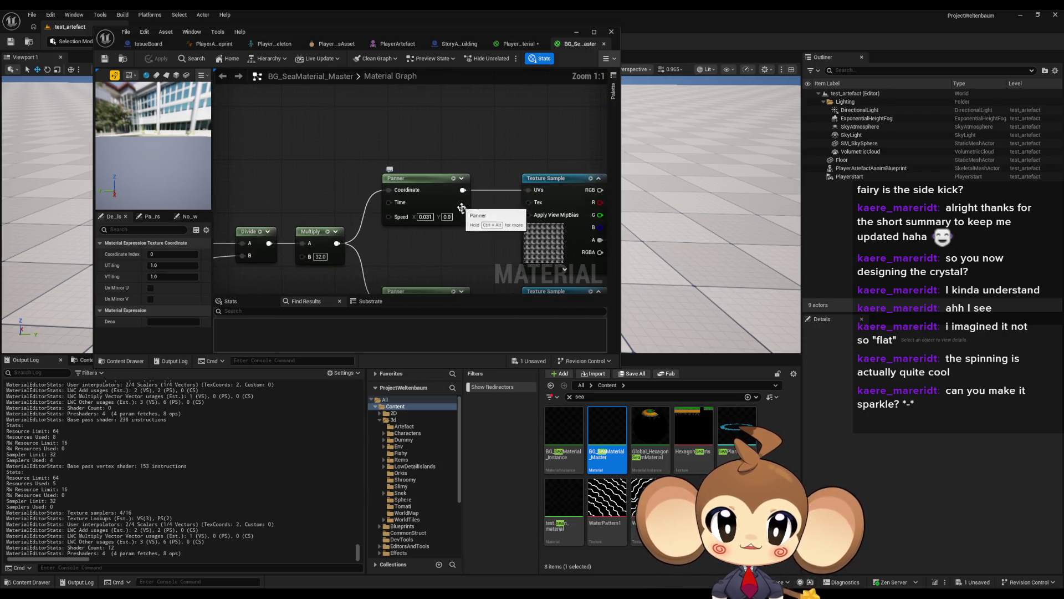
pyautogui.moveTo(462, 208); pyautogui.dragTo(464, 174)
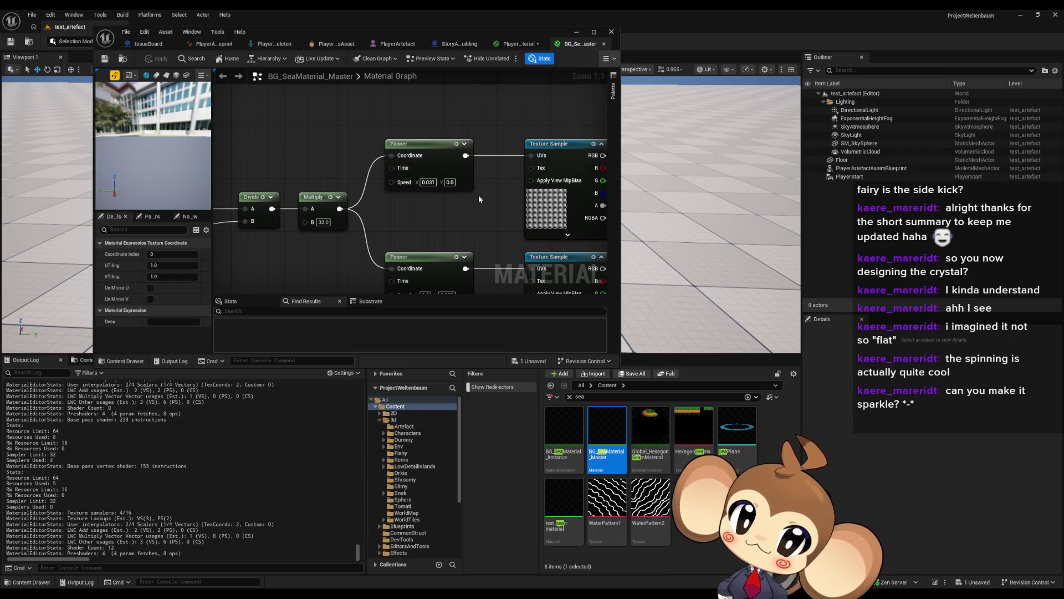
pyautogui.moveTo(363, 186); pyautogui.dragTo(551, 170)
pyautogui.moveTo(596, 135)
pyautogui.mouseDown()
pyautogui.moveTo(535, 135)
pyautogui.moveTo(562, 153)
pyautogui.moveTo(580, 145)
pyautogui.mouseUp()
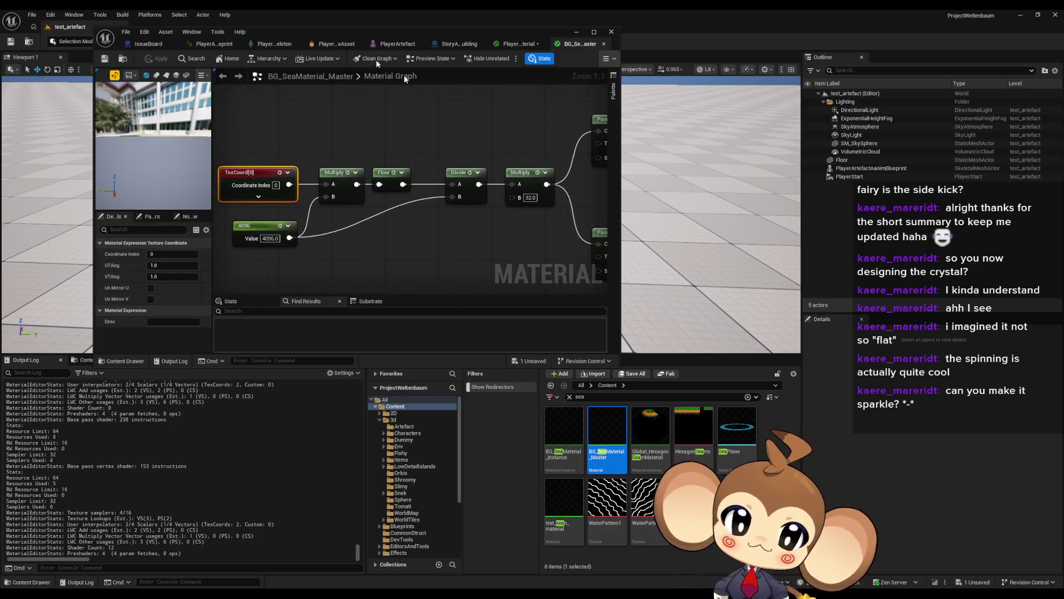
# Step: Add an Absolute World Position node into the Panner's Coordinate and apply despite compile errors
pyautogui.click(513, 44)
pyautogui.rightClick(314, 192)
pyautogui.write('world')
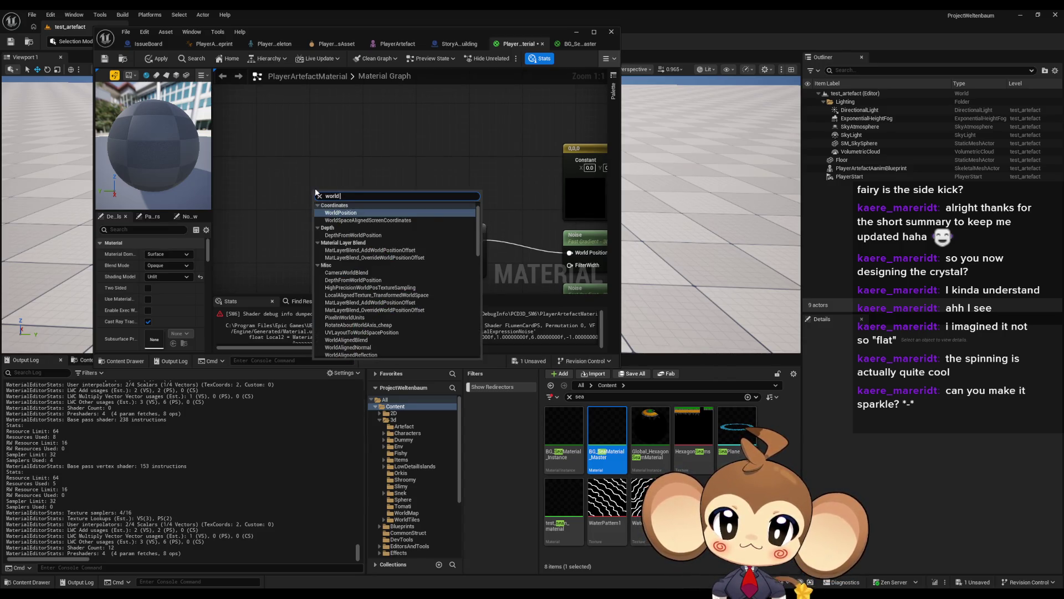
pyautogui.press('Return')
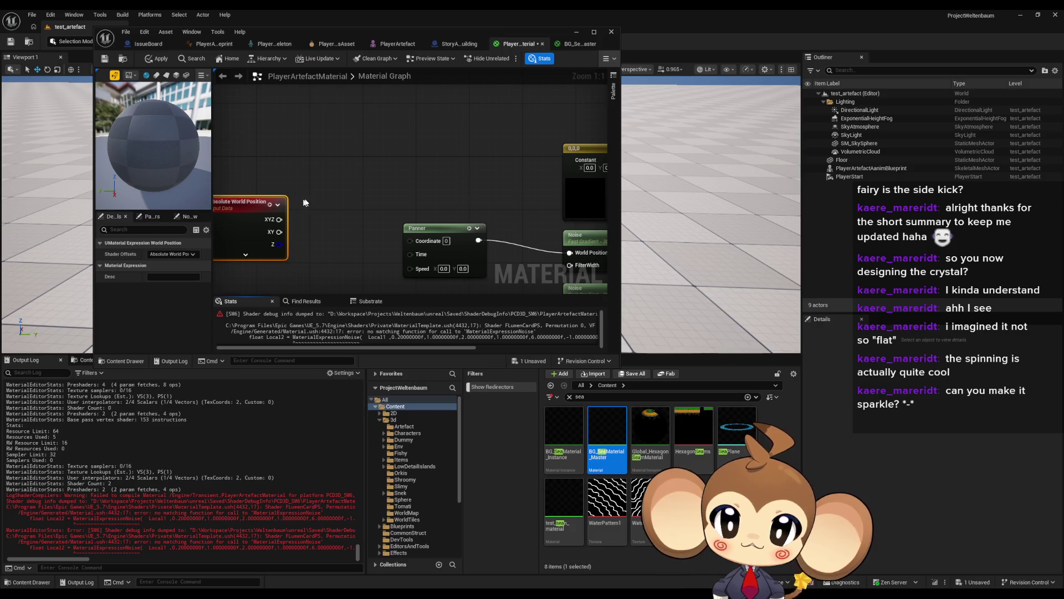
pyautogui.moveTo(331, 198)
pyautogui.mouseDown()
pyautogui.moveTo(488, 224)
pyautogui.moveTo(462, 219)
pyautogui.mouseUp()
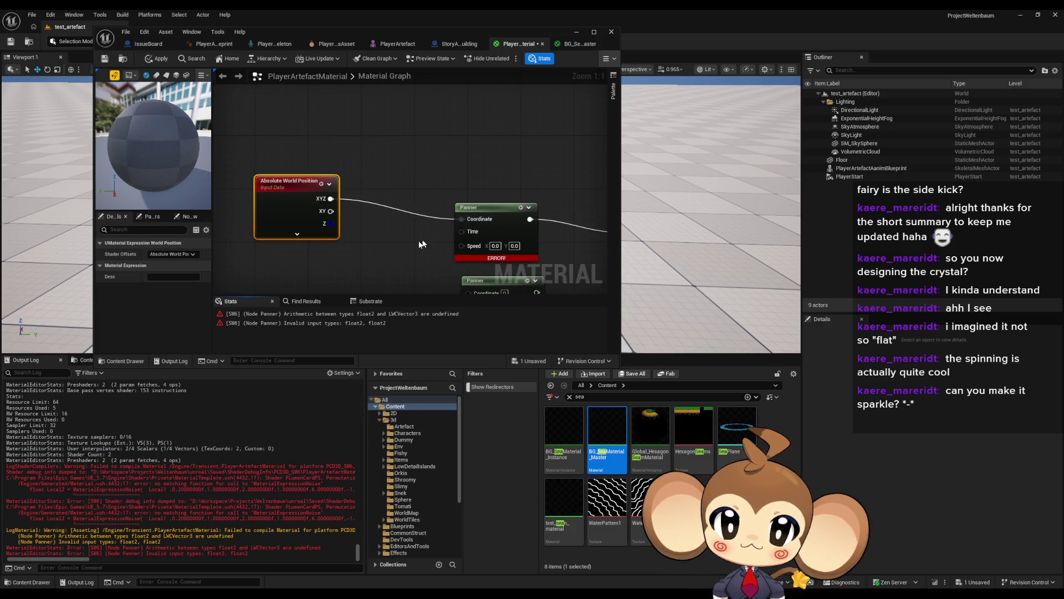
pyautogui.scroll(-2, 401, 240)
pyautogui.click(158, 58)
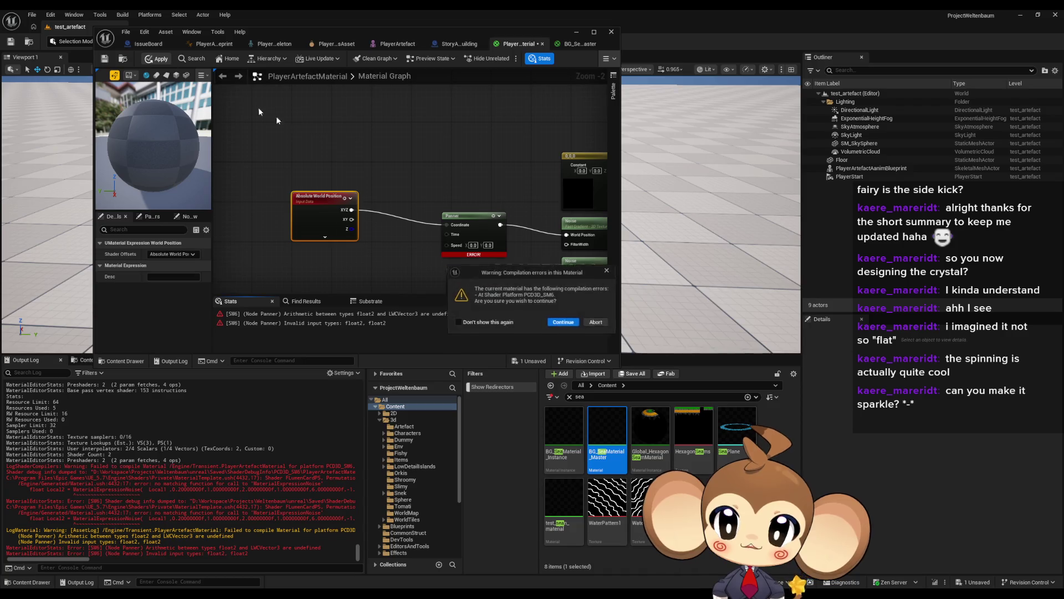
pyautogui.click(563, 321)
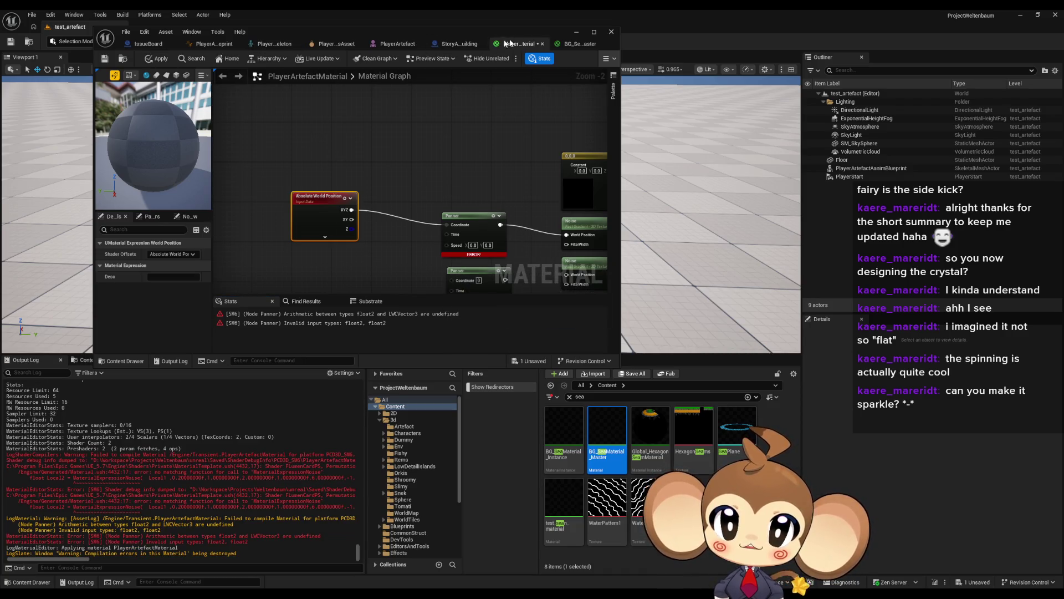
# Step: Add a TexCoord node wired into the Panner's Coordinate and apply the material
pyautogui.click(579, 44)
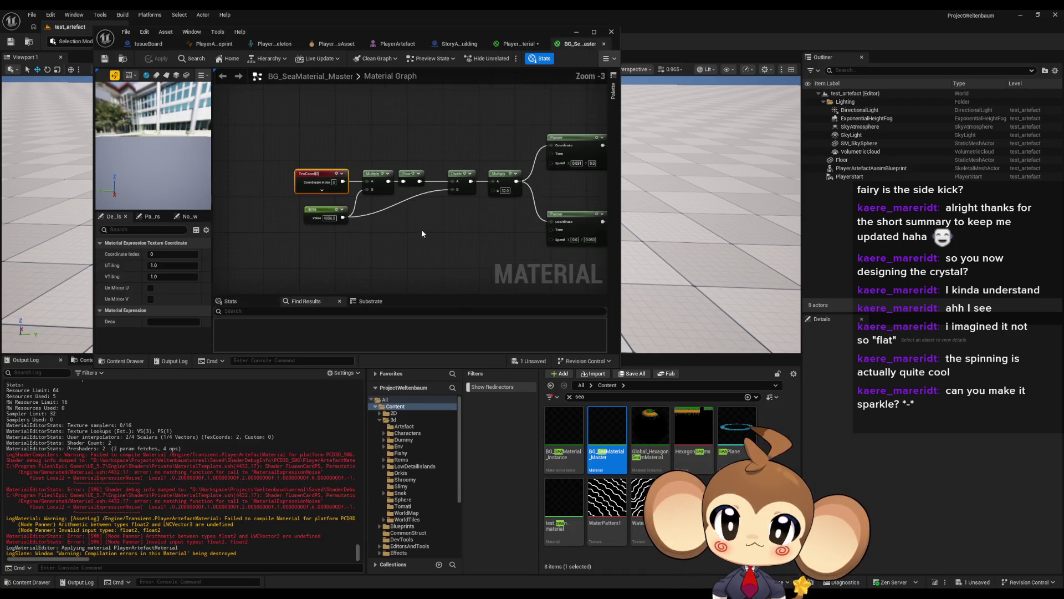
pyautogui.click(515, 44)
pyautogui.rightClick(365, 149)
pyautogui.write('tex coo')
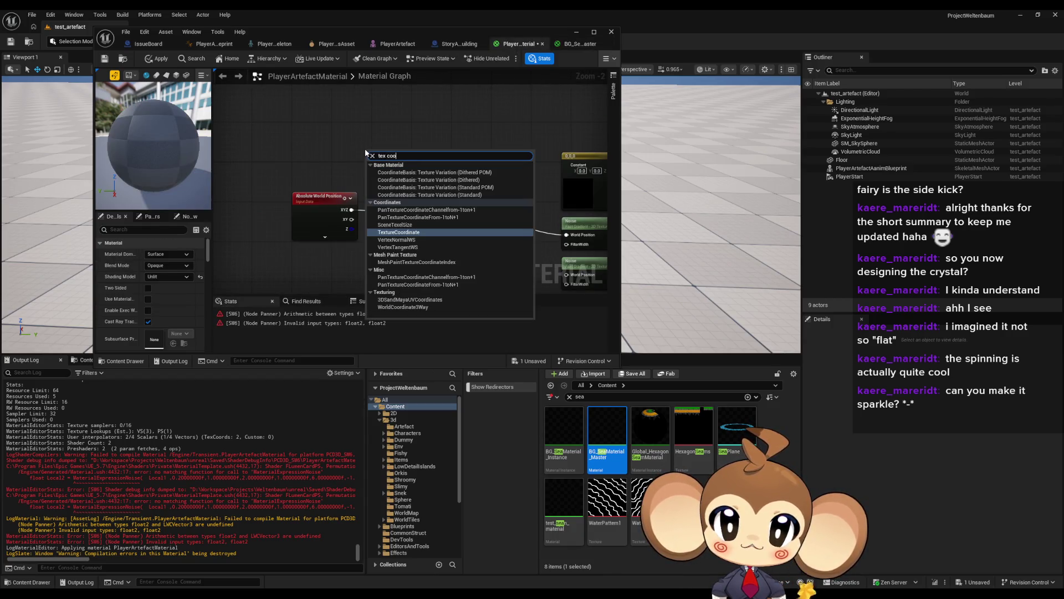
pyautogui.press('Return')
pyautogui.moveTo(414, 160)
pyautogui.mouseDown()
pyautogui.moveTo(452, 232)
pyautogui.moveTo(447, 225)
pyautogui.mouseUp()
pyautogui.click(160, 58)
# Step: Inspect the sea material's Panners, Floor, Divide, multiply-by-32 and colour nodes for reference
pyautogui.moveTo(503, 219); pyautogui.dragTo(332, 199)
pyautogui.scroll(1, 333, 199)
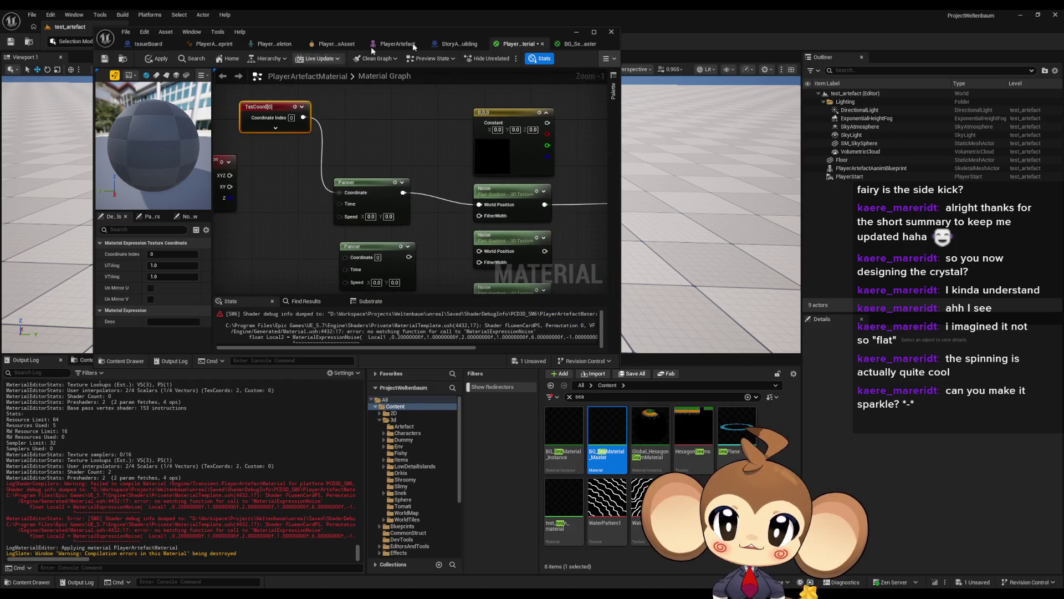
pyautogui.click(586, 44)
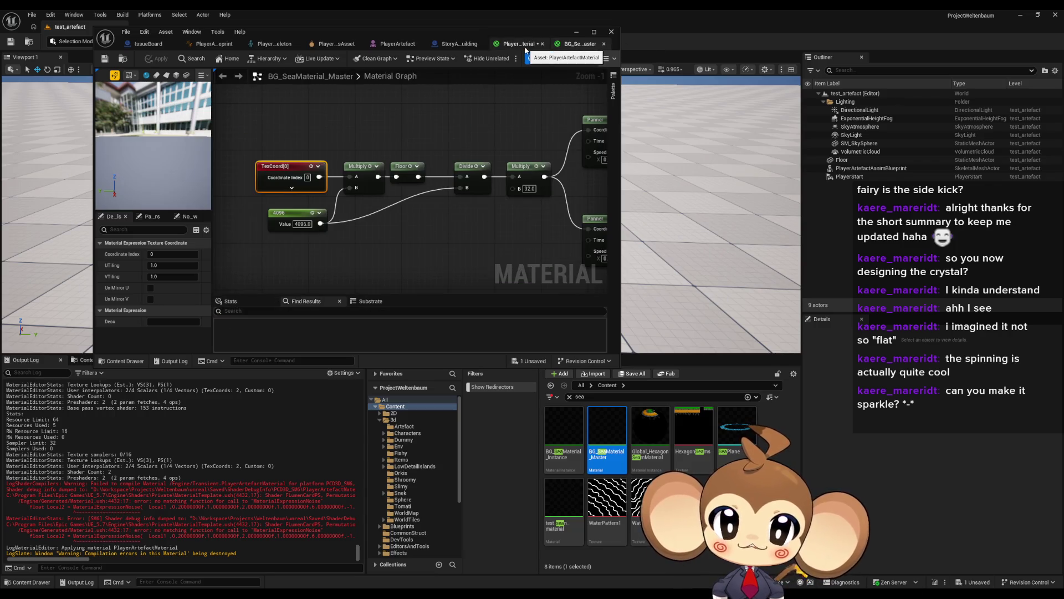
pyautogui.moveTo(480, 126); pyautogui.dragTo(511, 188)
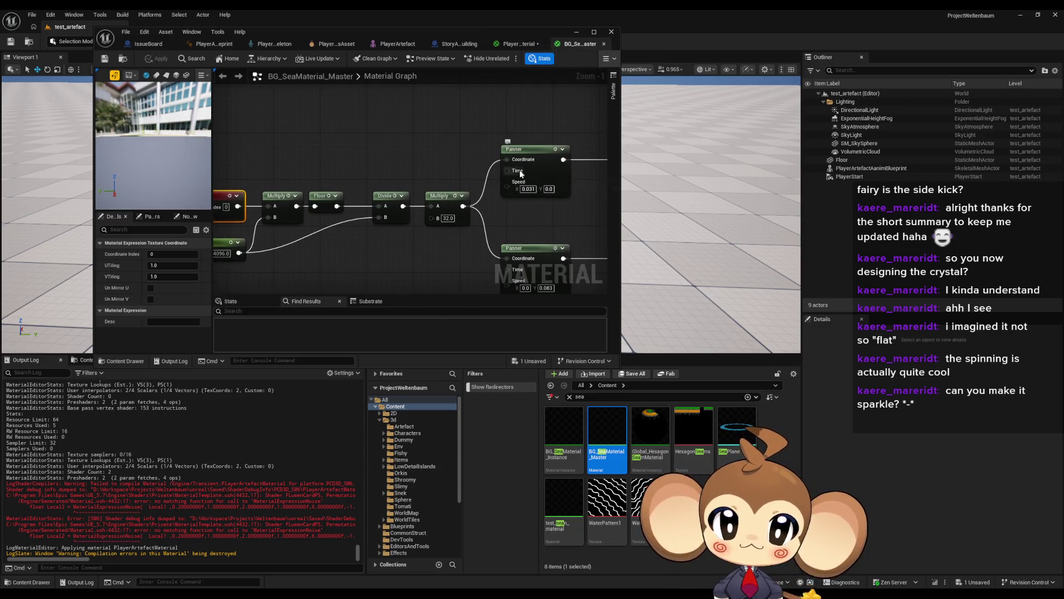
pyautogui.moveTo(490, 235)
pyautogui.mouseDown()
pyautogui.moveTo(466, 198)
pyautogui.moveTo(560, 200)
pyautogui.mouseUp()
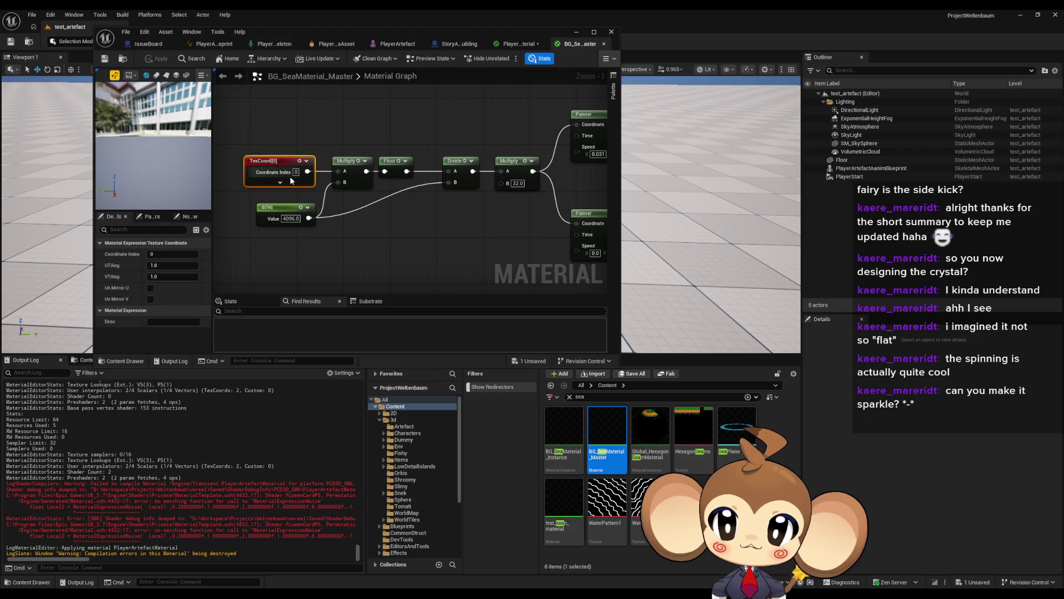
pyautogui.click(394, 162)
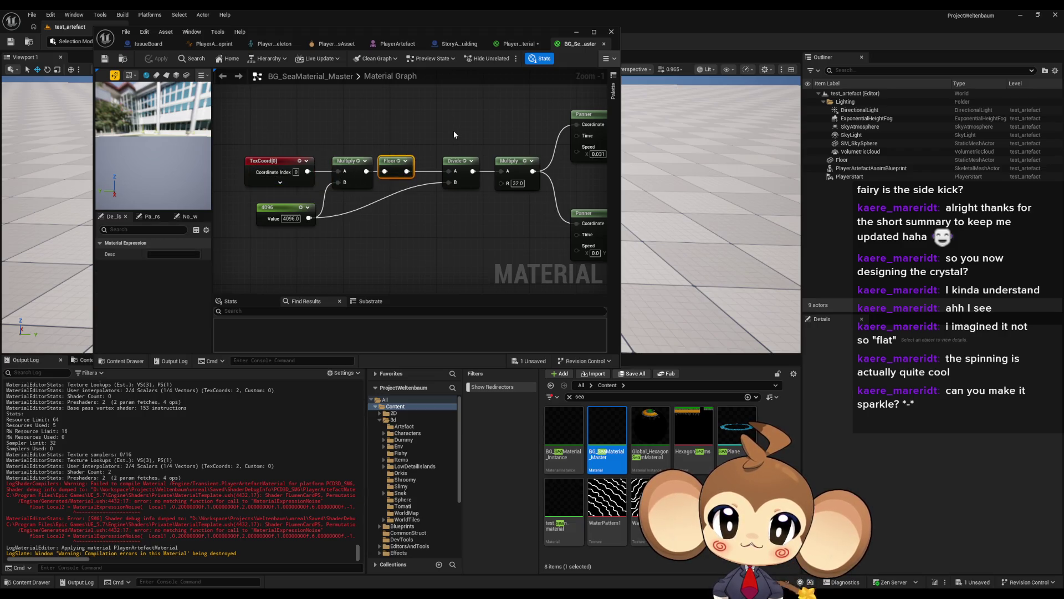
pyautogui.click(456, 161)
pyautogui.click(510, 162)
pyautogui.moveTo(533, 224); pyautogui.dragTo(270, 218)
pyautogui.moveTo(414, 147); pyautogui.dragTo(358, 194)
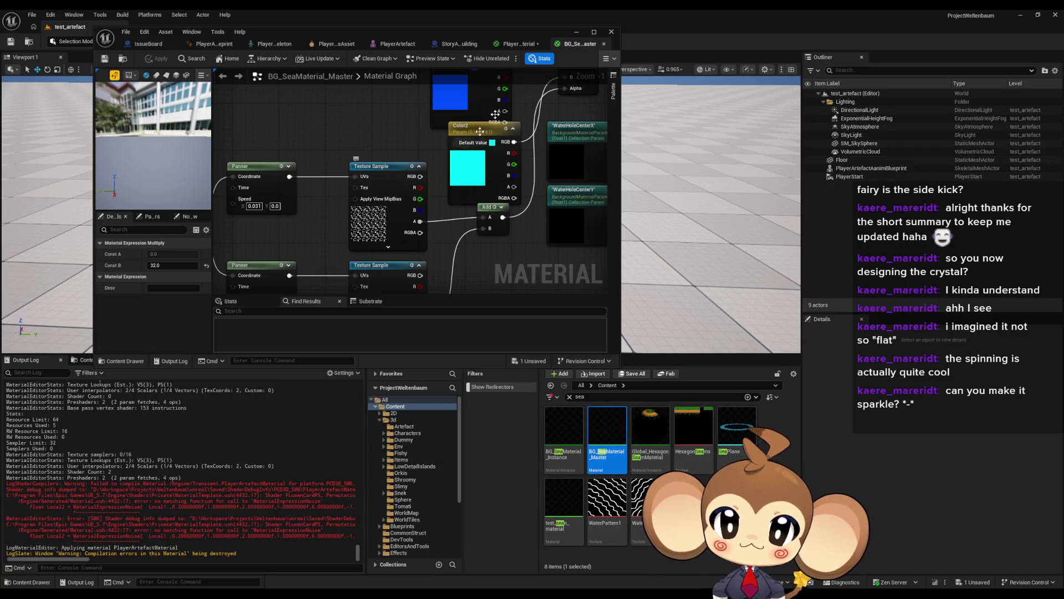
# Step: Delete a stray four-component constant in PlayerArtefactMaterial and maximize the editor window
pyautogui.click(519, 43)
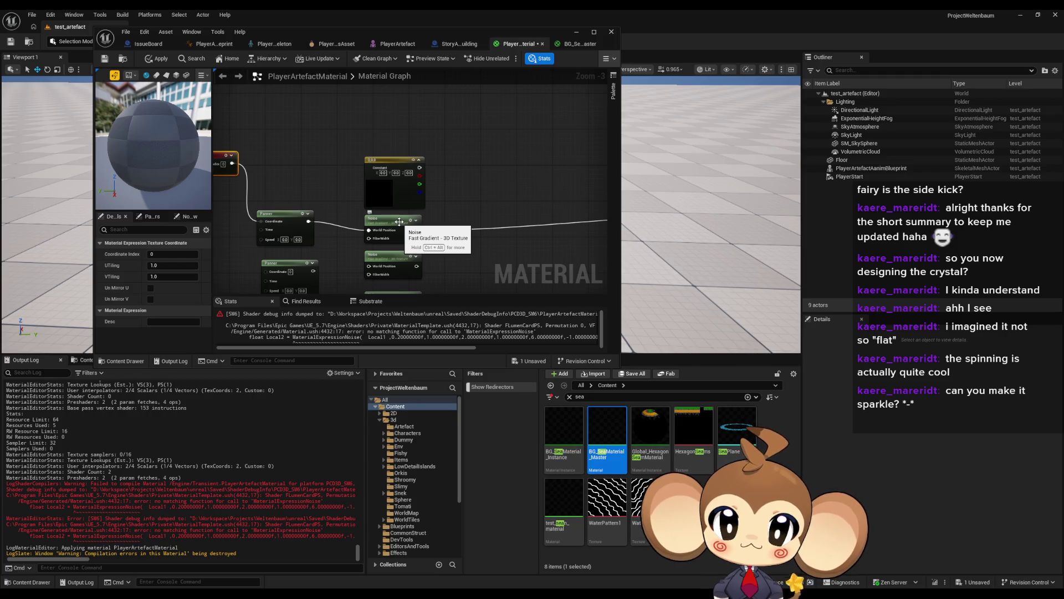
pyautogui.click(379, 111)
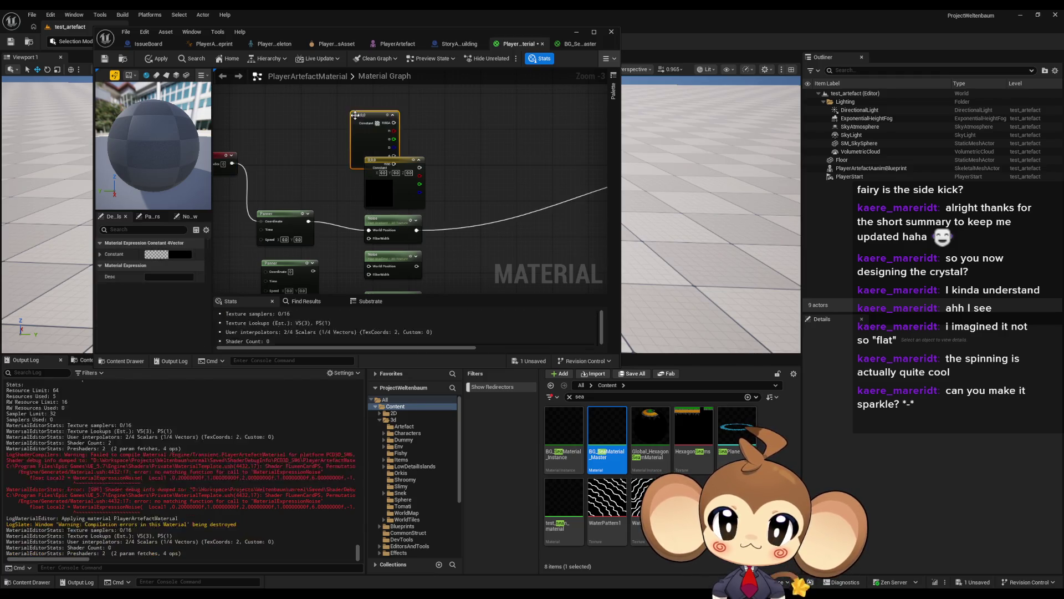
pyautogui.moveTo(379, 109); pyautogui.dragTo(387, 101)
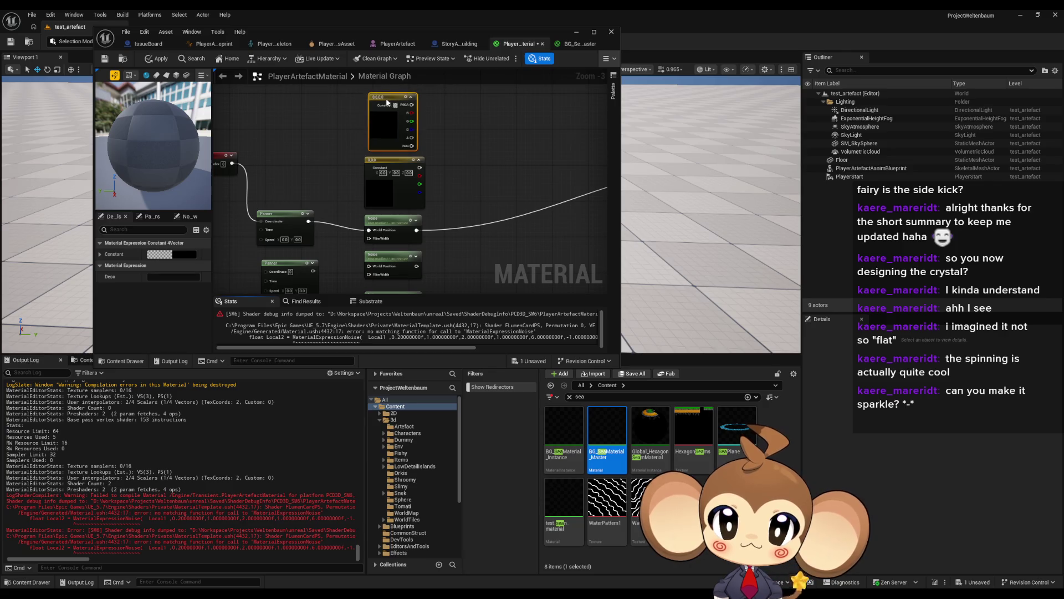
pyautogui.press('Delete')
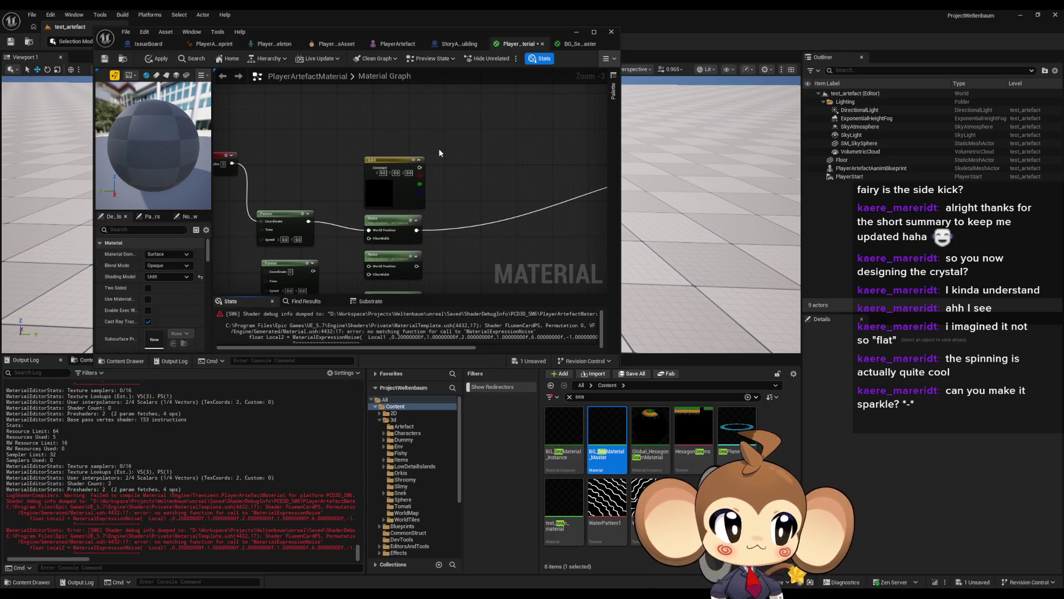
pyautogui.doubleClick(345, 40)
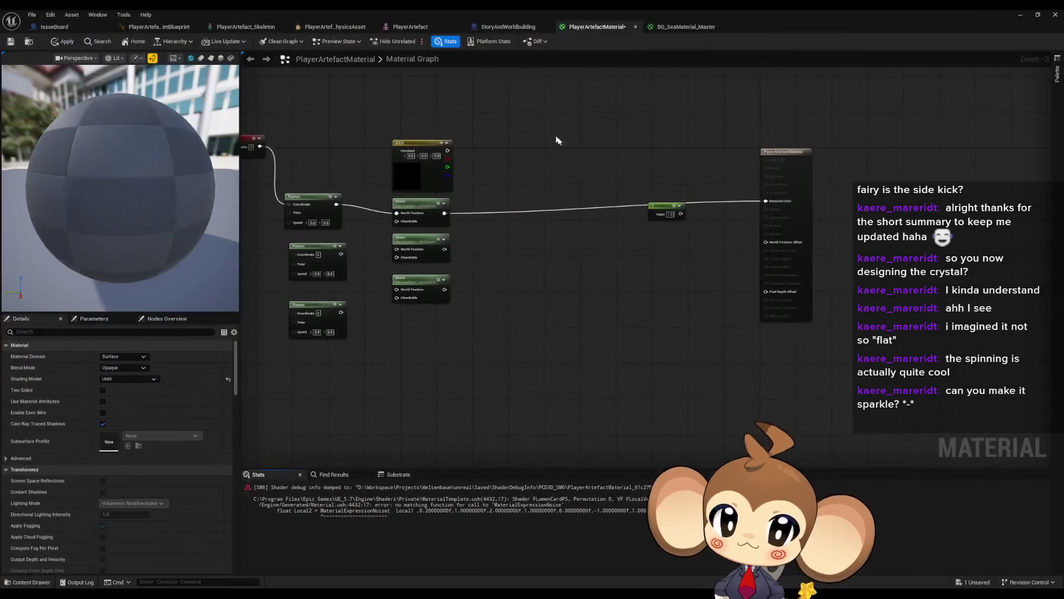
# Step: Disconnect the Panner from the top Noise node
pyautogui.scroll(2, 614, 227)
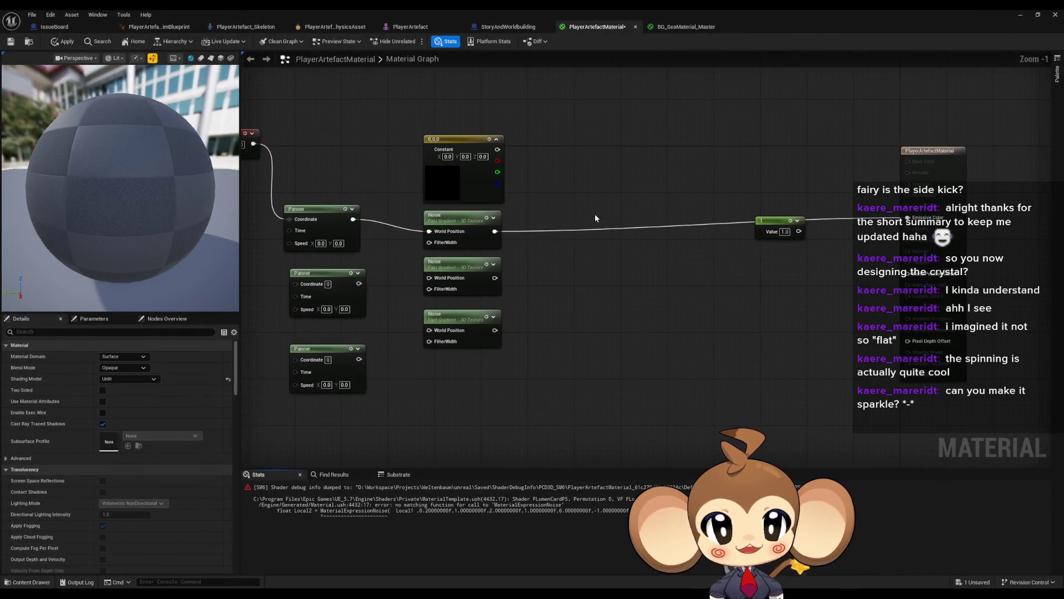
pyautogui.scroll(1, 595, 218)
pyautogui.moveTo(506, 184); pyautogui.dragTo(544, 185)
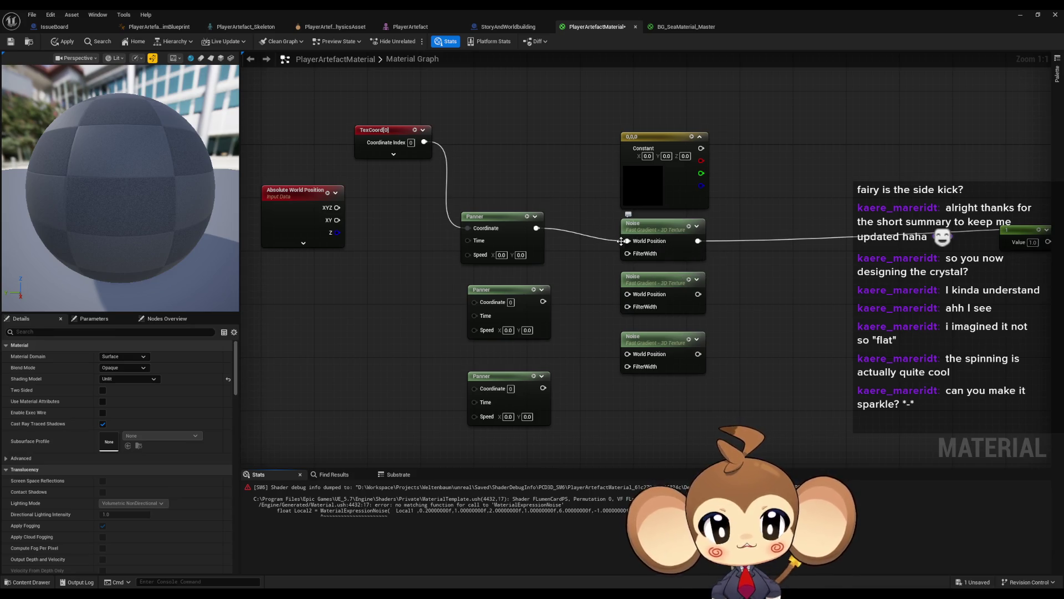
pyautogui.keyDown('alt'); pyautogui.click(627, 241); pyautogui.keyUp('alt')
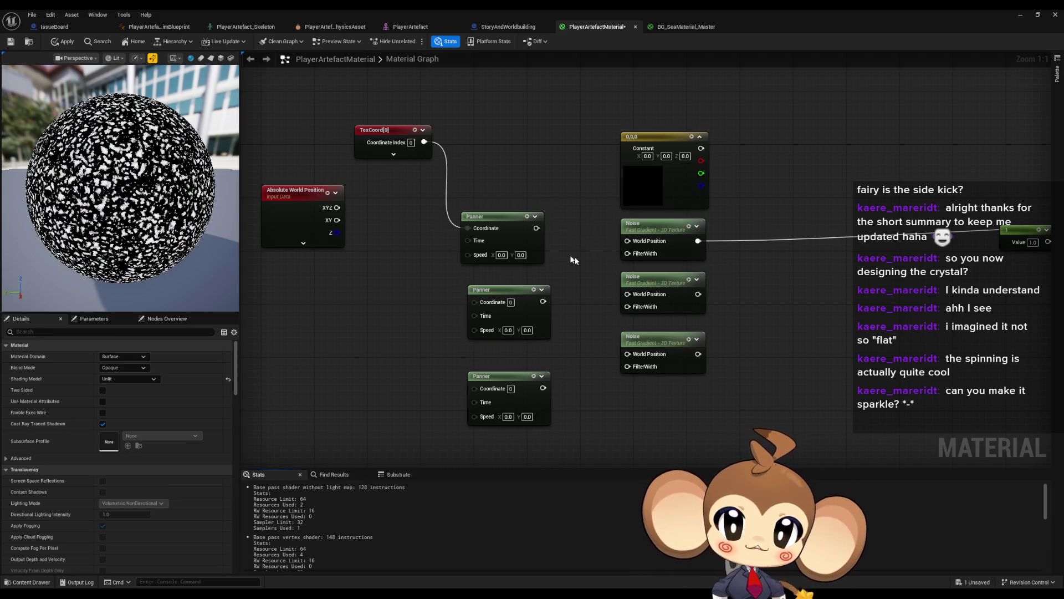
pyautogui.moveTo(638, 276); pyautogui.dragTo(626, 291)
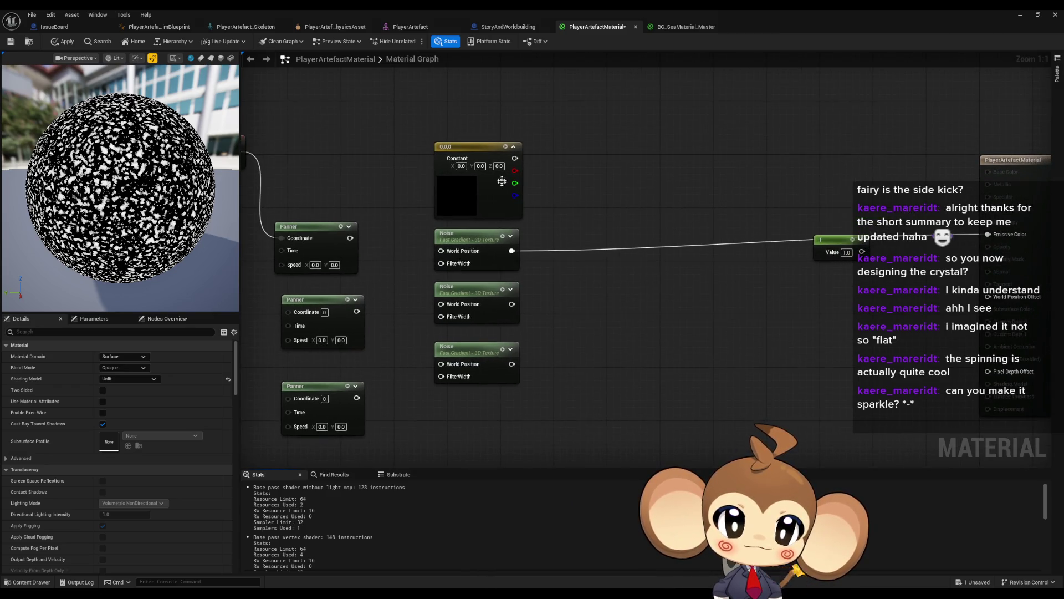
# Step: Set the constant's red channel to 1, making it (1, 0, 0)
pyautogui.moveTo(461, 166); pyautogui.dragTo(598, 178)
pyautogui.write('1')
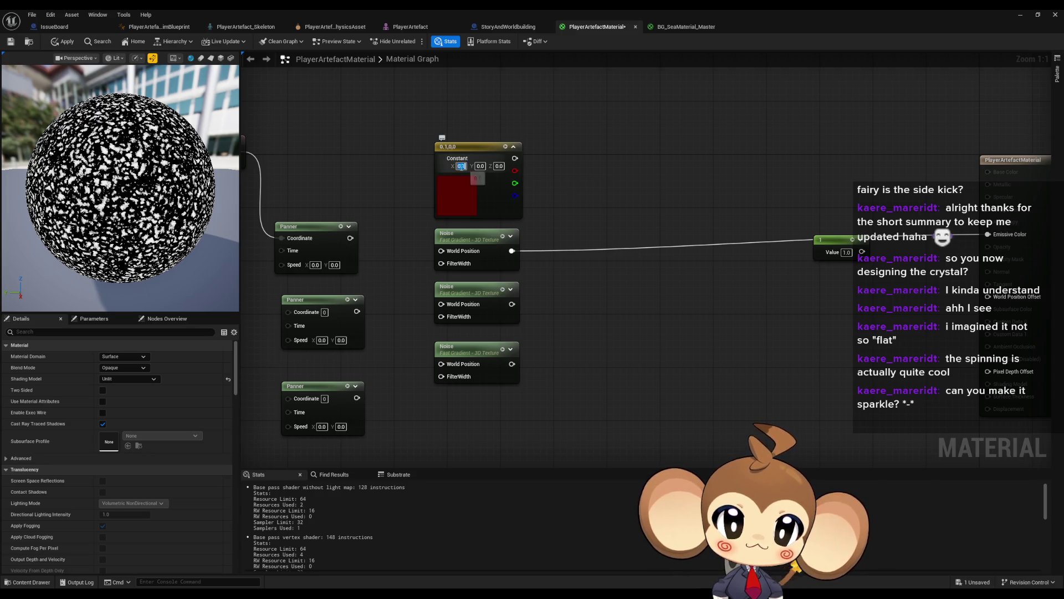
pyautogui.press('Return')
# Step: Multiply the top Noise output by the red constant
pyautogui.moveTo(512, 251)
pyautogui.mouseDown()
pyautogui.moveTo(563, 247)
pyautogui.moveTo(583, 186)
pyautogui.moveTo(519, 172)
pyautogui.moveTo(515, 159)
pyautogui.mouseUp()
pyautogui.write('*')
pyautogui.press('Return')
pyautogui.moveTo(606, 198)
pyautogui.mouseDown()
pyautogui.moveTo(789, 204)
pyautogui.moveTo(992, 236)
pyautogui.mouseUp()
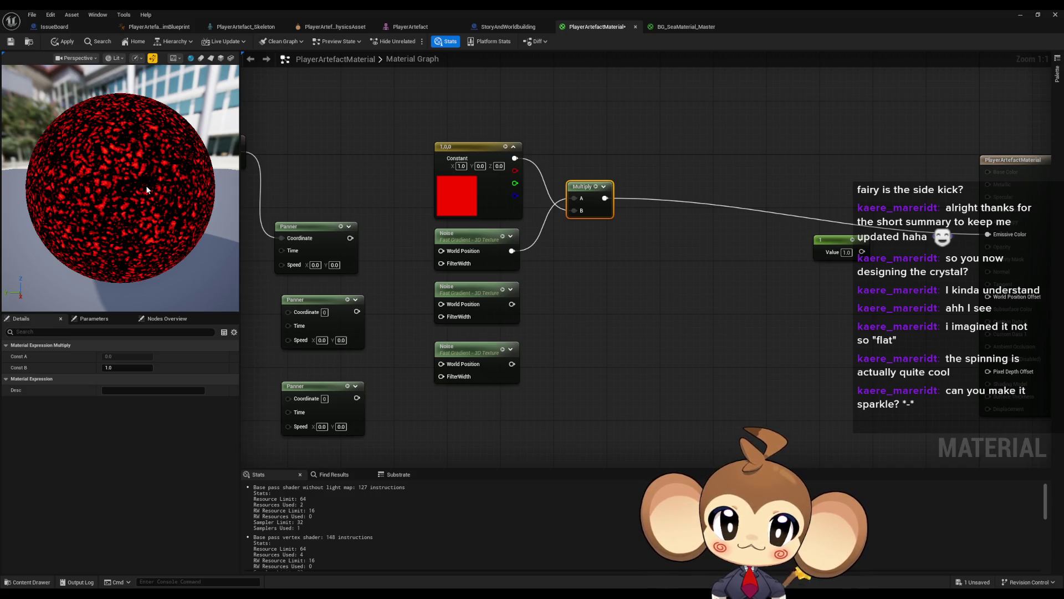
pyautogui.click(576, 263)
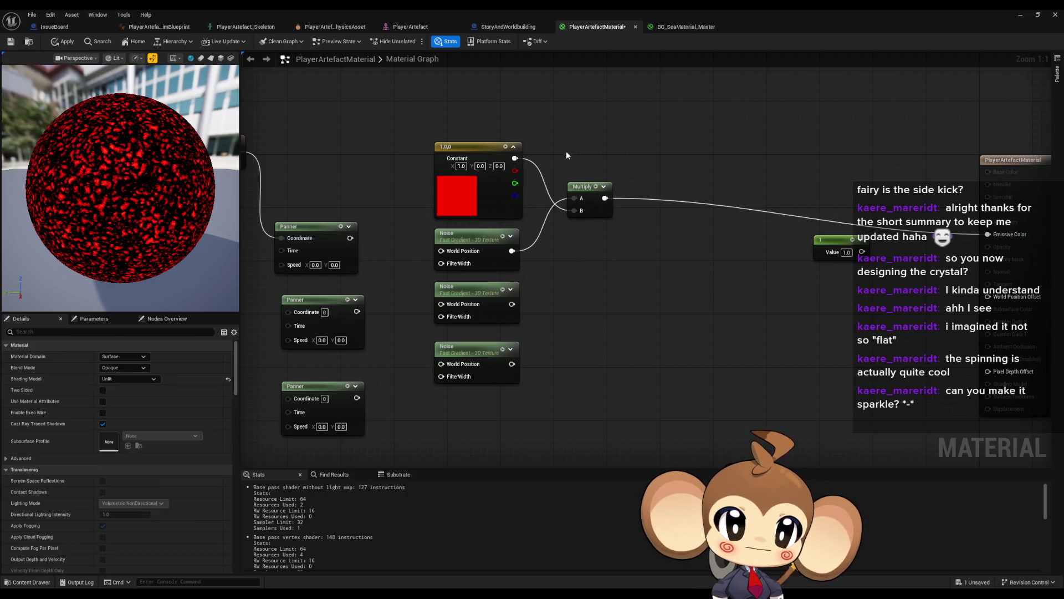
# Step: Move the two lower Noise nodes down and duplicate the red constant
pyautogui.moveTo(577, 173); pyautogui.dragTo(582, 270)
pyautogui.click(584, 266)
pyautogui.moveTo(529, 366)
pyautogui.mouseDown()
pyautogui.moveTo(413, 291)
pyautogui.moveTo(475, 319)
pyautogui.moveTo(480, 383)
pyautogui.mouseUp()
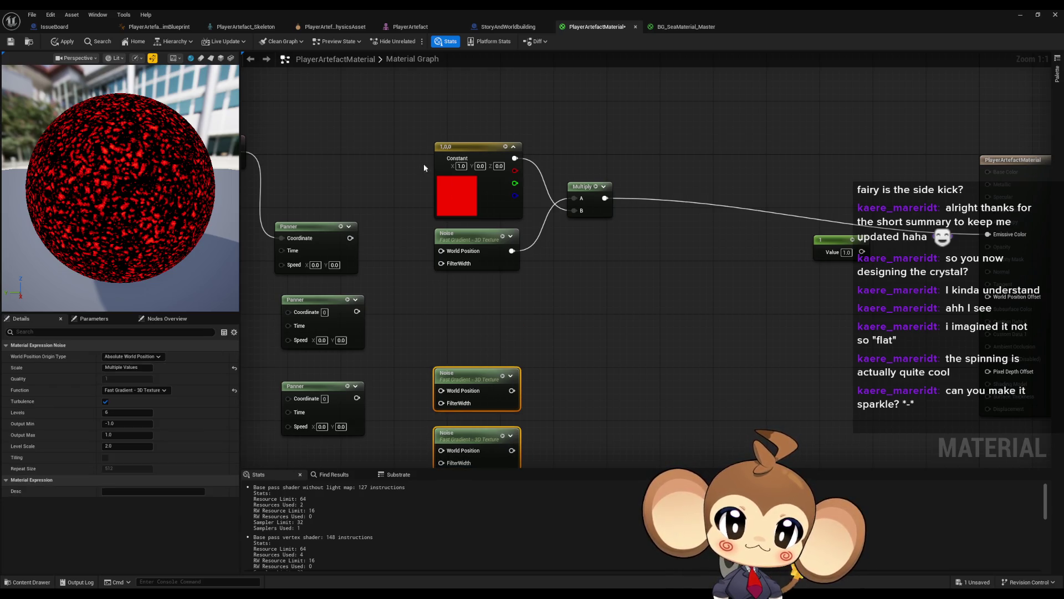
pyautogui.click(472, 161)
pyautogui.hotkey('ctrl', 'c')
pyautogui.hotkey('ctrl', 'v')
pyautogui.moveTo(472, 318); pyautogui.dragTo(469, 284)
# Step: Set the duplicate constant to green (0, 1, 0)
pyautogui.click(479, 305)
pyautogui.write('1')
pyautogui.press('Return')
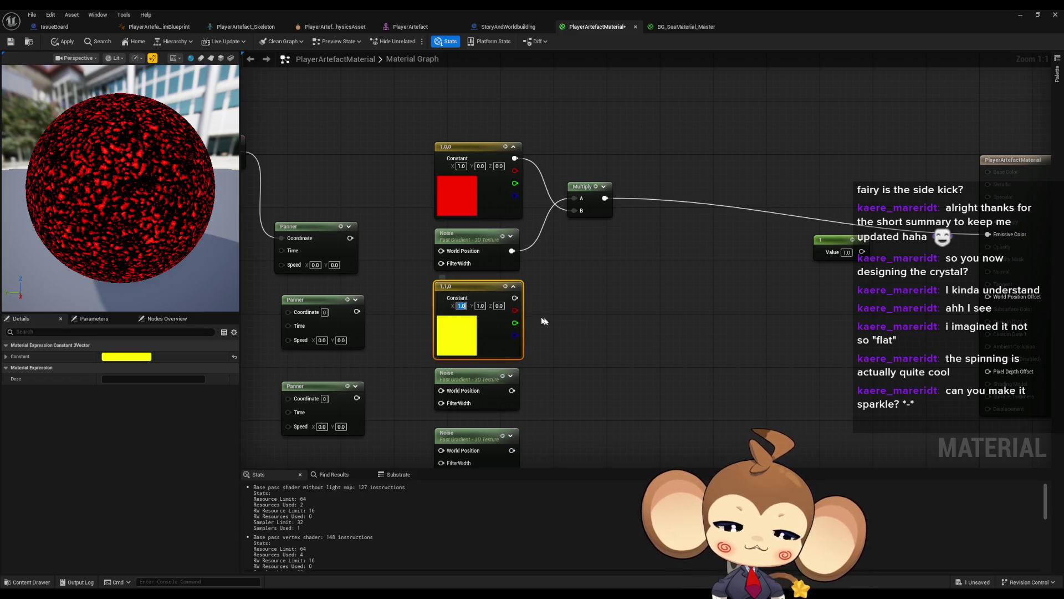
pyautogui.doubleClick(461, 306)
pyautogui.write('0')
pyautogui.press('Return')
pyautogui.click(569, 186)
# Step: Duplicate the Multiply and feed it the green constant and the middle Noise
pyautogui.click(571, 131)
pyautogui.hotkey('ctrl', 'c')
pyautogui.hotkey('ctrl', 'v')
pyautogui.moveTo(503, 243)
pyautogui.mouseDown()
pyautogui.moveTo(562, 269)
pyautogui.moveTo(500, 334)
pyautogui.mouseUp()
pyautogui.moveTo(594, 269); pyautogui.dragTo(663, 229)
pyautogui.click(628, 159)
# Step: Sum the red and green Multiply outputs with an Add node, after trying a combining Multiply
pyautogui.moveTo(593, 142); pyautogui.dragTo(641, 173)
pyautogui.write('multiply')
pyautogui.click(674, 192)
pyautogui.moveTo(593, 269)
pyautogui.mouseDown()
pyautogui.moveTo(649, 195)
pyautogui.moveTo(944, 194)
pyautogui.moveTo(976, 178)
pyautogui.mouseUp()
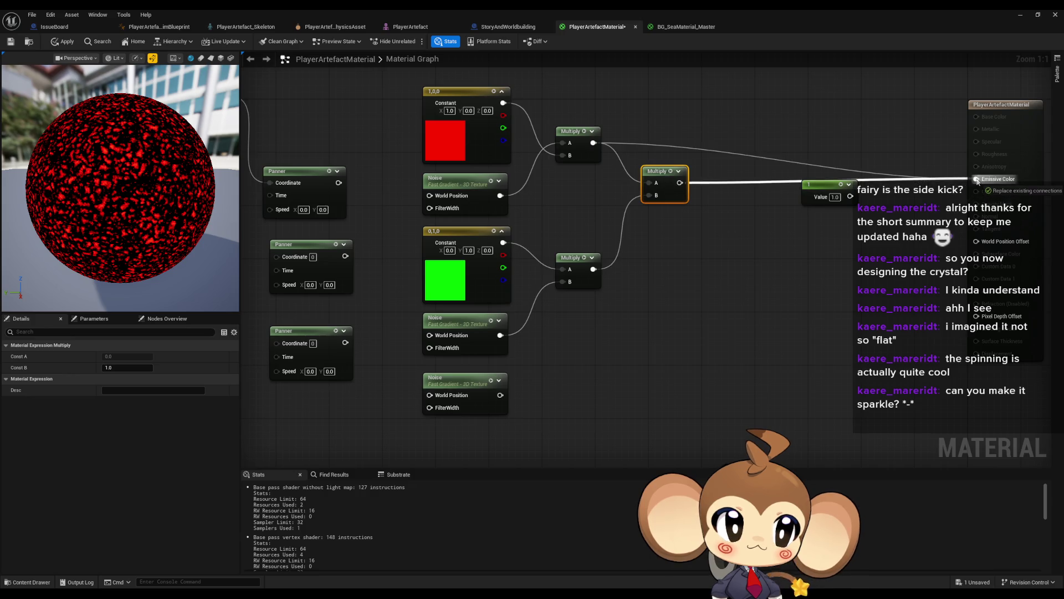
pyautogui.click(765, 267)
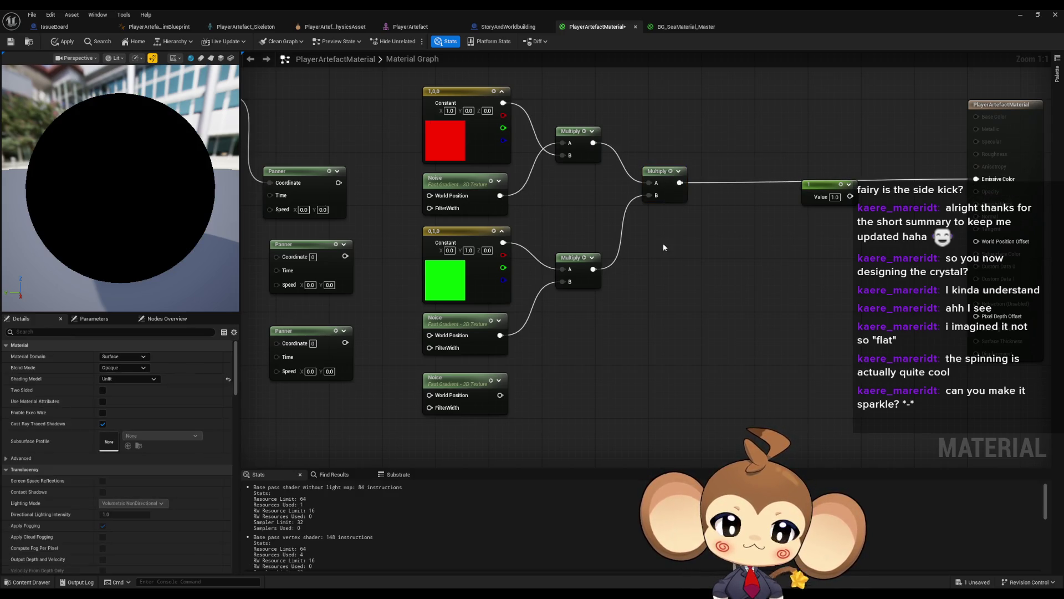
pyautogui.moveTo(593, 144); pyautogui.dragTo(622, 211)
pyautogui.write('add')
pyautogui.press('Return')
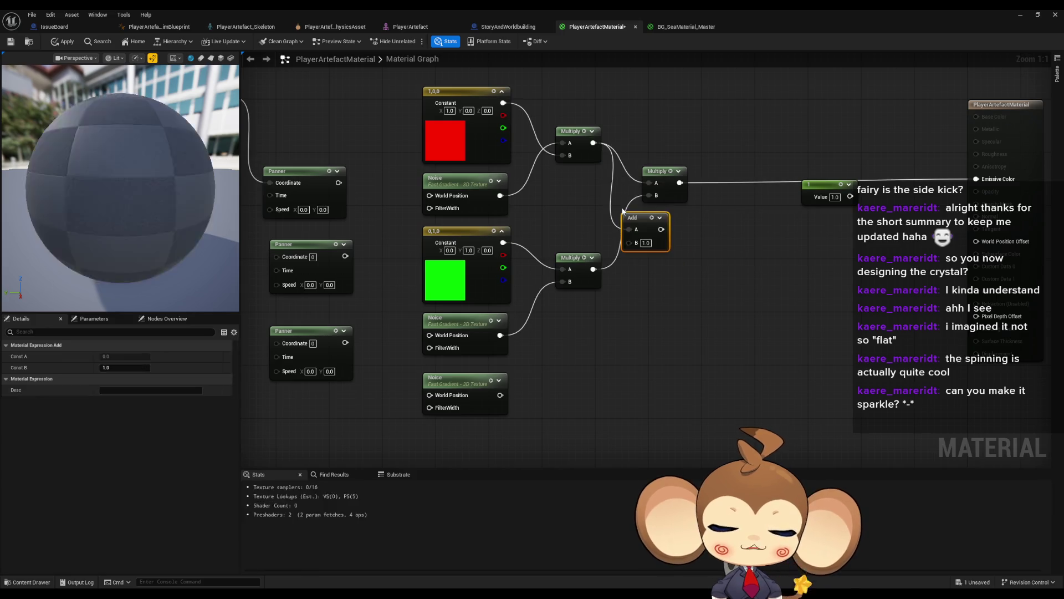
pyautogui.moveTo(626, 247); pyautogui.dragTo(976, 178)
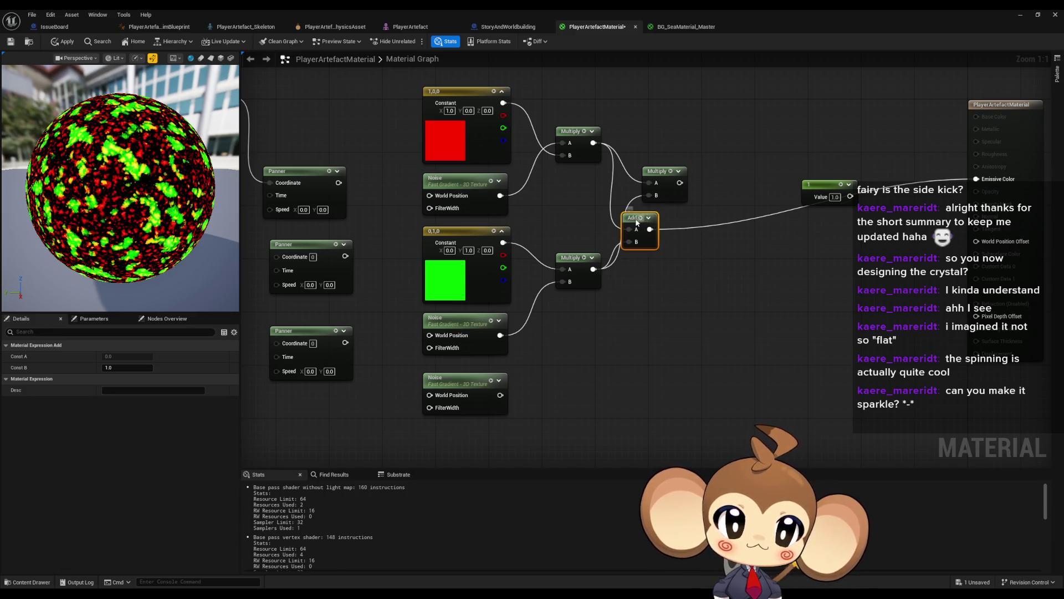
pyautogui.moveTo(631, 219); pyautogui.dragTo(682, 233)
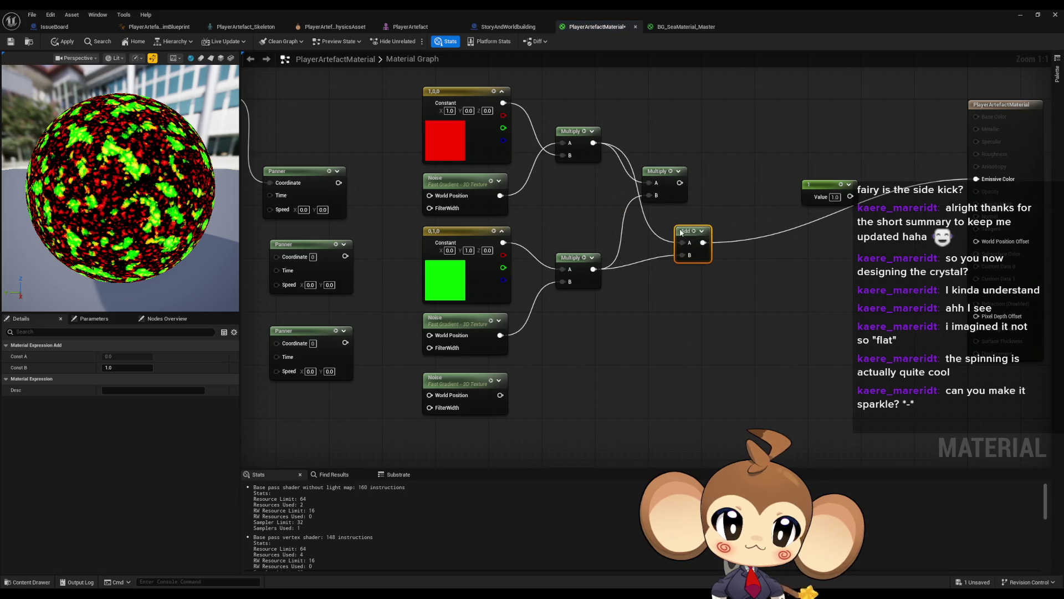
# Step: Cut the unused combining Multiply, keeping spare Add and Multiply copies, and frame the third Noise
pyautogui.hotkey('ctrl', 'c')
pyautogui.hotkey('ctrl', 'v')
pyautogui.click(668, 195)
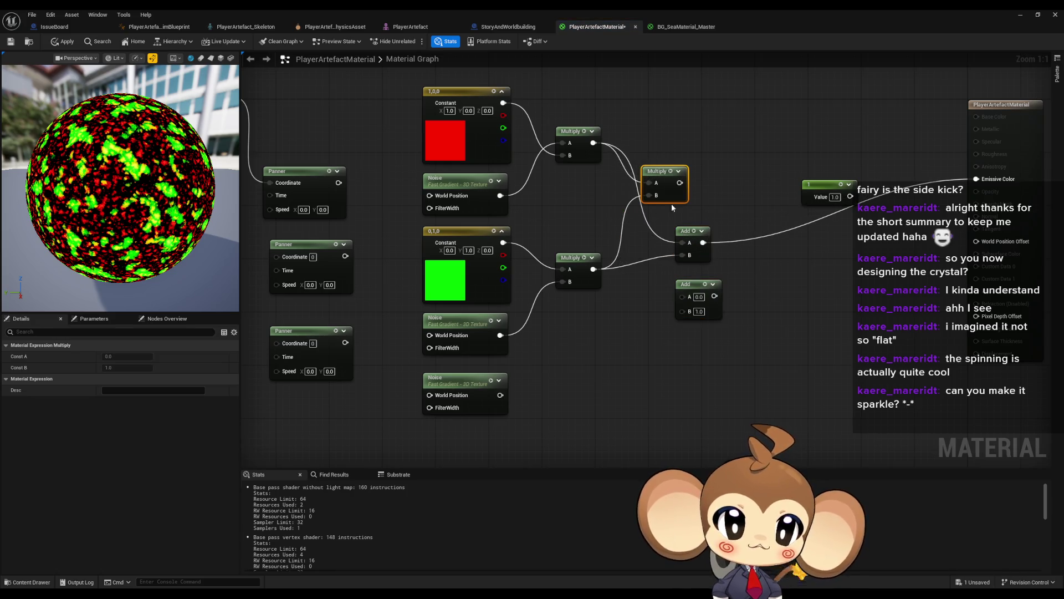
pyautogui.hotkey('ctrl', 'x')
pyautogui.hotkey('ctrl', 'v')
pyautogui.moveTo(410, 272)
pyautogui.mouseDown()
pyautogui.moveTo(447, 289)
pyautogui.moveTo(441, 342)
pyautogui.mouseUp()
pyautogui.click(443, 123)
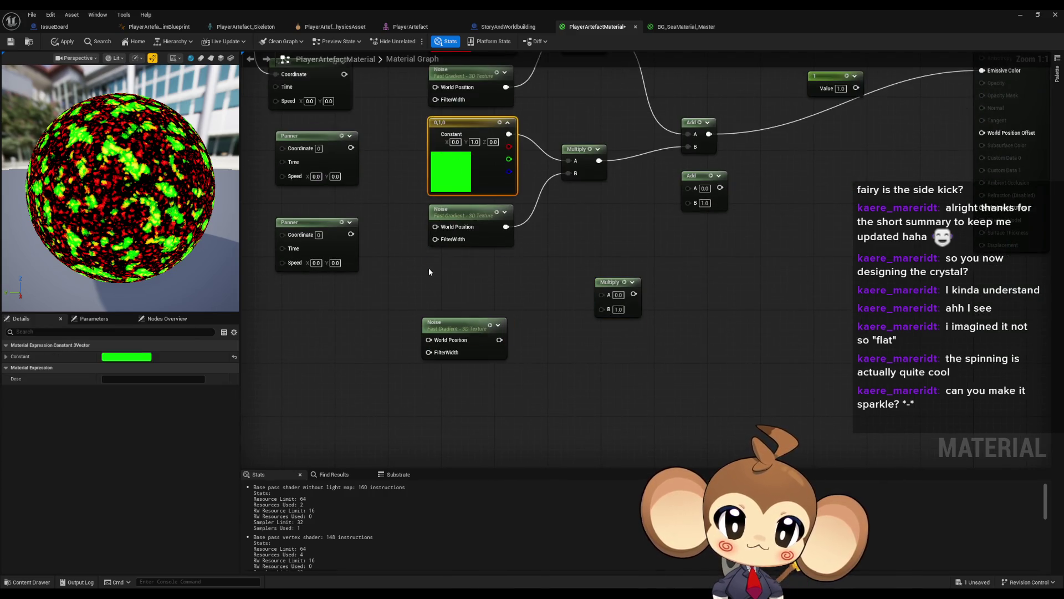
# Step: Duplicate the green Constant above the third Noise and change it to pure blue (0,0,1)
pyautogui.hotkey('ctrl', 'c')
pyautogui.hotkey('ctrl', 'v')
pyautogui.moveTo(465, 273); pyautogui.dragTo(464, 266)
pyautogui.moveTo(460, 326); pyautogui.dragTo(461, 359)
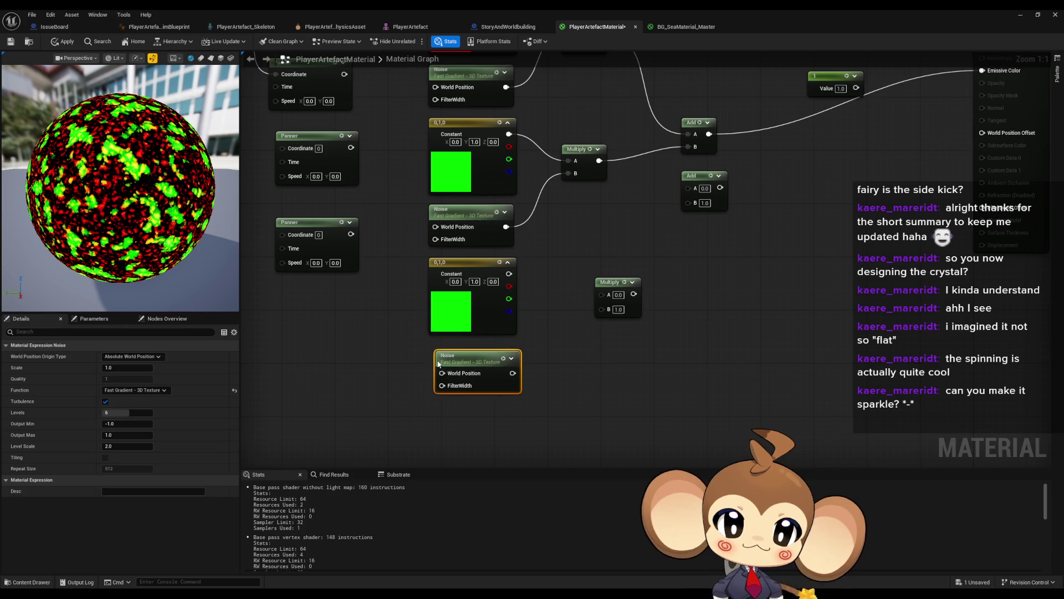
pyautogui.write('1')
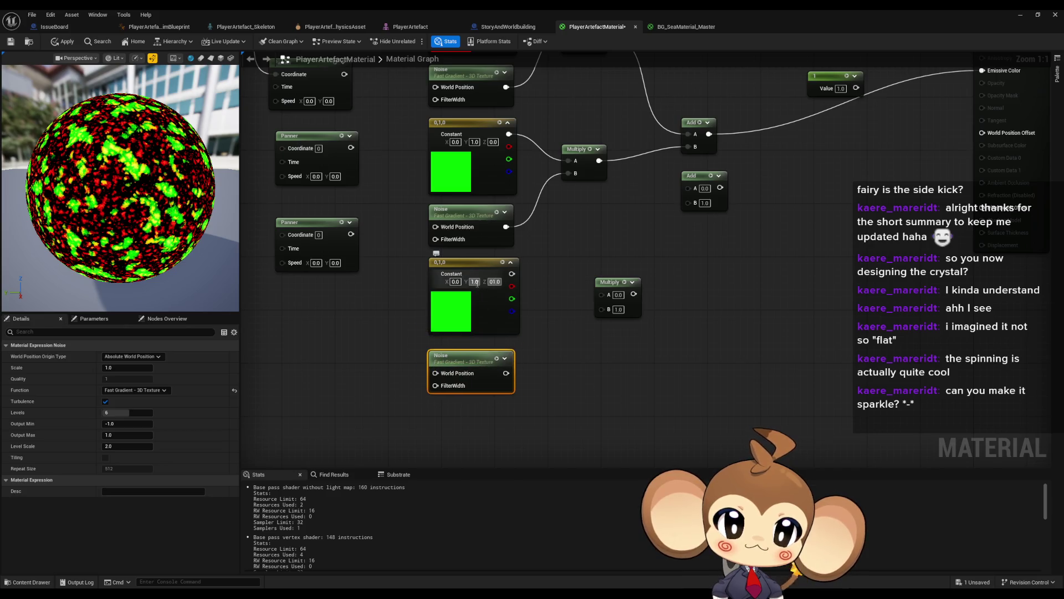
pyautogui.click(474, 282)
pyautogui.write('0')
pyautogui.press('Return')
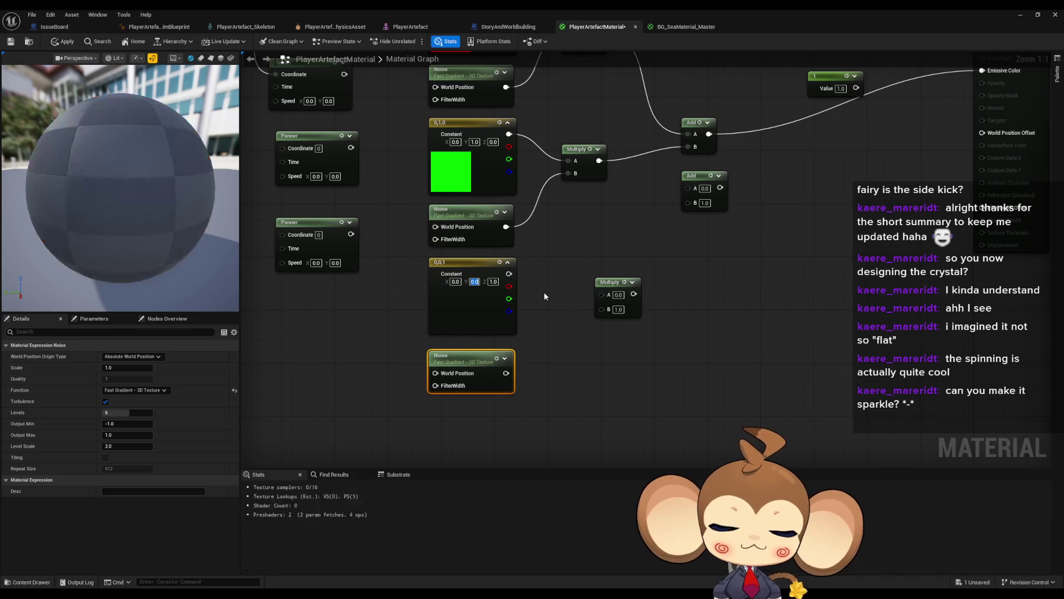
# Step: Multiply the blue constant with the third Noise and Add the result into the emissive sum
pyautogui.moveTo(508, 273); pyautogui.dragTo(604, 295)
pyautogui.moveTo(507, 372)
pyautogui.mouseDown()
pyautogui.moveTo(602, 307)
pyautogui.moveTo(657, 233)
pyautogui.moveTo(659, 203)
pyautogui.moveTo(688, 202)
pyautogui.moveTo(709, 135)
pyautogui.mouseUp()
pyautogui.moveTo(720, 188)
pyautogui.mouseDown()
pyautogui.moveTo(976, 60)
pyautogui.moveTo(982, 97)
pyautogui.mouseUp()
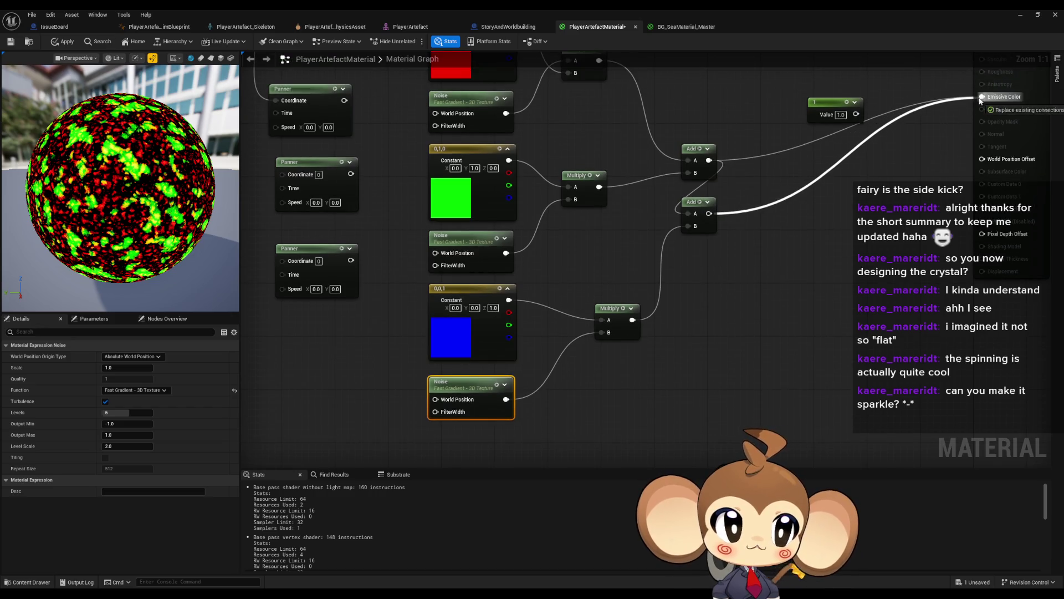
pyautogui.click(820, 238)
# Step: Recentre the graph and inspect the bottom and middle Noise nodes' settings
pyautogui.scroll(3, 163, 230)
pyautogui.moveTo(495, 344); pyautogui.dragTo(529, 367)
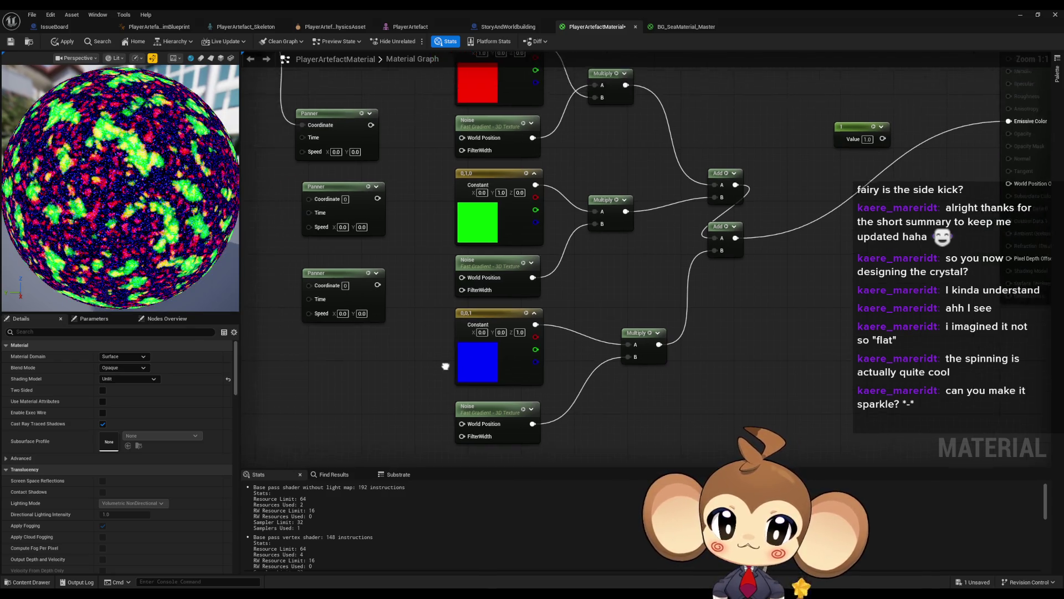
pyautogui.click(483, 406)
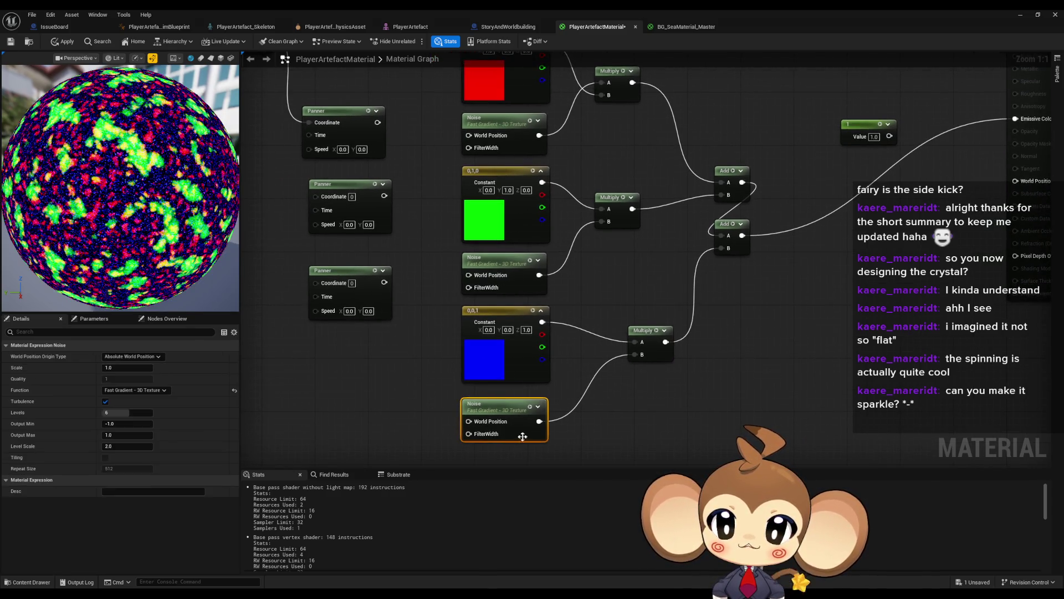
pyautogui.click(487, 258)
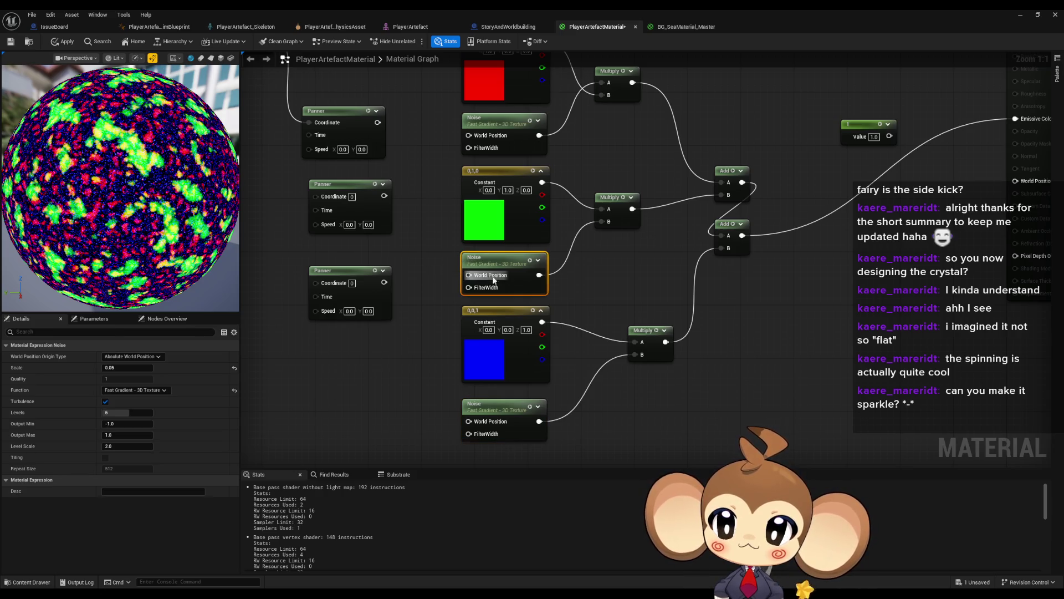